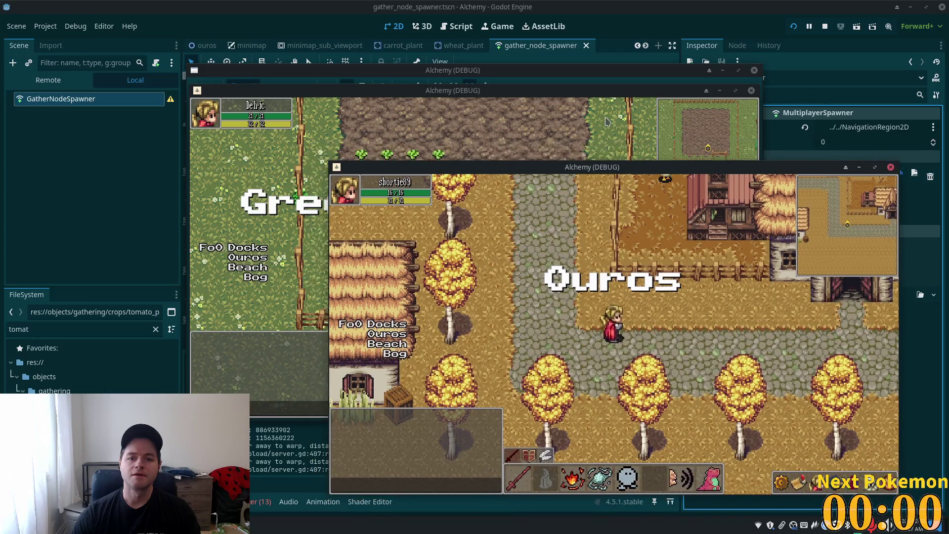
Walk the character to the tomato bush, harvest it, and open the inventory
{"action": "key", "text": "a"}
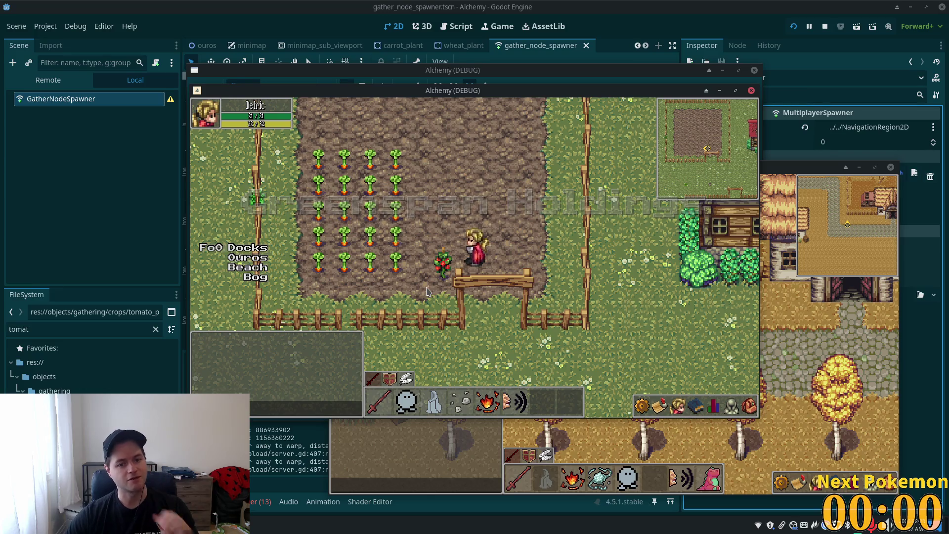
{"action": "left_click", "coordinate": [451, 271]}
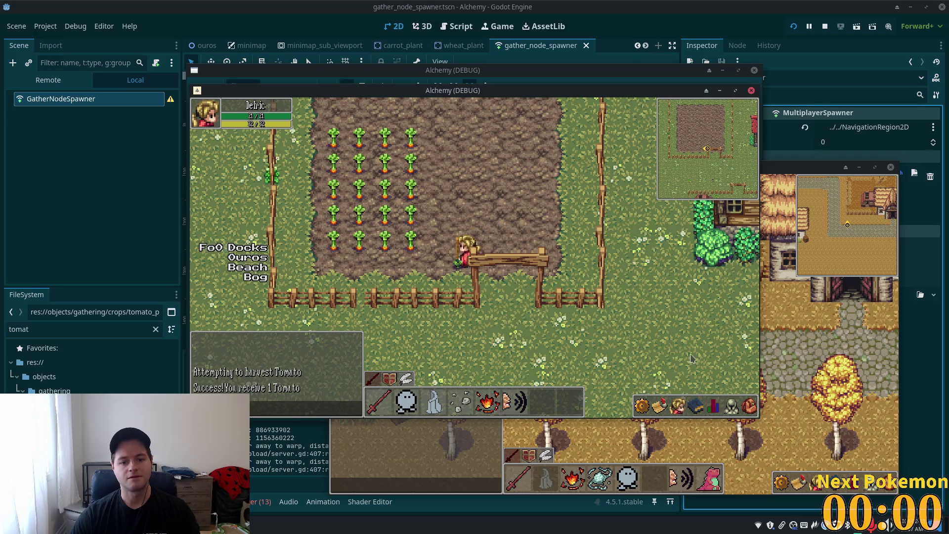
{"action": "left_click", "coordinate": [748, 407]}
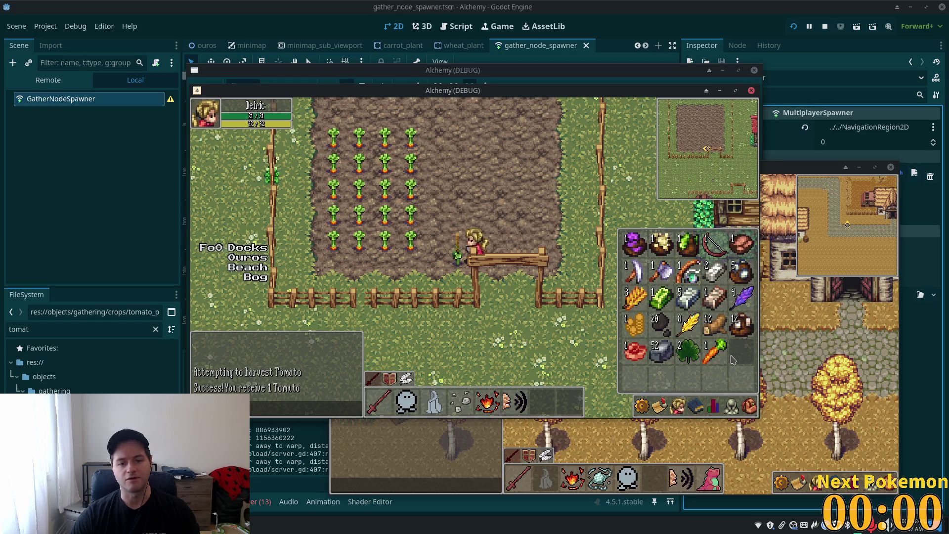
Walk south through the fence gate, recheck the inventory, then stop the running game with F8
{"action": "key", "text": "d"}
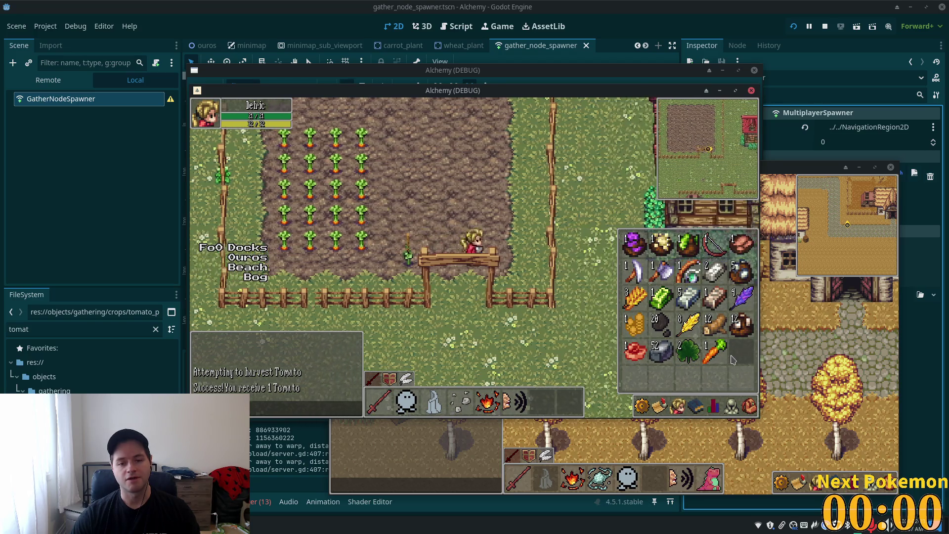
{"action": "key", "text": "s"}
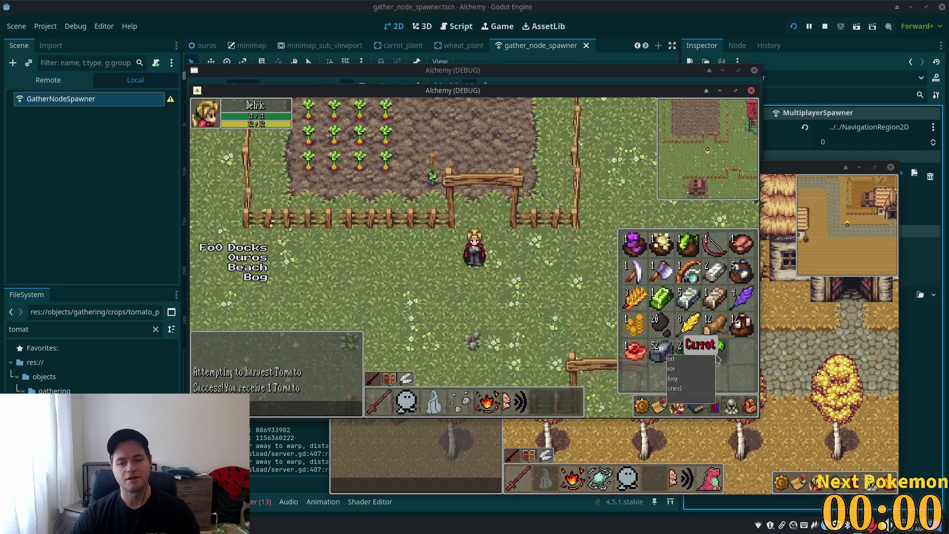
{"action": "key", "text": "i"}
{"action": "key", "text": "d"}
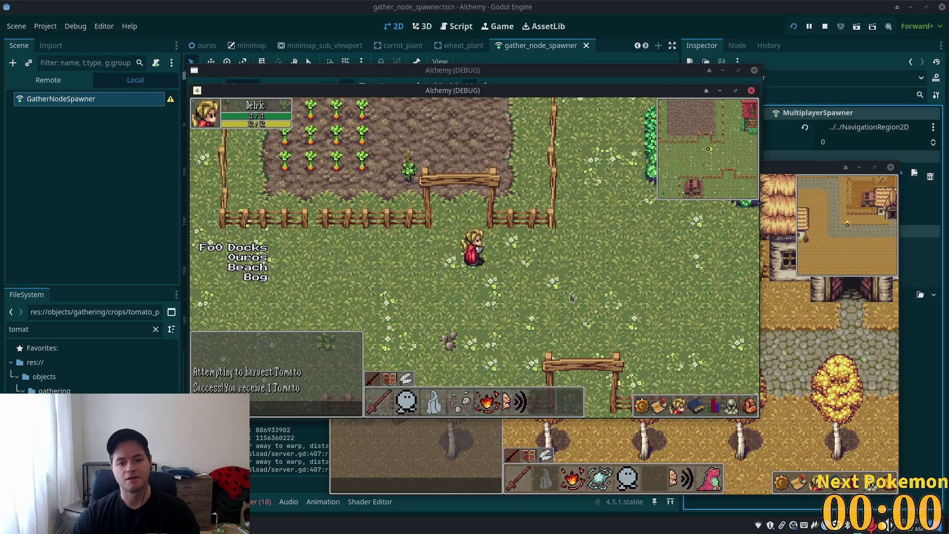
{"action": "left_click", "coordinate": [751, 406]}
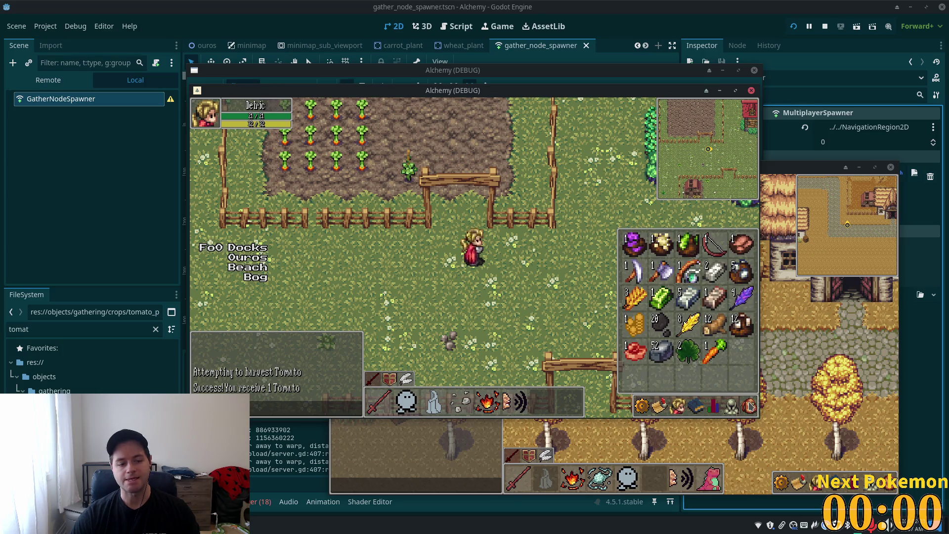
{"action": "key", "text": "i"}
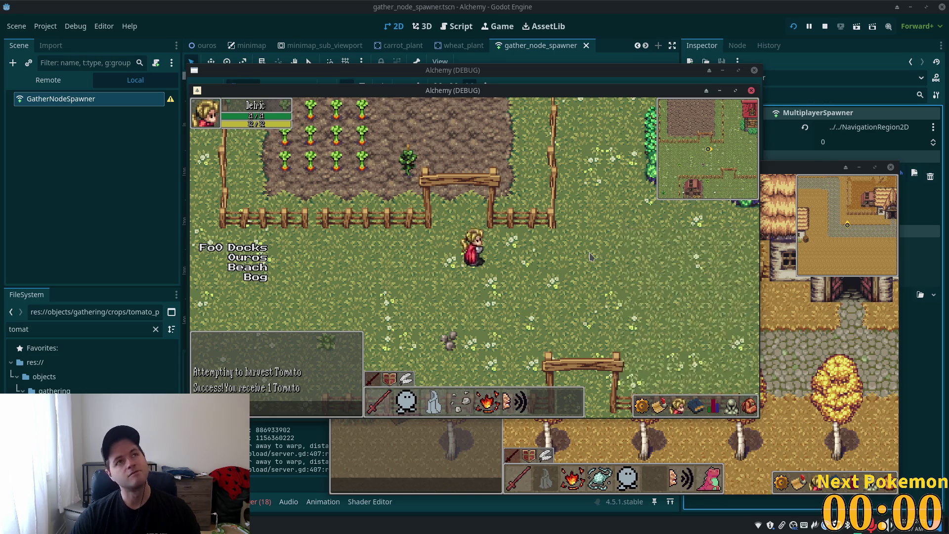
{"action": "key", "text": "F8"}
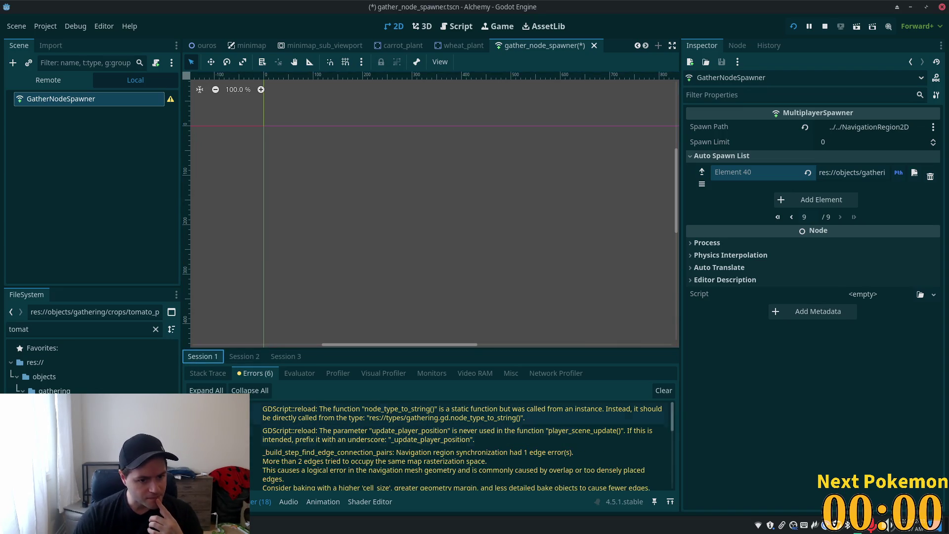
Review the Output log and the 6 debugger errors, save gather_node_spawner, and bring up Quick Open Scene
{"action": "scroll", "coordinate": [361, 476], "scroll_direction": "down", "scroll_amount": 5}
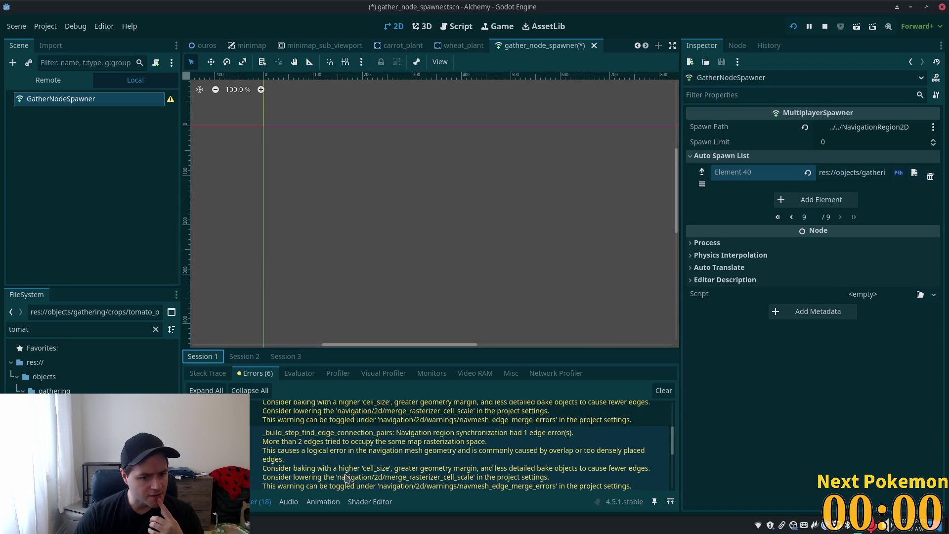
{"action": "left_click", "coordinate": [215, 501]}
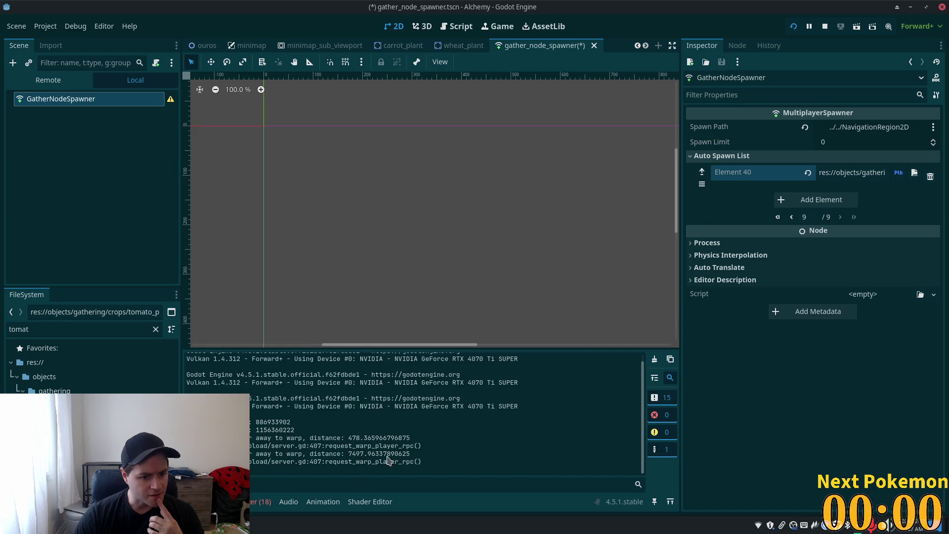
{"action": "left_click", "coordinate": [262, 506]}
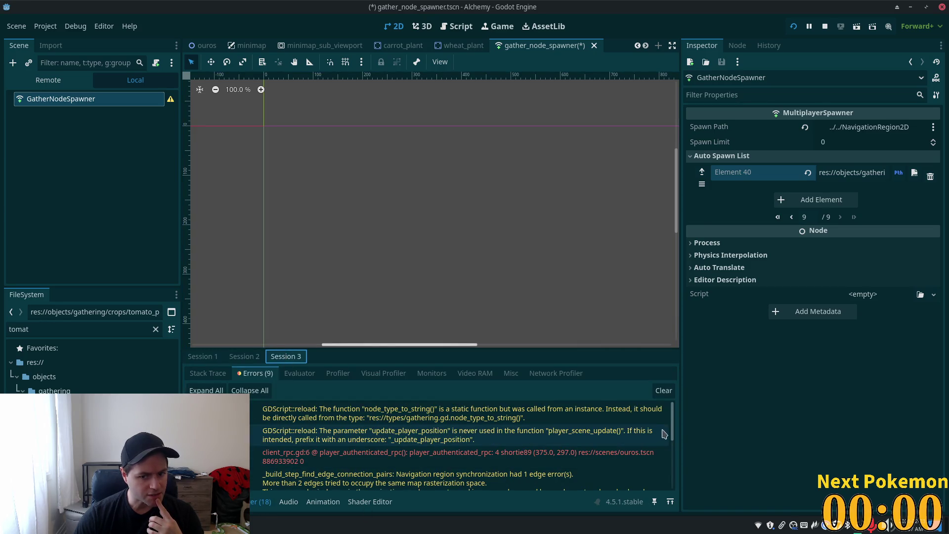
{"action": "left_click_drag", "start_coordinate": [672, 436], "coordinate": [671, 500]}
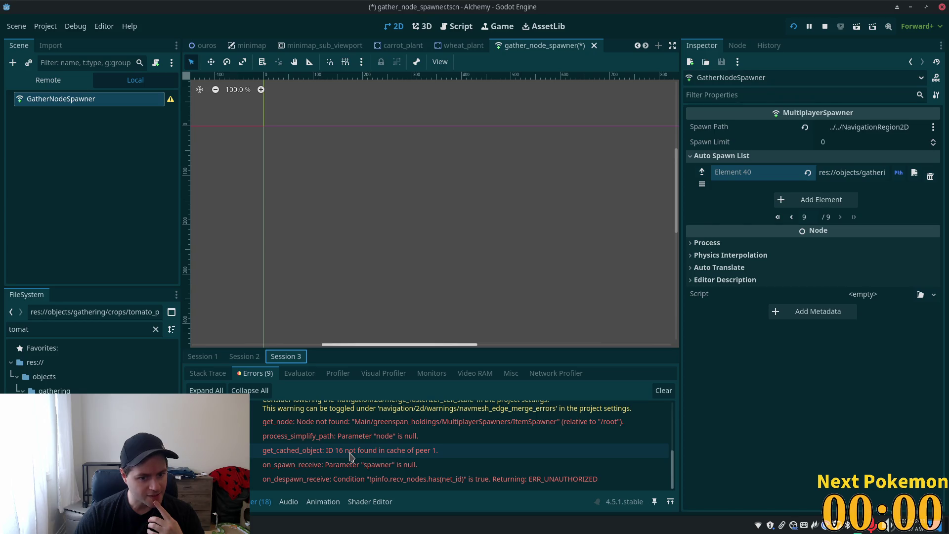
{"action": "mouse_move", "coordinate": [300, 455]}
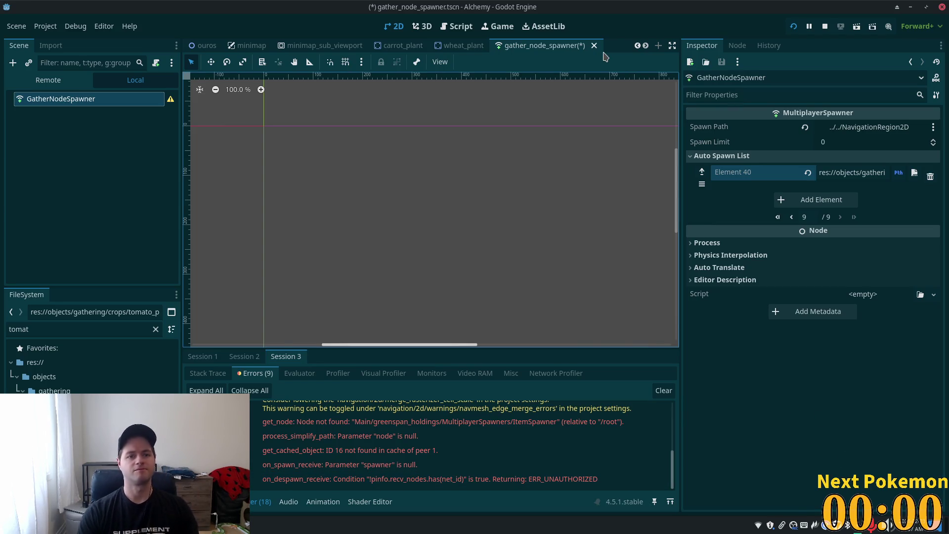
{"action": "key", "text": "ctrl+s"}
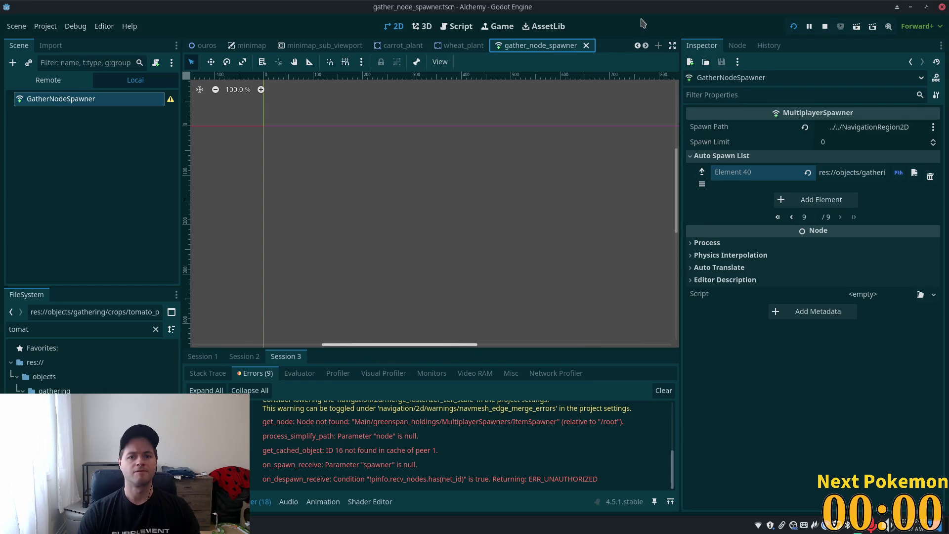
{"action": "key", "text": "alt+shift+o"}
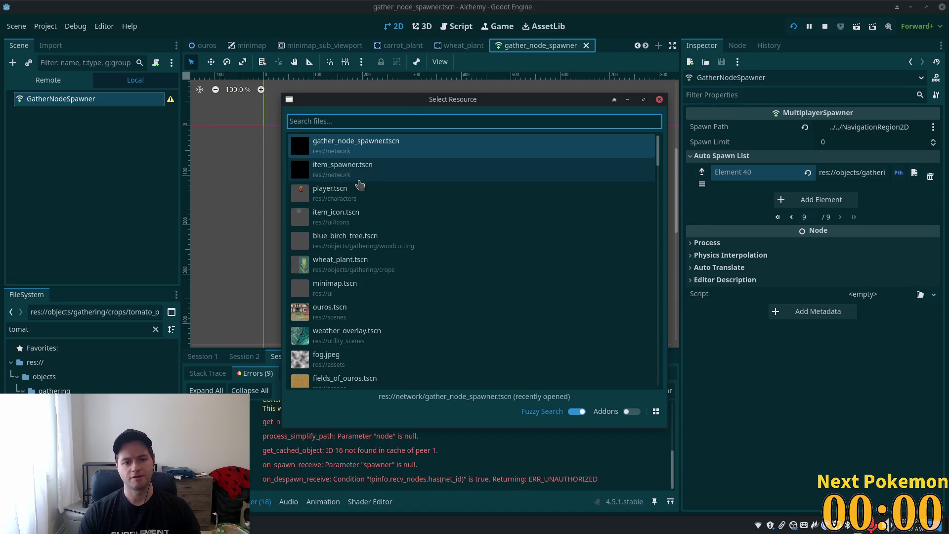
Open item_spawner.tscn and check the last spawn entry, Element 93's tomato.tscn path
{"action": "double_click", "coordinate": [341, 175]}
{"action": "left_click", "coordinate": [857, 372]}
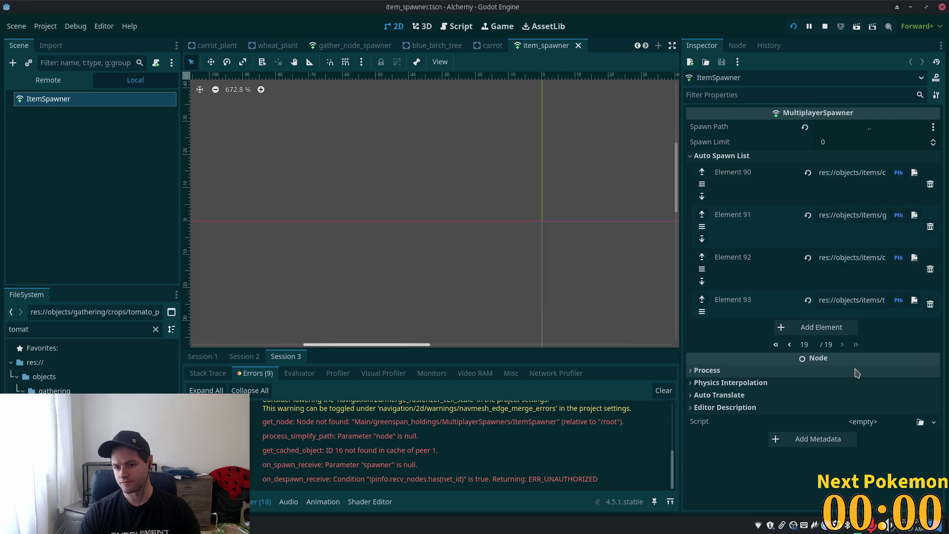
{"action": "left_click", "coordinate": [866, 300]}
{"action": "left_click_drag", "start_coordinate": [865, 300], "coordinate": [902, 299]}
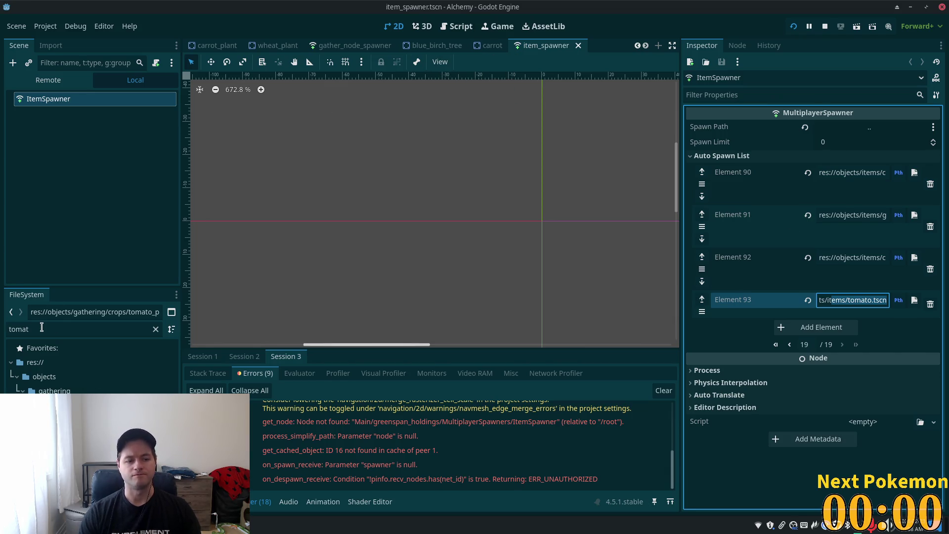
{"action": "scroll", "coordinate": [310, 49], "scroll_direction": "up", "scroll_amount": 5}
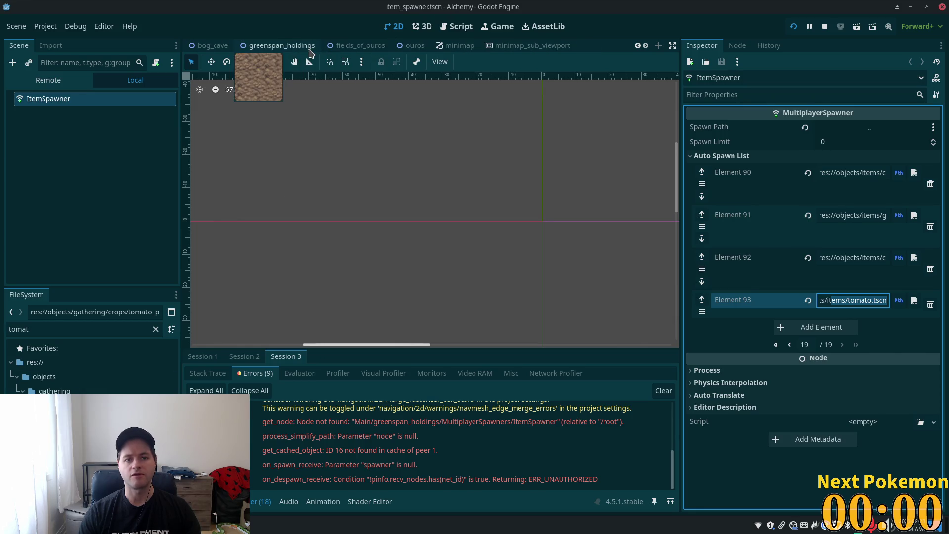
Open the tomato_plant scene from the greenspan_holdings tomato spawn node's Node Asset
{"action": "left_click", "coordinate": [300, 49]}
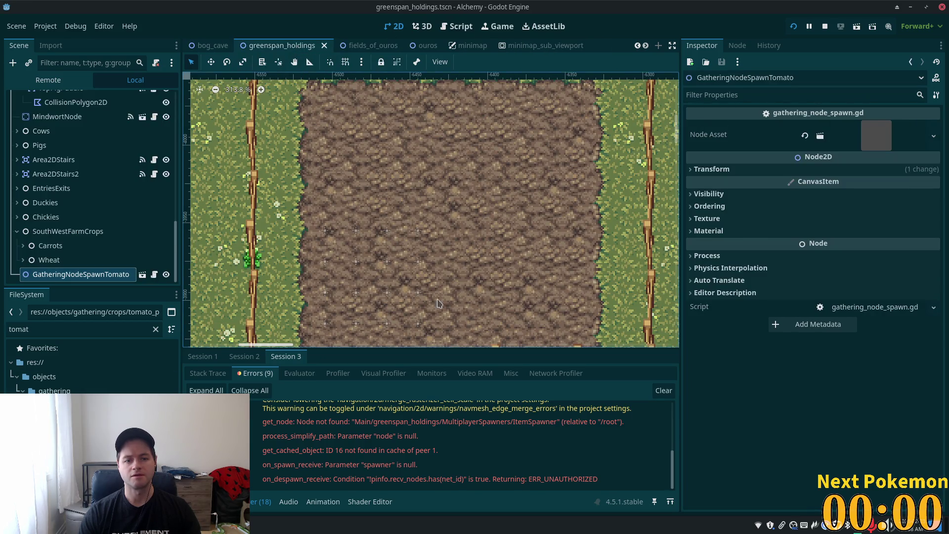
{"action": "left_click", "coordinate": [883, 139]}
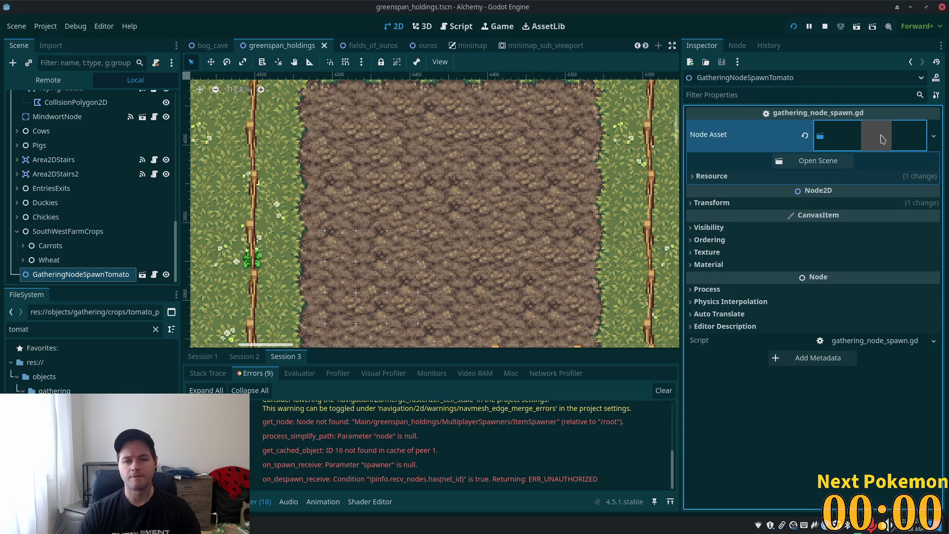
{"action": "left_click", "coordinate": [816, 161]}
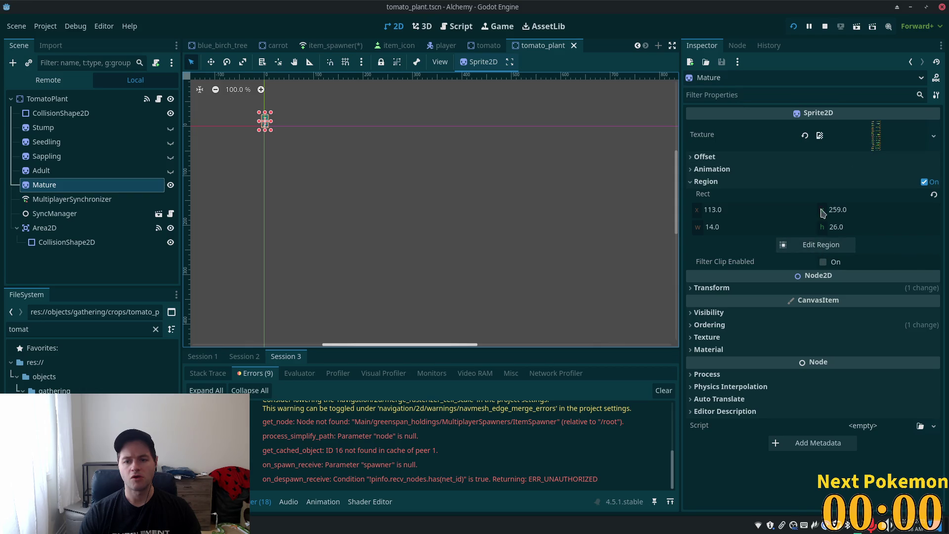
Select the TomatoPlant root and check its Item Type value of 102
{"action": "left_click", "coordinate": [47, 98]}
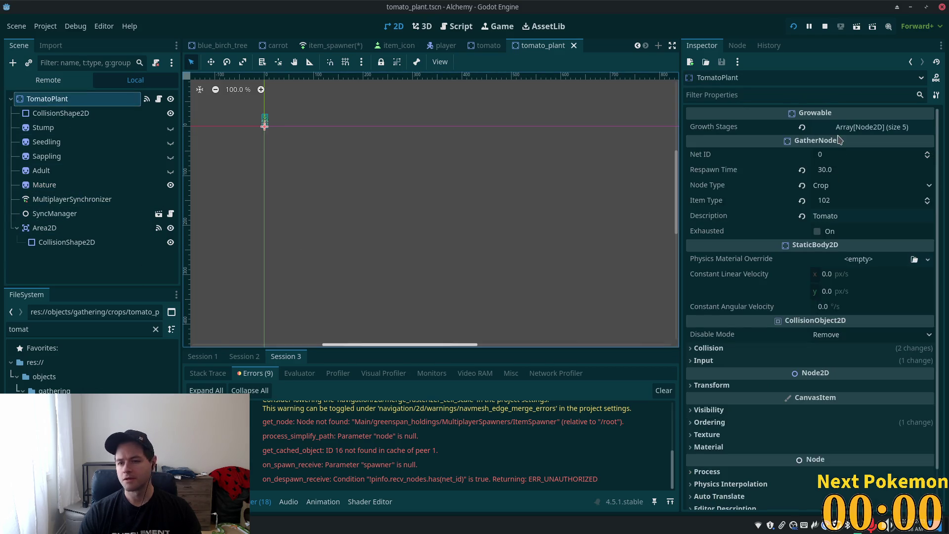
{"action": "left_click", "coordinate": [832, 204]}
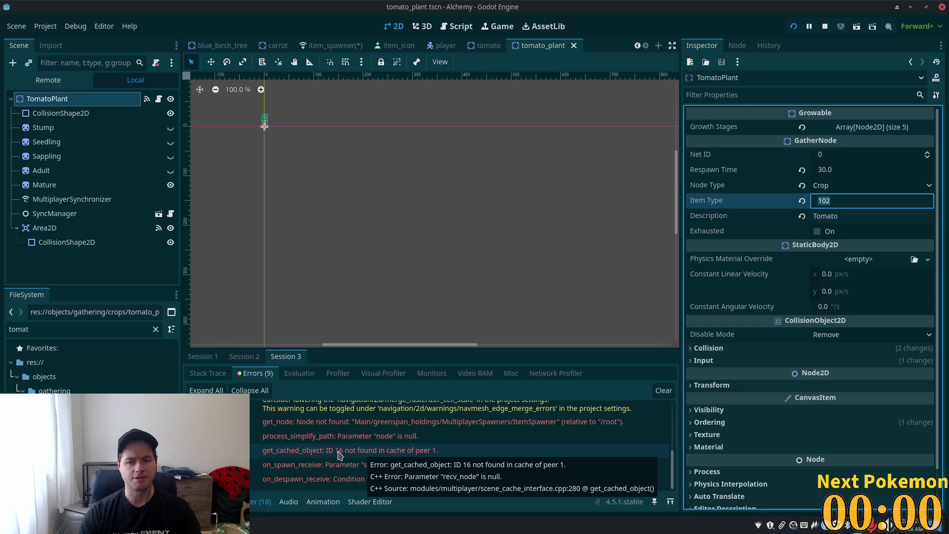
{"action": "left_click", "coordinate": [487, 46]}
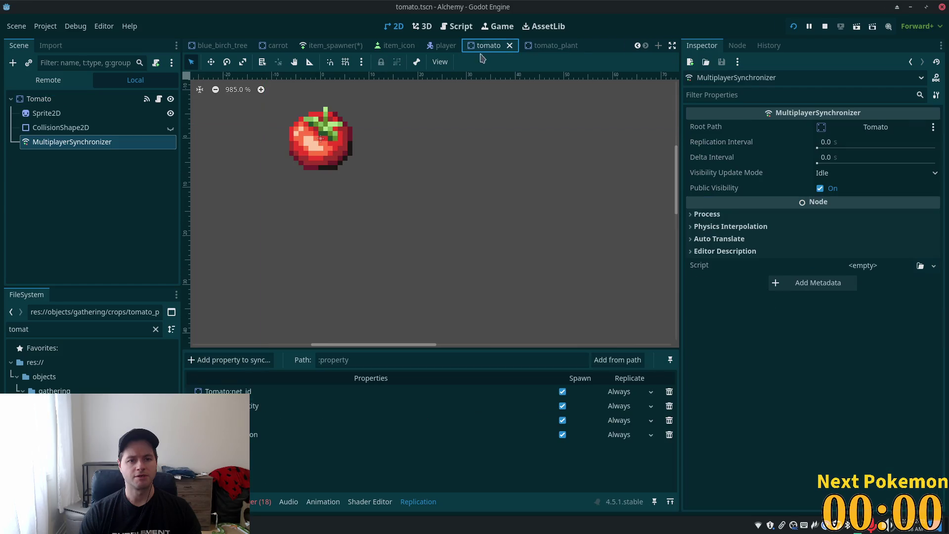
{"action": "left_click", "coordinate": [324, 51]}
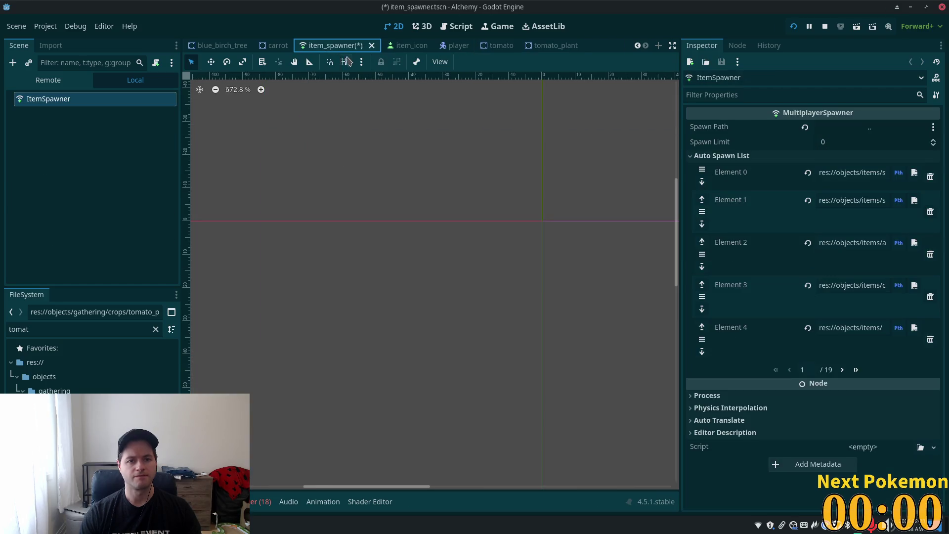
In the tomato item scene, check the Tomato root's dB ID 10 and Item Type 102
{"action": "left_click", "coordinate": [486, 47]}
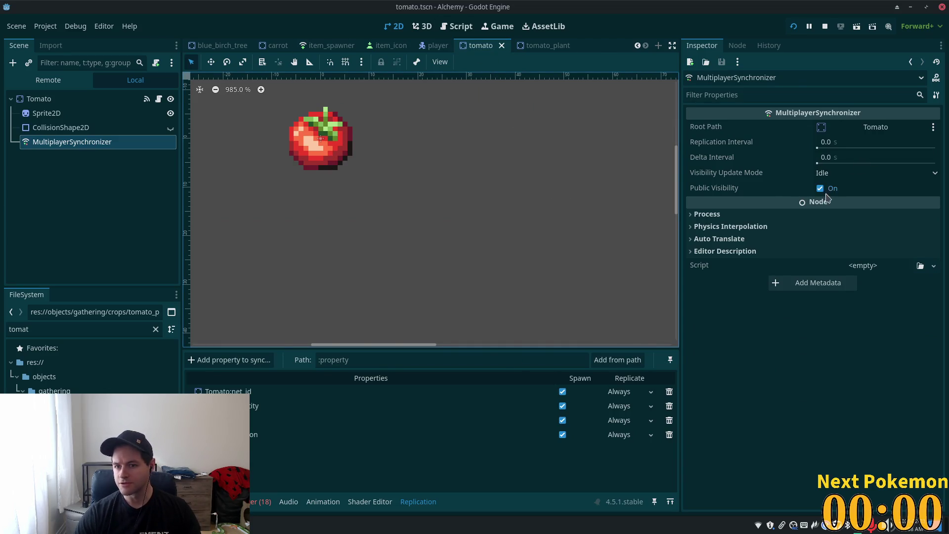
{"action": "left_click", "coordinate": [85, 98]}
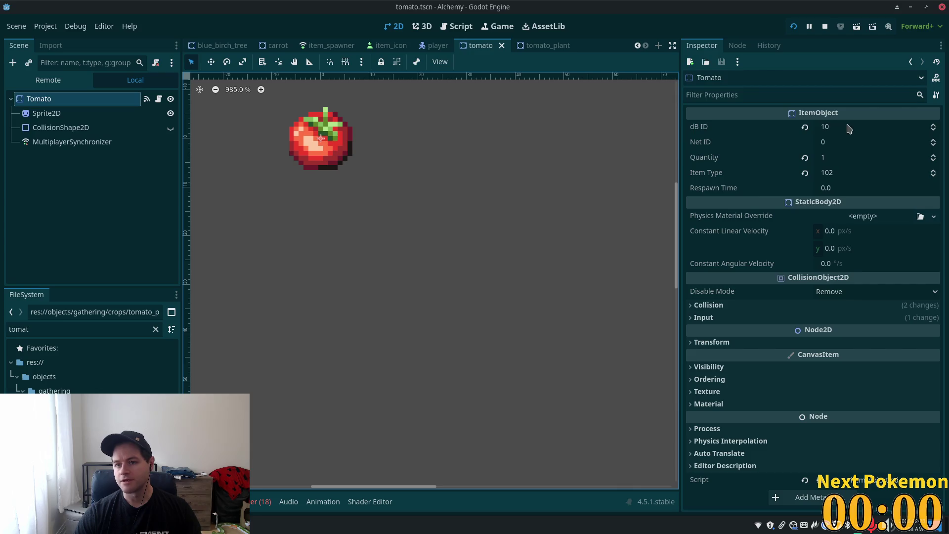
{"action": "left_click", "coordinate": [734, 130]}
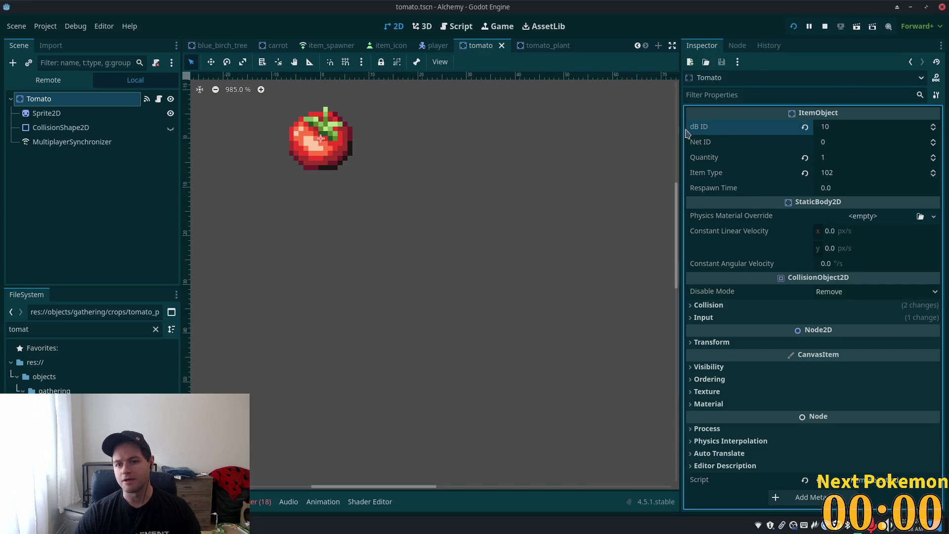
{"action": "key", "text": "alt+shift+o"}
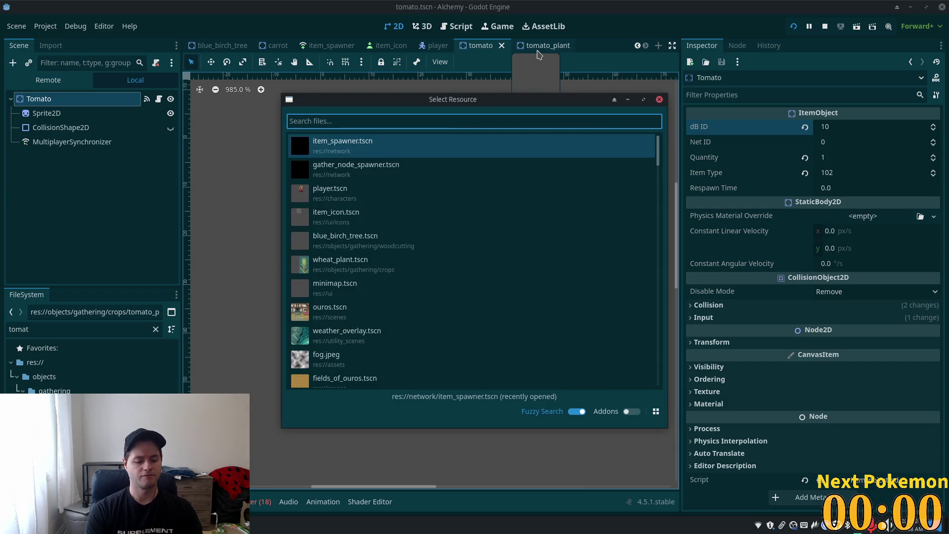
Open wheat.tscn through Quick Open and select its Wheat root node
{"action": "type", "text": "whea"}
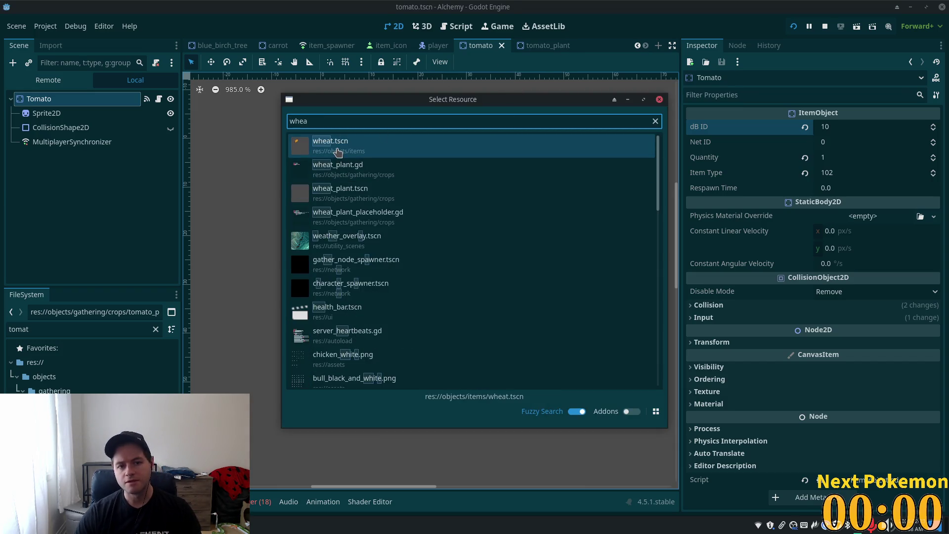
{"action": "double_click", "coordinate": [337, 151]}
{"action": "left_click", "coordinate": [53, 101]}
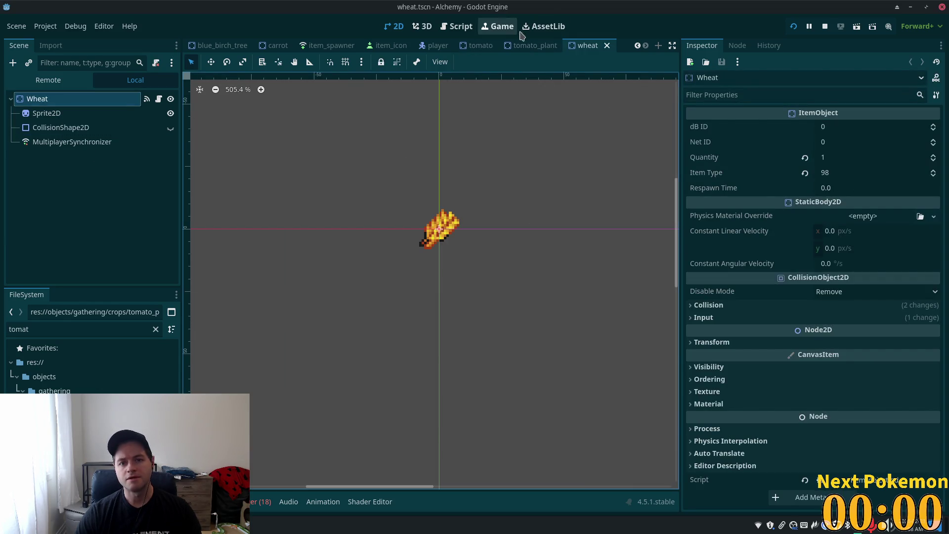
Set the tomato item's ItemObject dB ID to 0
{"action": "left_click", "coordinate": [512, 46]}
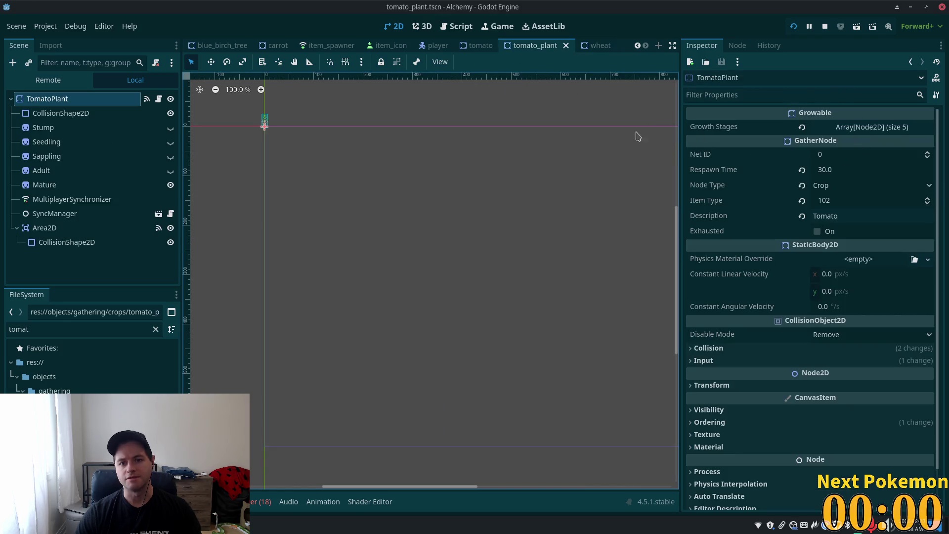
{"action": "left_click", "coordinate": [474, 46]}
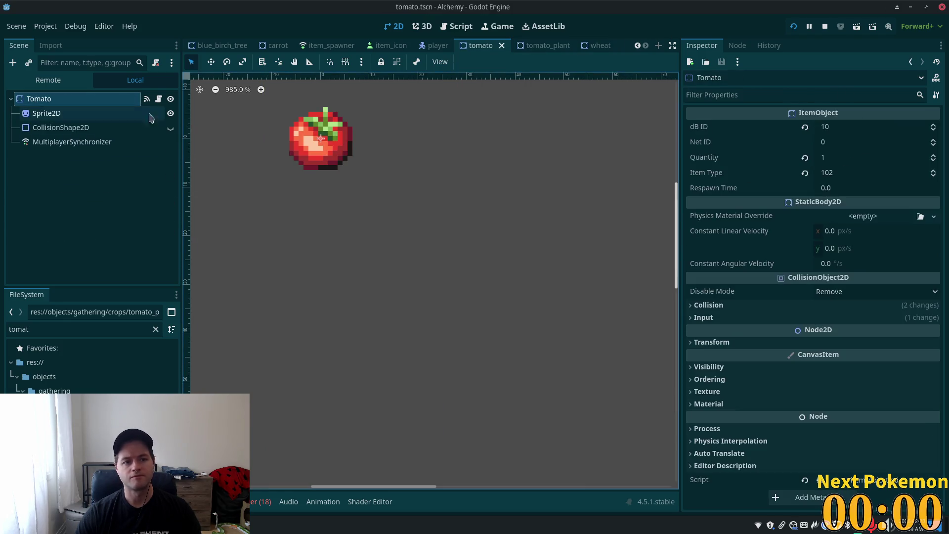
{"action": "left_click", "coordinate": [848, 125]}
{"action": "type", "text": "0"}
{"action": "key", "text": "Return"}
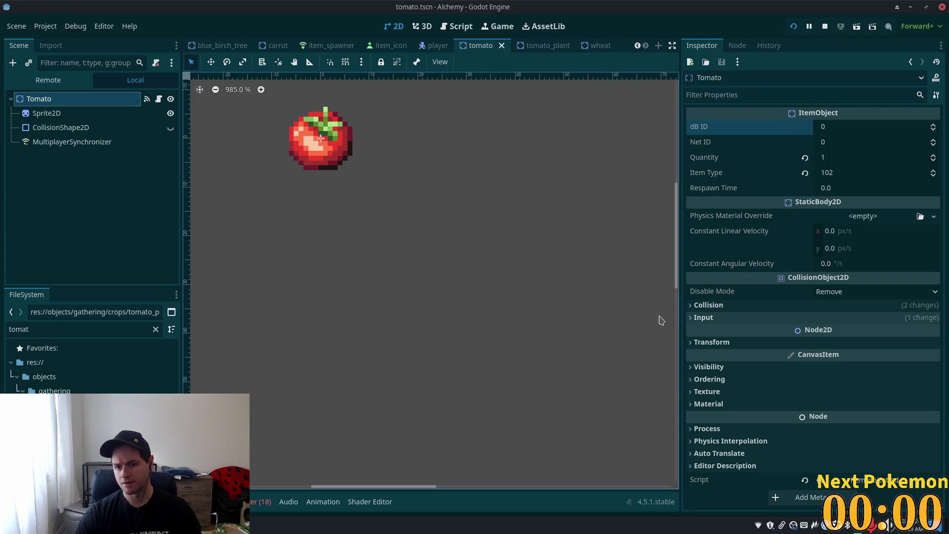
Bring up the phpMyAdmin browser window showing the alchemy item_types table
{"action": "key", "text": "alt+Tab"}
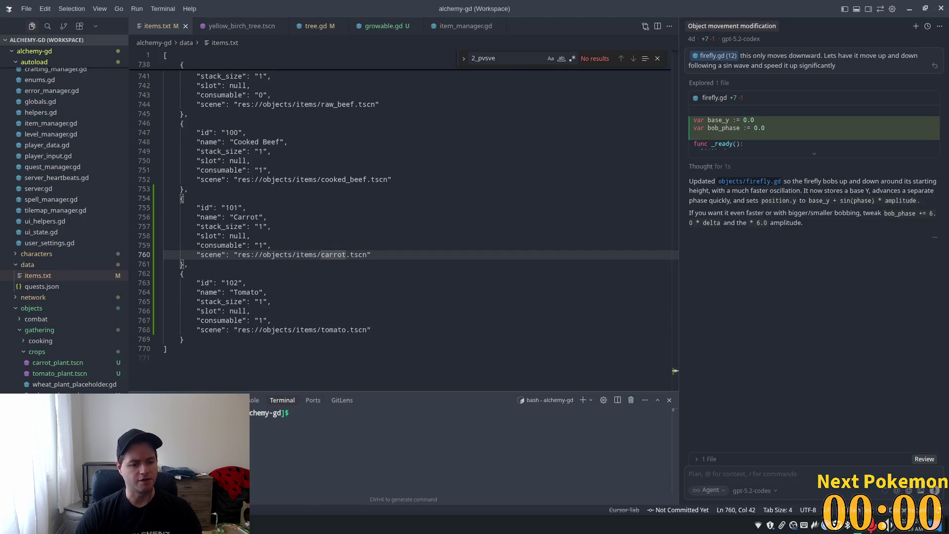
{"action": "left_click", "coordinate": [232, 525]}
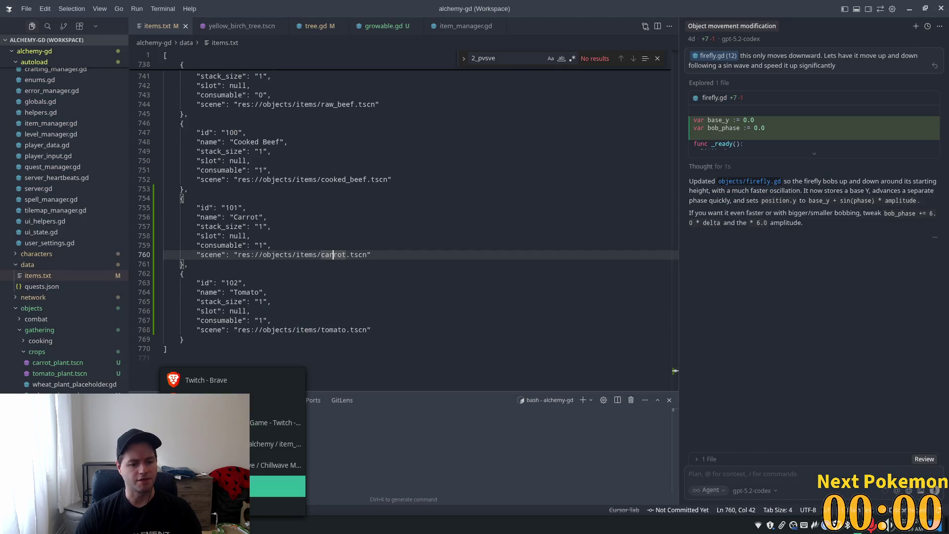
{"action": "left_click", "coordinate": [258, 444]}
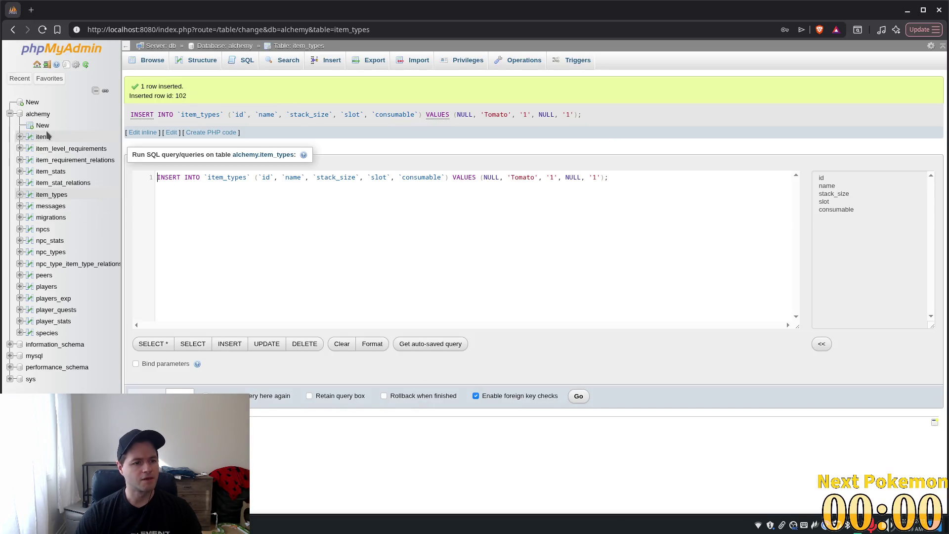
Browse the items table at 500 rows per page and check the last row, item 1248 of type 102
{"action": "left_click", "coordinate": [44, 137]}
{"action": "left_click", "coordinate": [316, 146]}
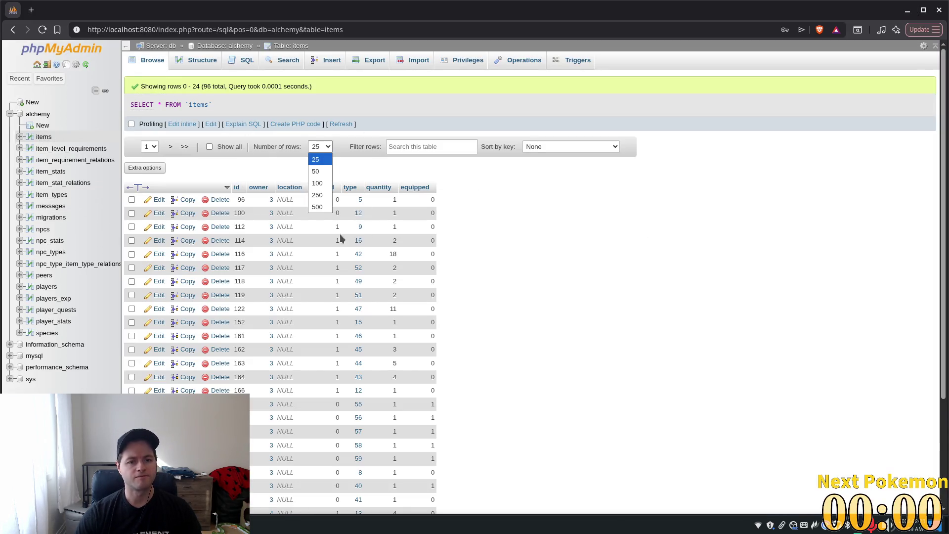
{"action": "left_click", "coordinate": [320, 206]}
{"action": "scroll", "coordinate": [636, 240], "scroll_direction": "down", "scroll_amount": 20}
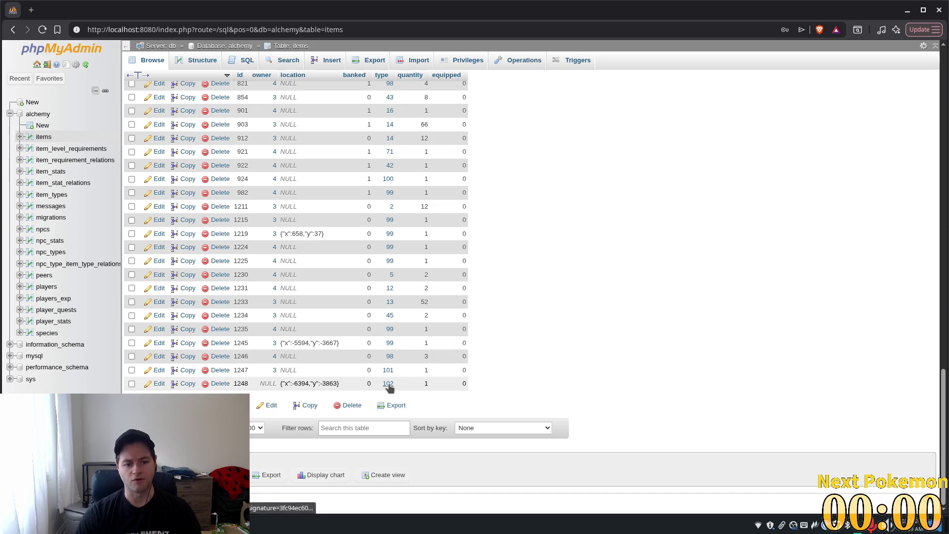
{"action": "mouse_move", "coordinate": [386, 389]}
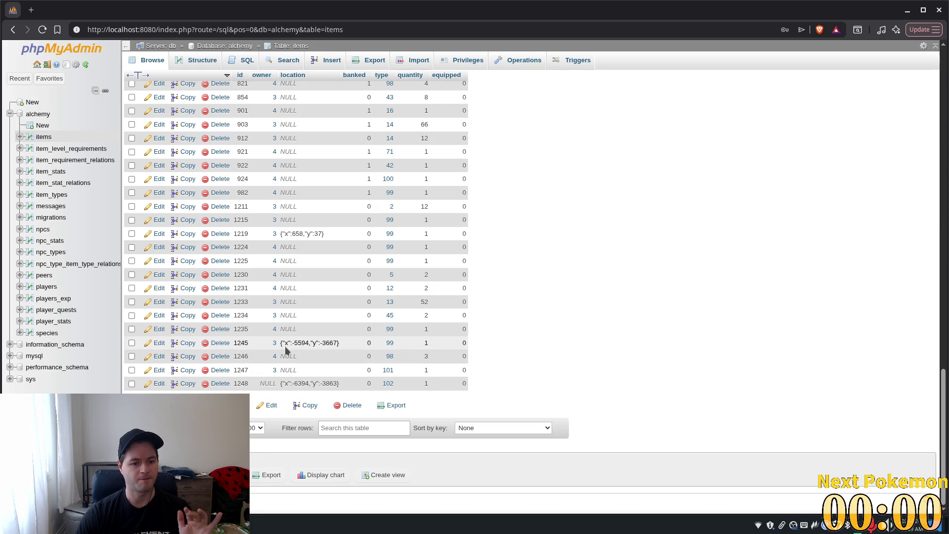
{"action": "scroll", "coordinate": [299, 247], "scroll_direction": "up", "scroll_amount": 10}
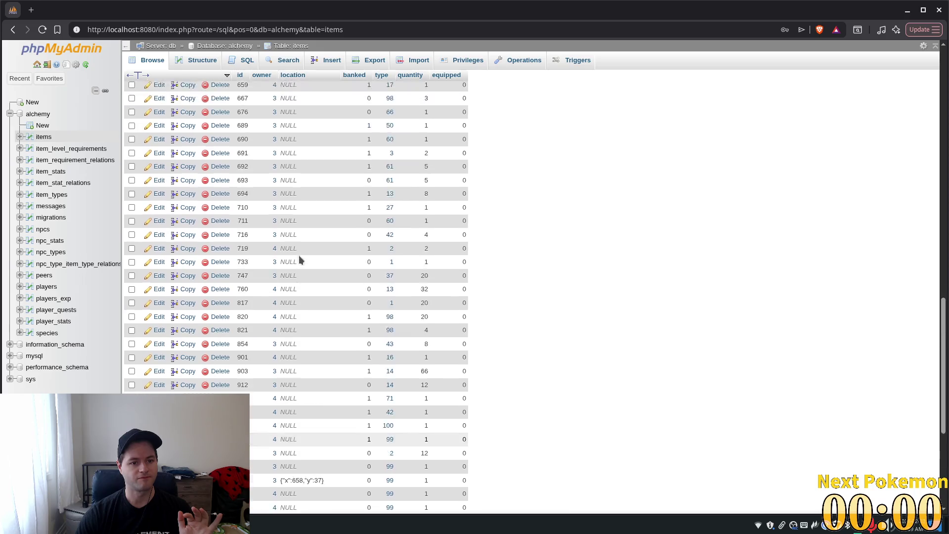
{"action": "scroll", "coordinate": [300, 259], "scroll_direction": "up", "scroll_amount": 10}
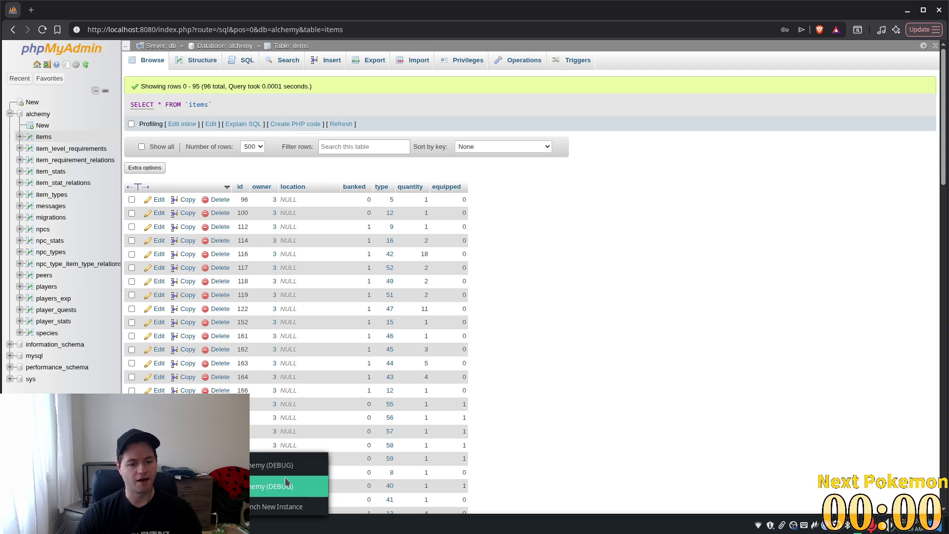
Return to the Alchemy debug game, open the inventory and walk the character right
{"action": "left_click", "coordinate": [287, 476]}
{"action": "left_click", "coordinate": [748, 406]}
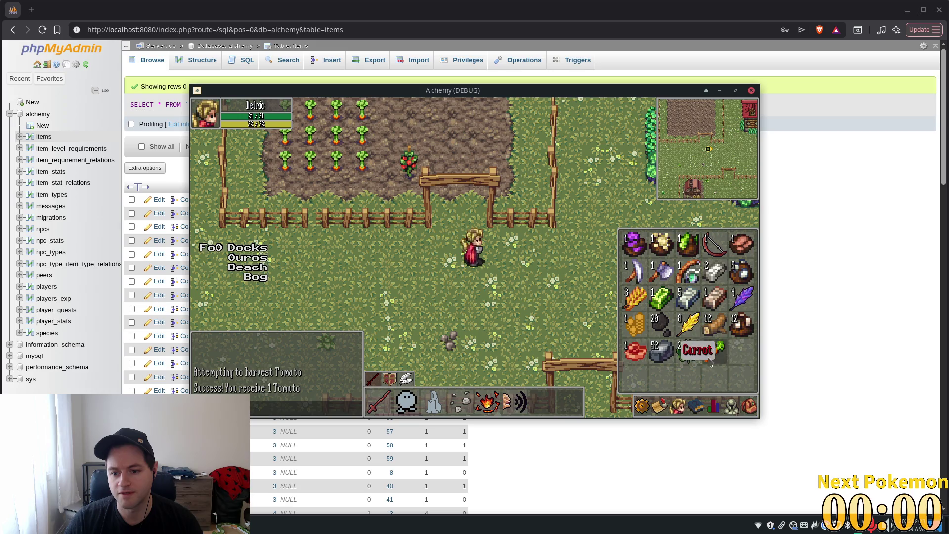
{"action": "key", "text": "d"}
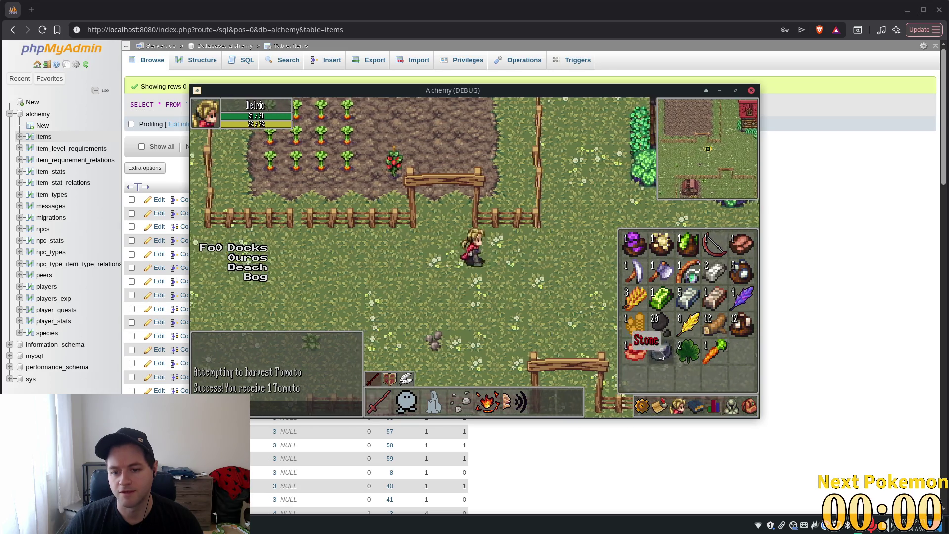
{"action": "key", "text": "i"}
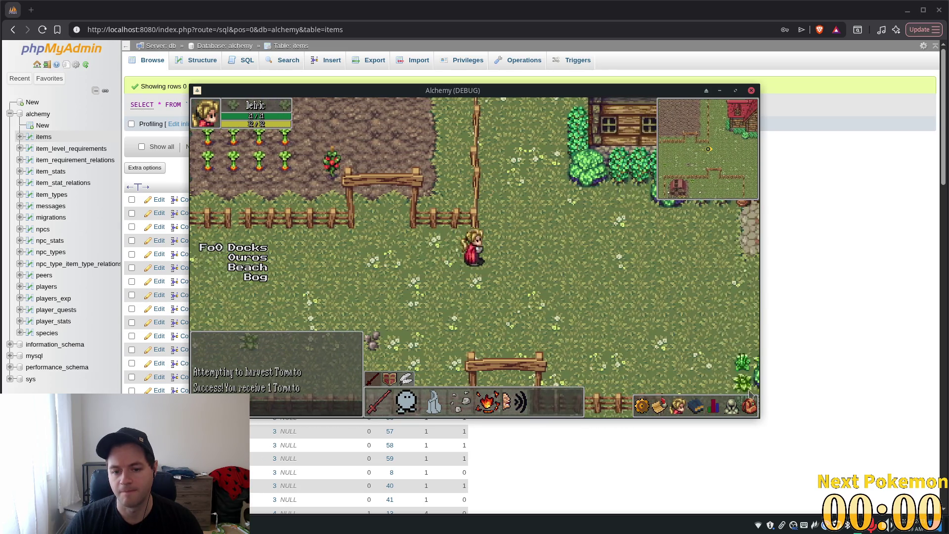
{"action": "left_click", "coordinate": [747, 410]}
{"action": "left_click", "coordinate": [747, 411]}
{"action": "left_click", "coordinate": [747, 410]}
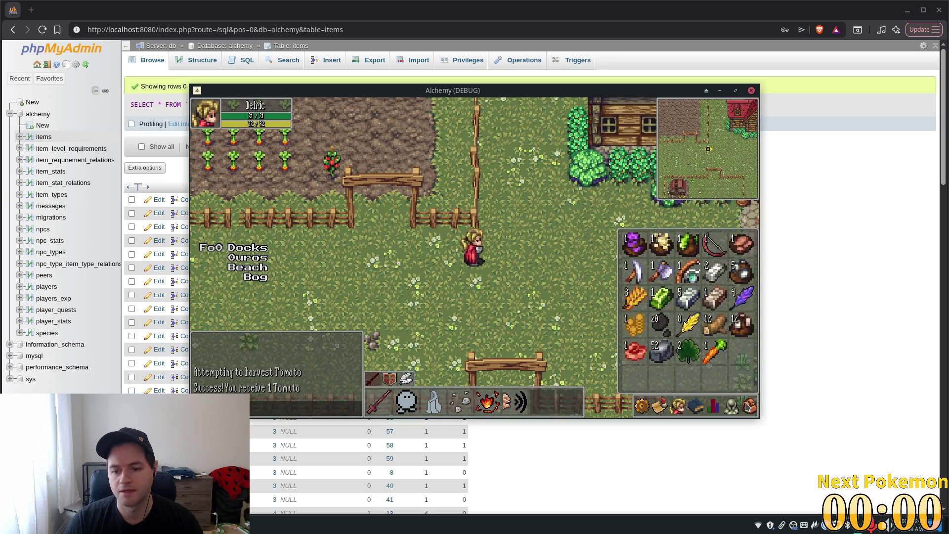
{"action": "key", "text": "Right"}
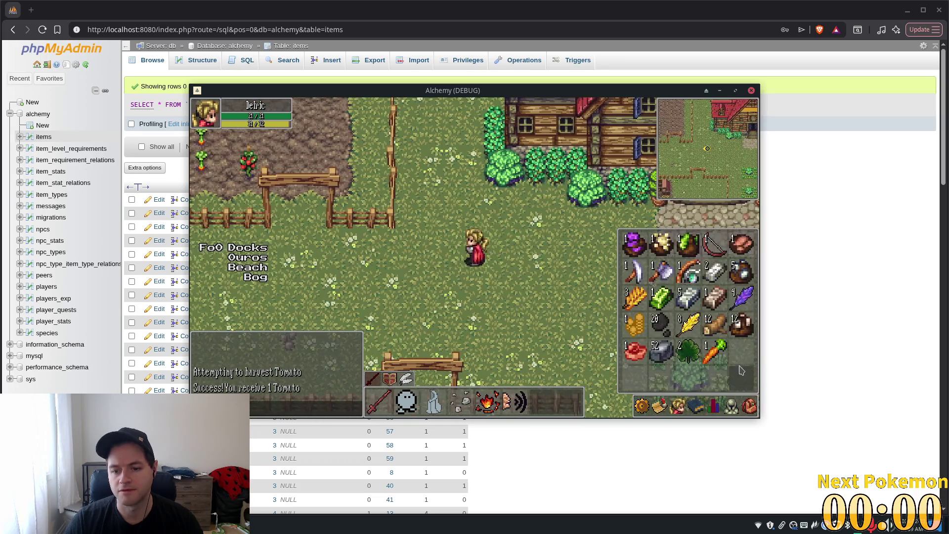
Drop the Raw Beef, take out the Moonwhisper feather, and drop the metal bar
{"action": "right_click", "coordinate": [635, 357]}
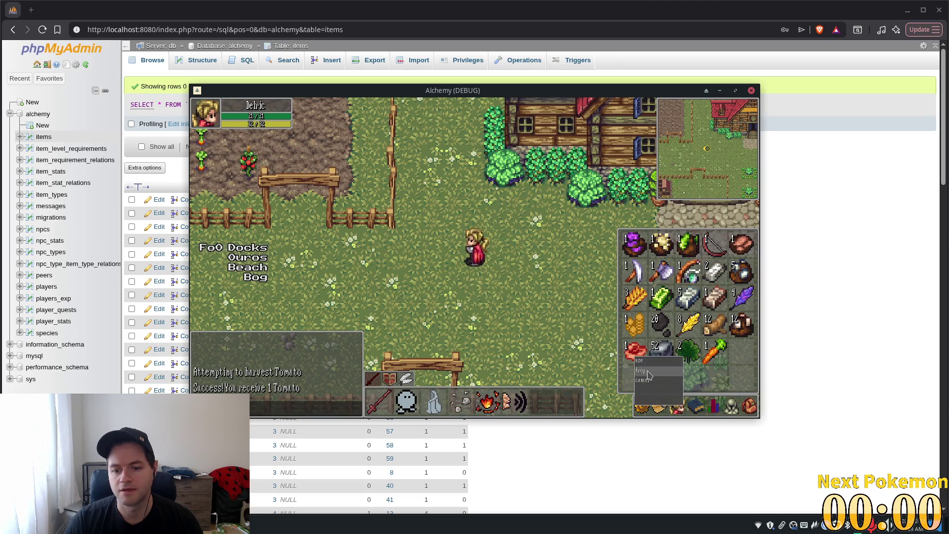
{"action": "left_click", "coordinate": [648, 376]}
{"action": "key", "text": "Right"}
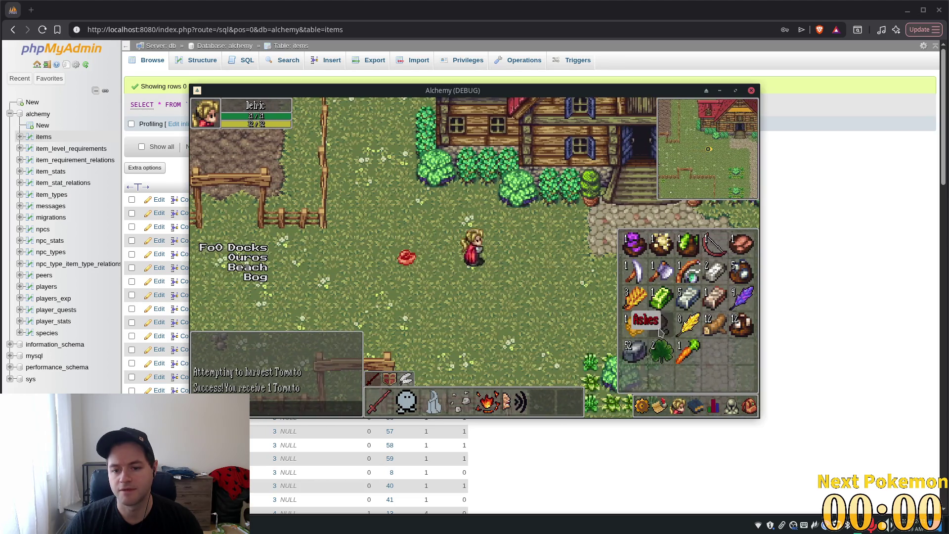
{"action": "left_click", "coordinate": [731, 406]}
{"action": "left_click", "coordinate": [749, 406]}
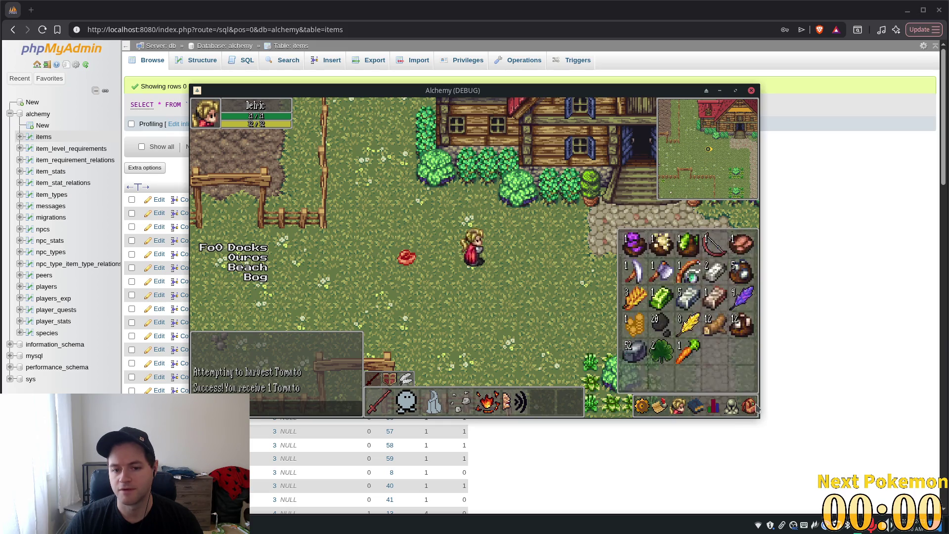
{"action": "left_click", "coordinate": [734, 305]}
{"action": "key", "text": "Right"}
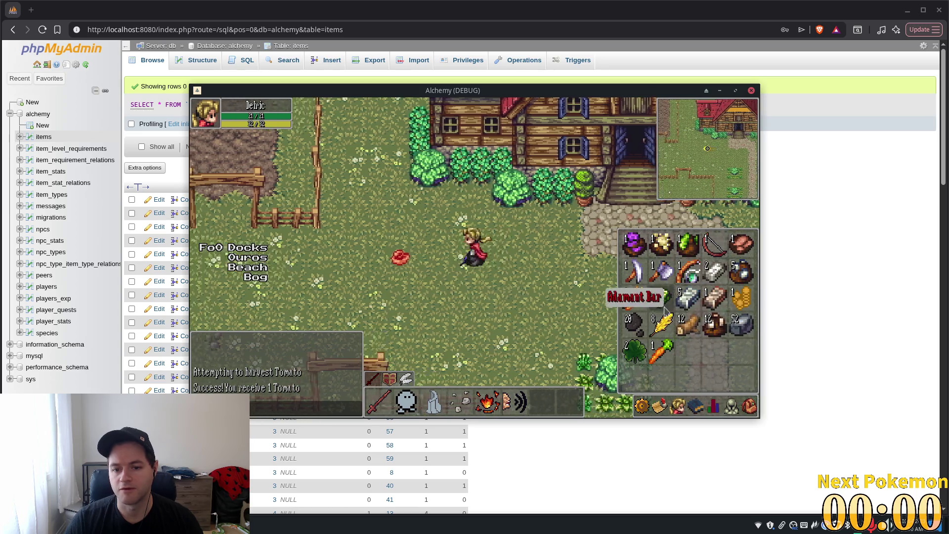
{"action": "right_click", "coordinate": [692, 300]}
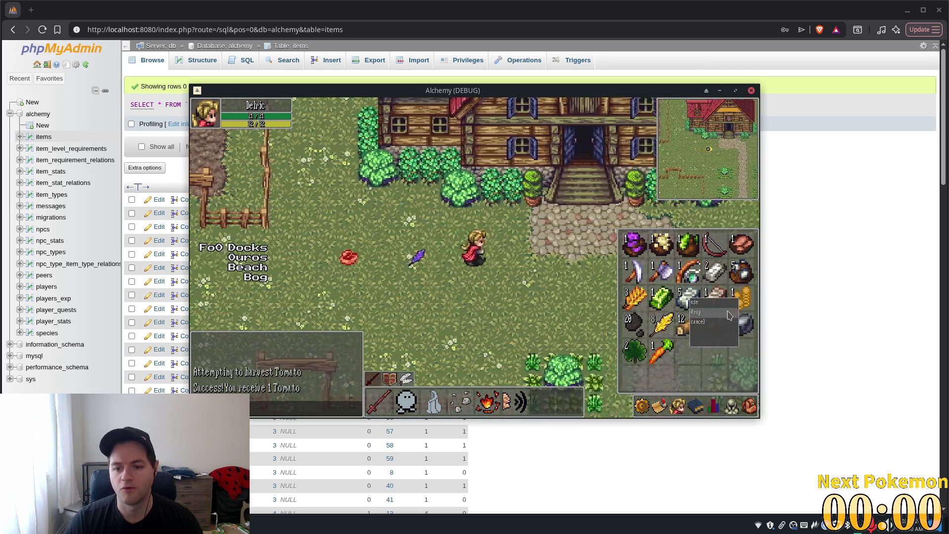
{"action": "left_click", "coordinate": [730, 312]}
Close the inventory, walk back up toward the farm, and return to the Godot editor
{"action": "key", "text": "Left"}
{"action": "key", "text": "Up"}
{"action": "key", "text": "Down"}
{"action": "key", "text": "i"}
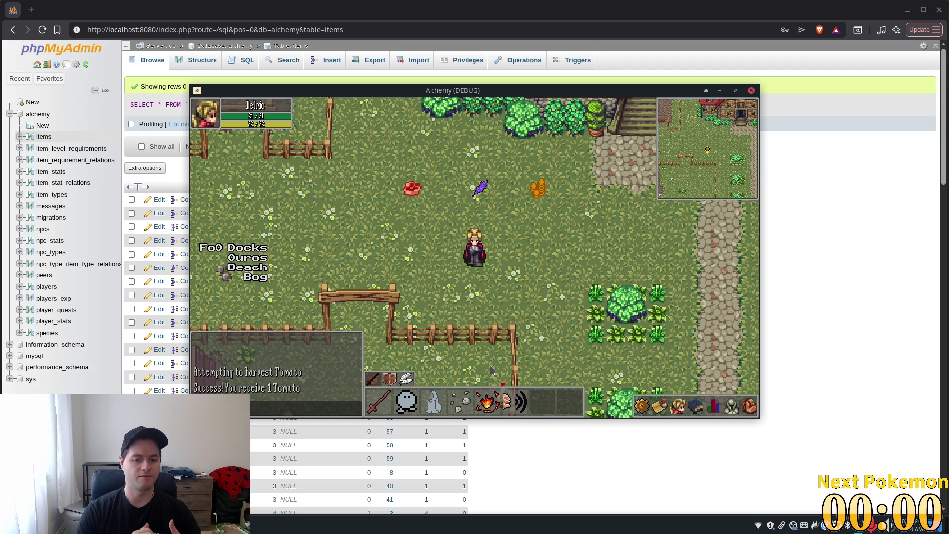
{"action": "key", "text": "Left"}
{"action": "key", "text": "Up"}
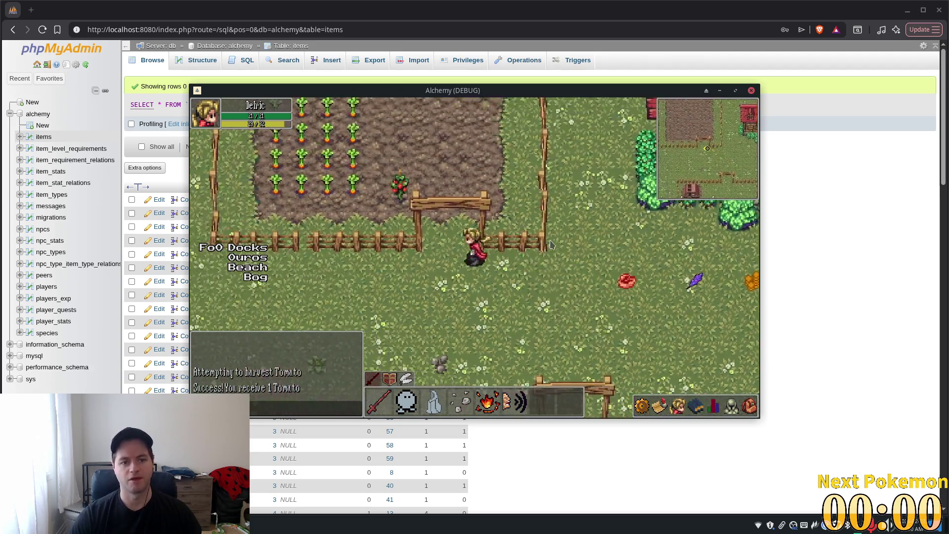
{"action": "left_click", "coordinate": [685, 29]}
{"action": "key", "text": "alt+Tab"}
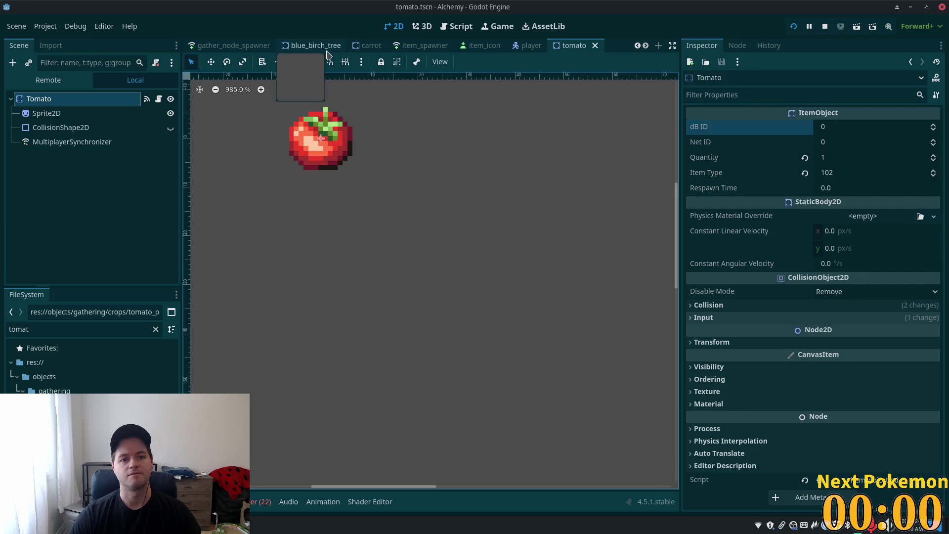
Search 'greenspan' in Quick Open, open greenspan_holdings.tscn, and zoom out over the fenced field
{"action": "scroll", "coordinate": [329, 47], "scroll_direction": "down", "scroll_amount": 8}
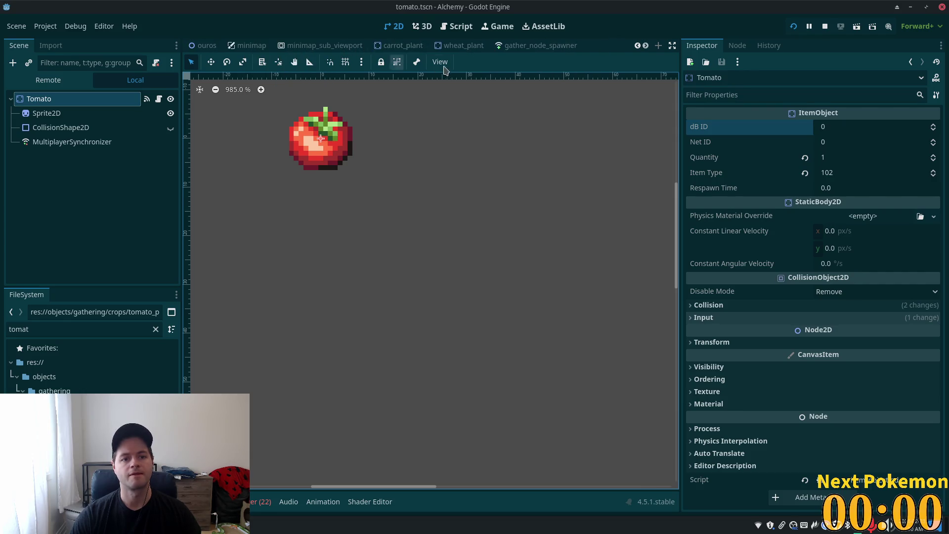
{"action": "key", "text": "shift+alt+o"}
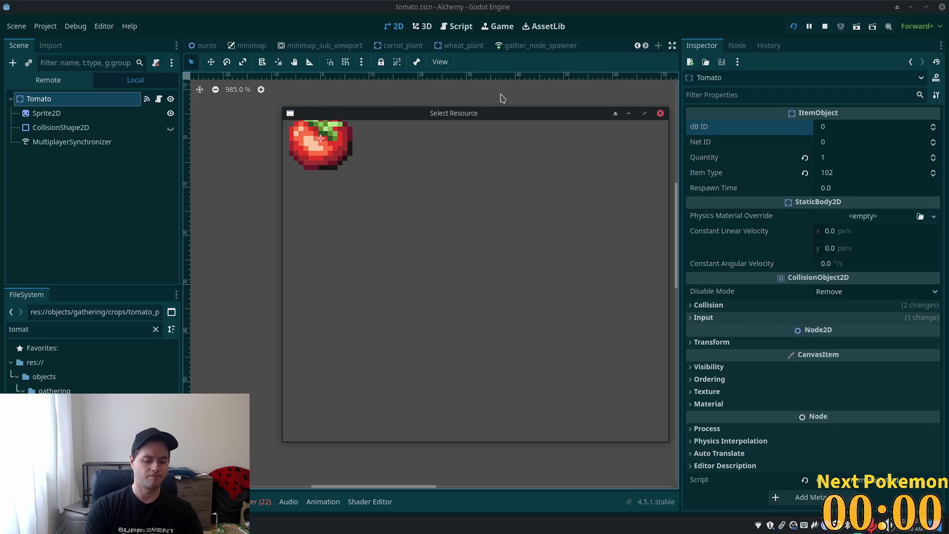
{"action": "type", "text": "grene"}
{"action": "type", "text": "nsp"}
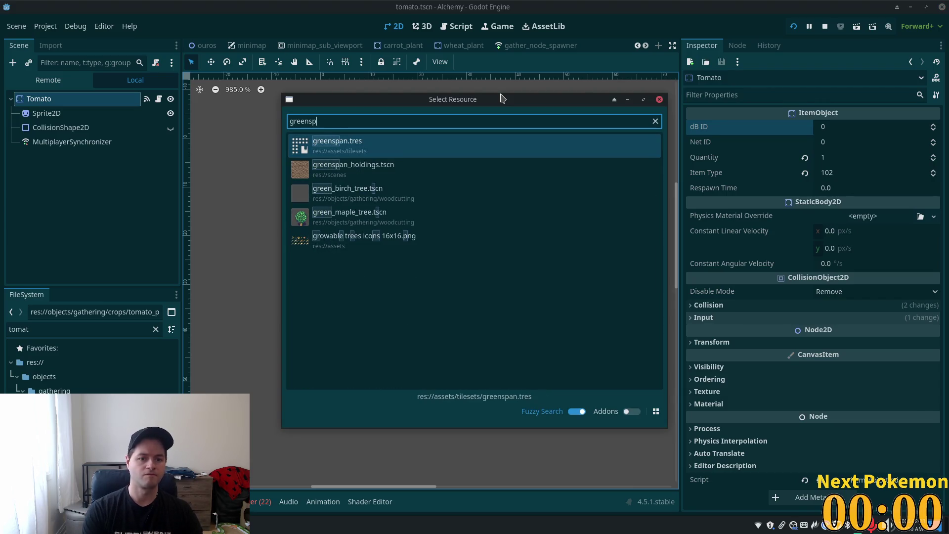
{"action": "key", "text": "Return"}
{"action": "key", "text": "shift+alt+o"}
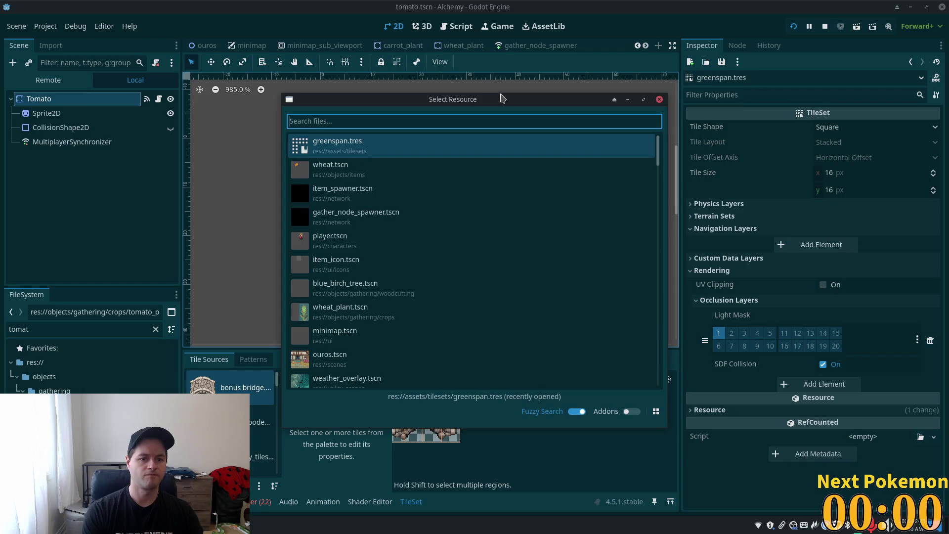
{"action": "type", "text": "greensp[a"}
{"action": "double_click", "coordinate": [403, 168]}
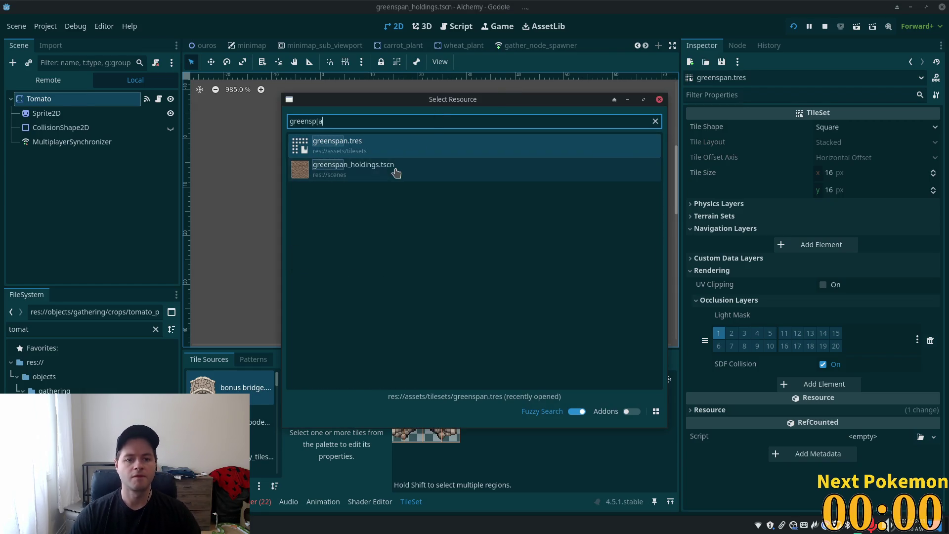
{"action": "scroll", "coordinate": [469, 317], "scroll_direction": "down", "scroll_amount": 3}
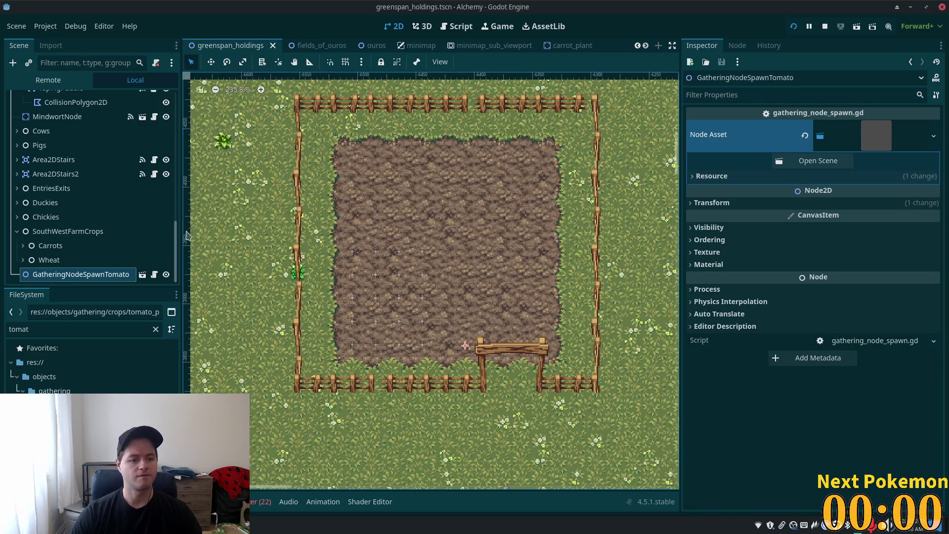
{"action": "left_click", "coordinate": [57, 250]}
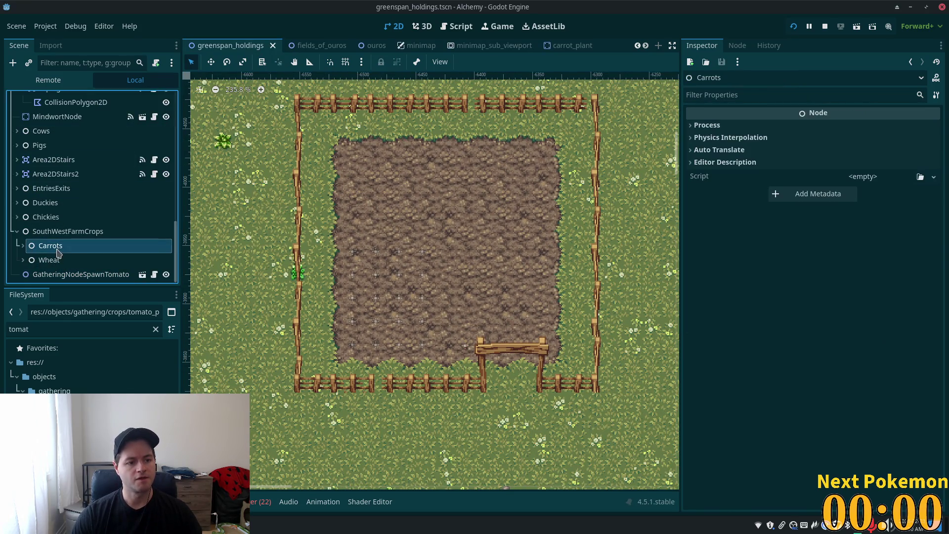
{"action": "left_click", "coordinate": [23, 247]}
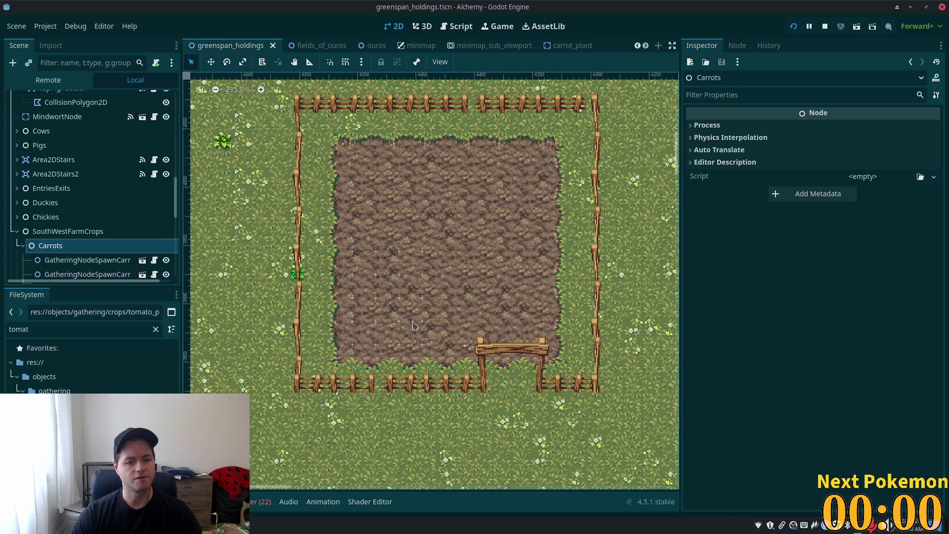
{"action": "left_click", "coordinate": [421, 346]}
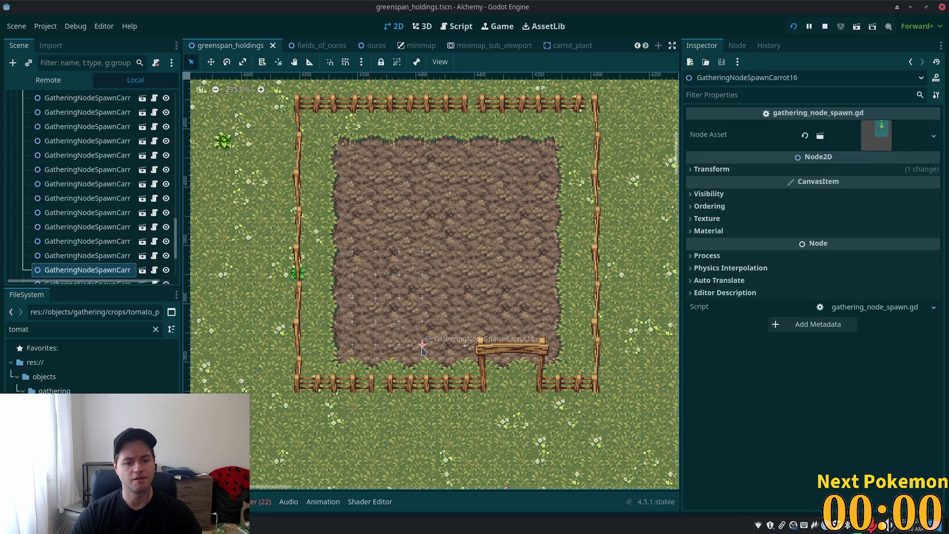
{"action": "left_click", "coordinate": [718, 171]}
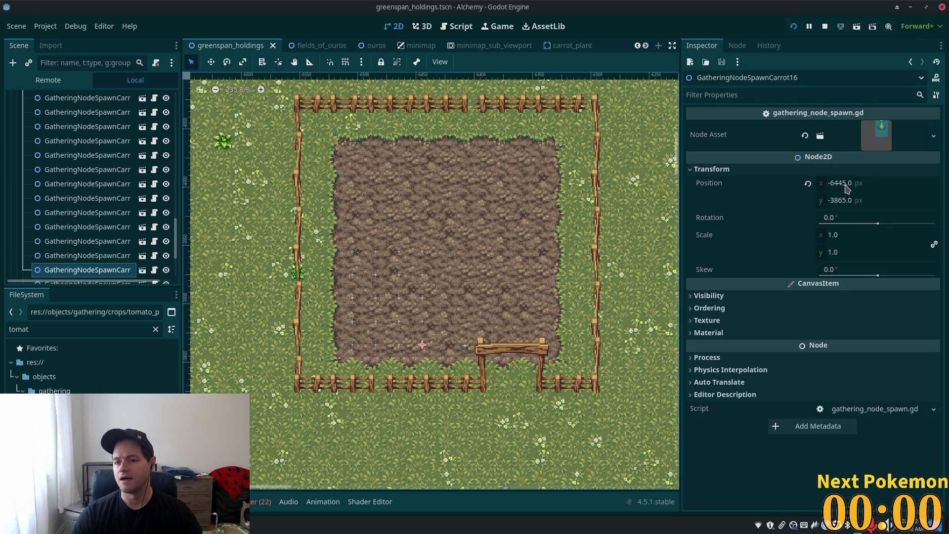
{"action": "left_click", "coordinate": [847, 185]}
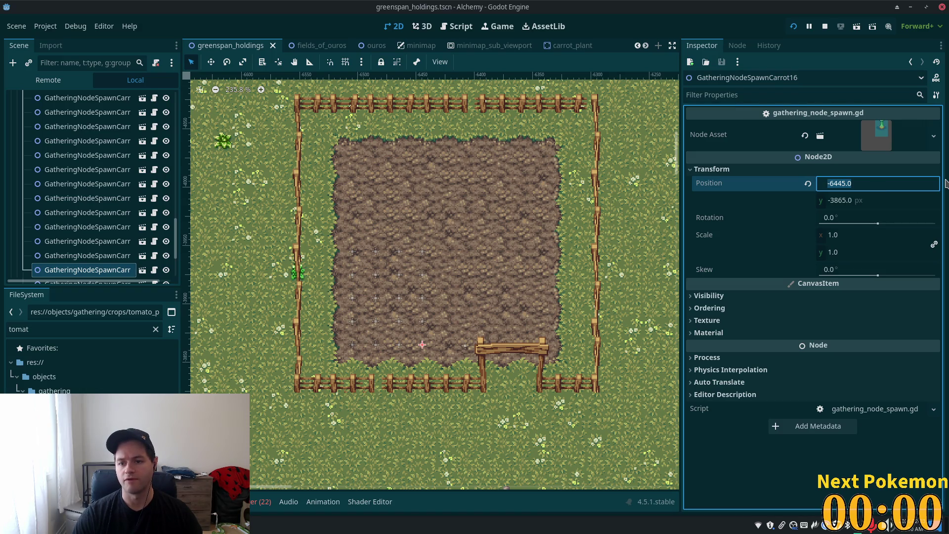
{"action": "left_click", "coordinate": [68, 261]}
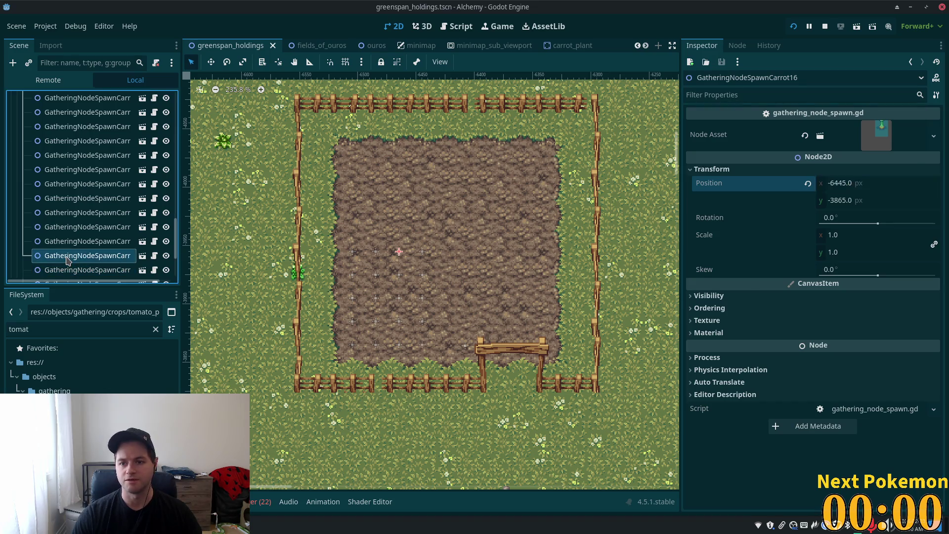
{"action": "left_click", "coordinate": [401, 345]}
{"action": "left_click", "coordinate": [748, 171]}
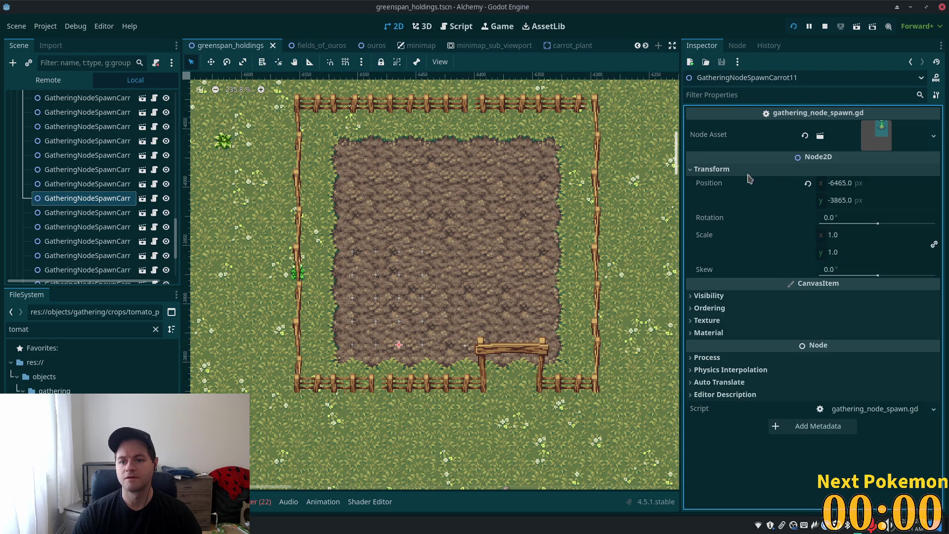
{"action": "left_click", "coordinate": [466, 345]}
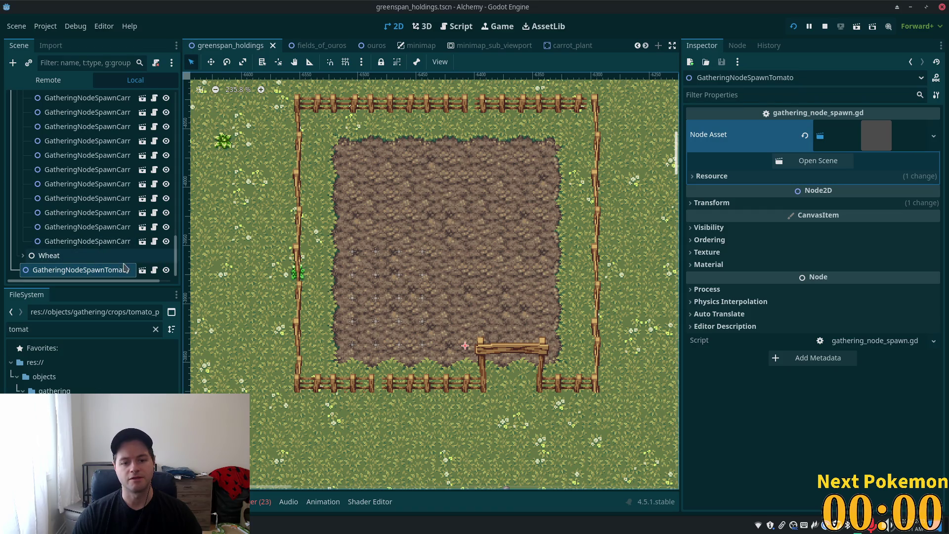
{"action": "left_click", "coordinate": [113, 241]}
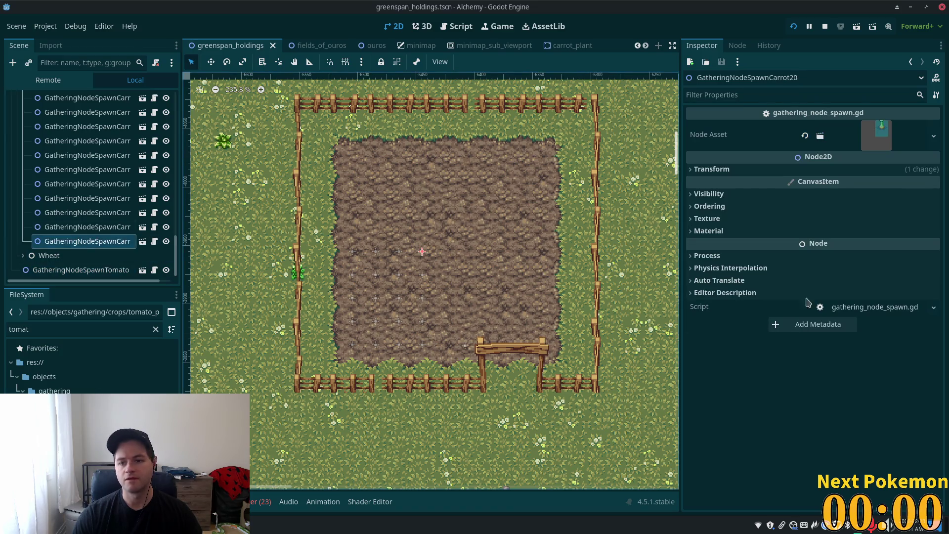
{"action": "left_click", "coordinate": [712, 170]}
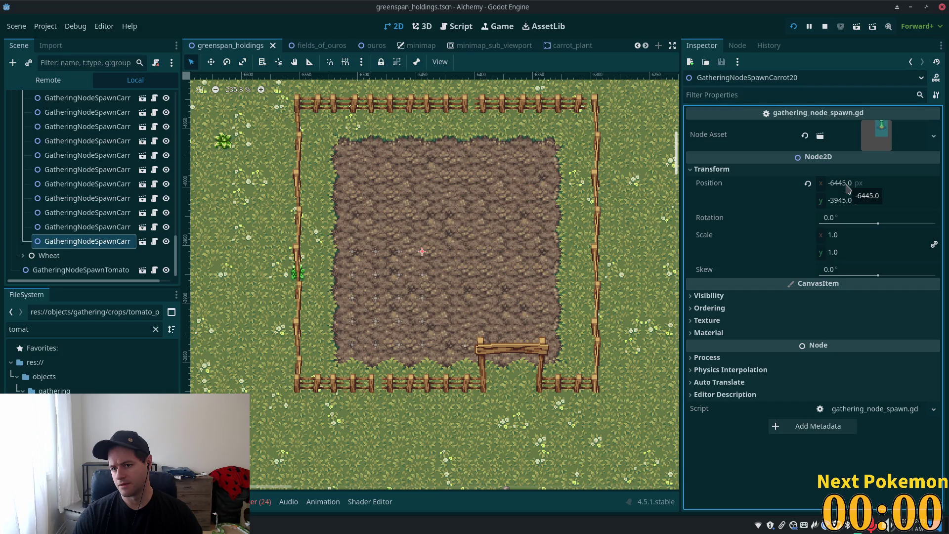
{"action": "left_click", "coordinate": [848, 186]}
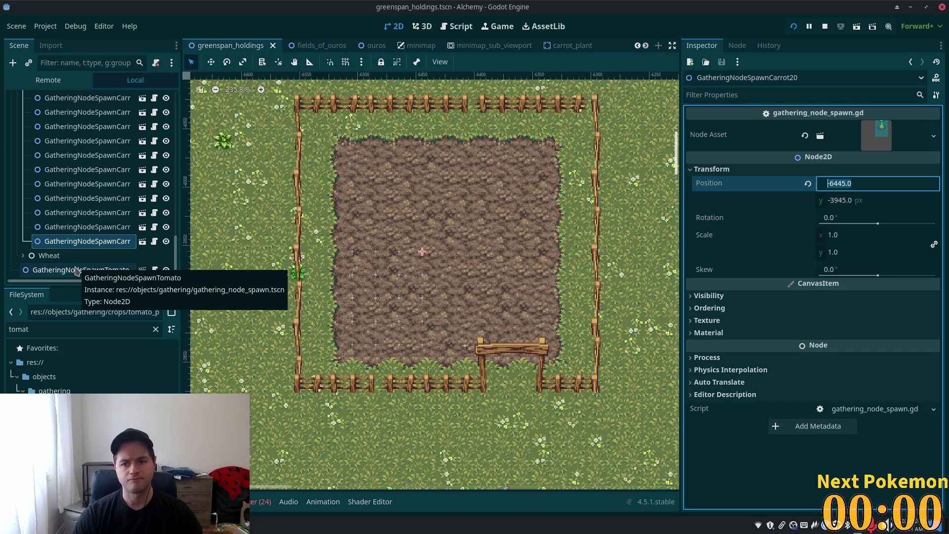
Copy a carrot spawn node's position and paste it onto GatheringNodeSpawnTomato
{"action": "right_click", "coordinate": [747, 183]}
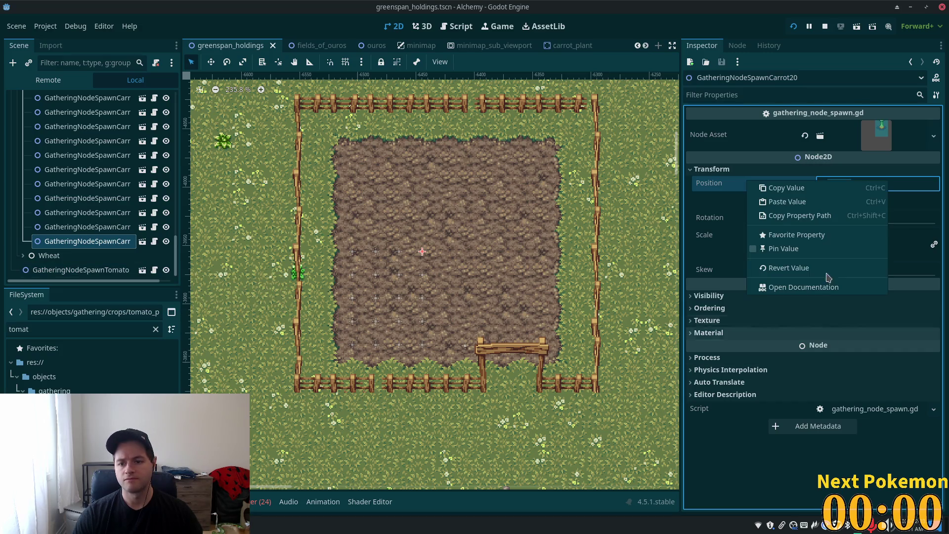
{"action": "left_click", "coordinate": [801, 189]}
{"action": "left_click", "coordinate": [90, 269]}
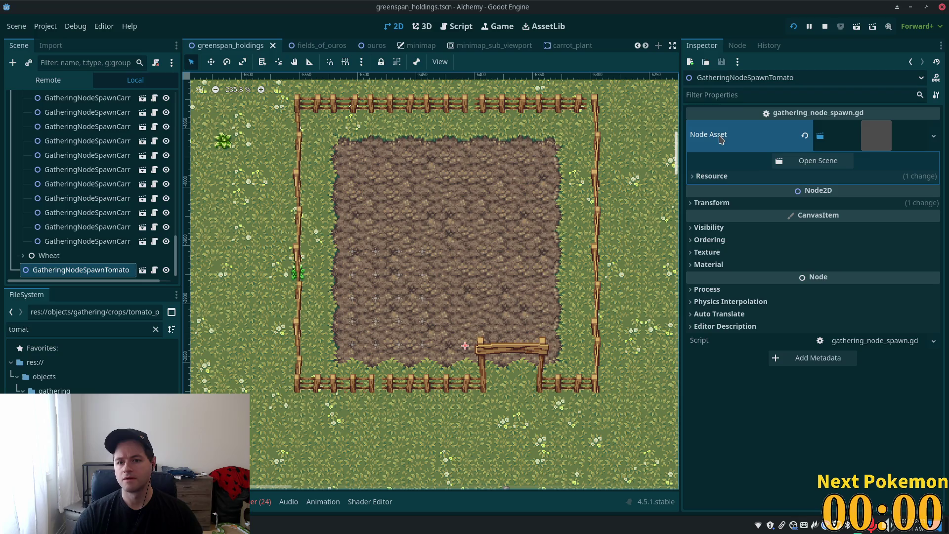
{"action": "left_click", "coordinate": [713, 203]}
{"action": "right_click", "coordinate": [725, 218]}
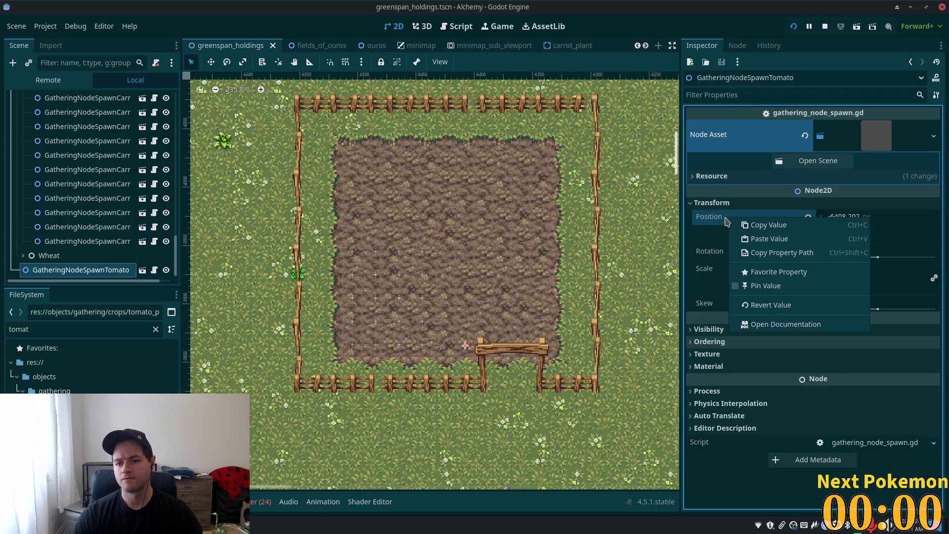
{"action": "left_click", "coordinate": [769, 238]}
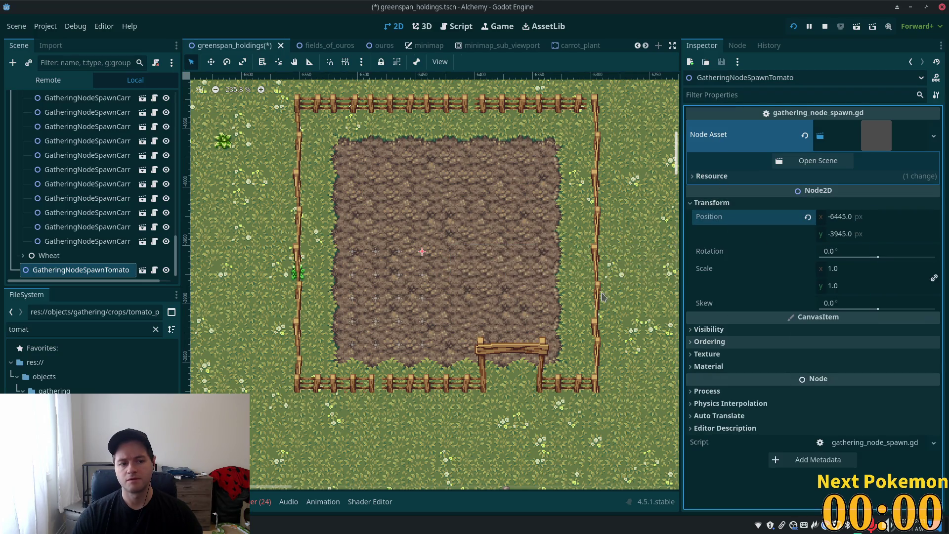
Copy GatheringNodeSpawnCarrot16's position and paste it onto the tomato spawn node
{"action": "left_click", "coordinate": [423, 350]}
{"action": "right_click", "coordinate": [714, 187]}
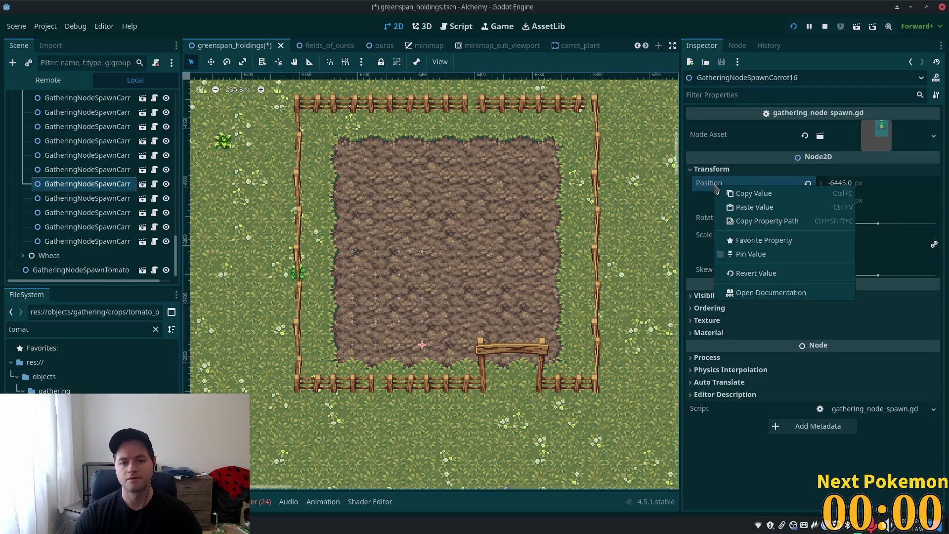
{"action": "left_click", "coordinate": [753, 193]}
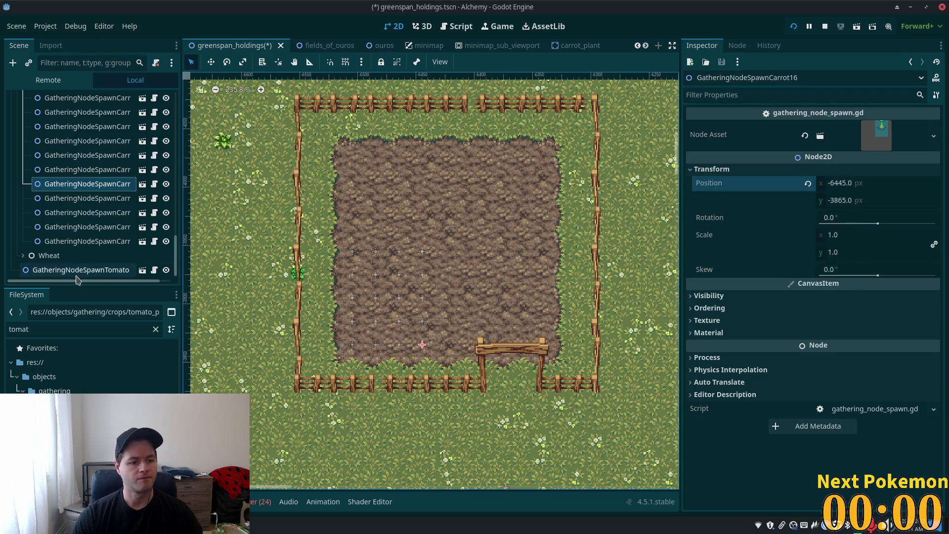
{"action": "left_click", "coordinate": [79, 270]}
{"action": "right_click", "coordinate": [710, 217]}
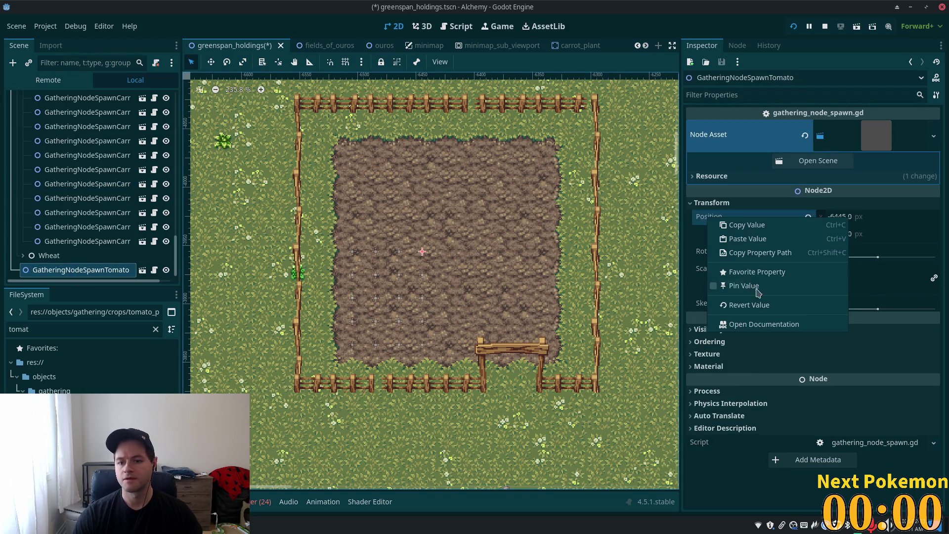
{"action": "left_click", "coordinate": [747, 241]}
Set the tomato spawn's X position to -6405, placing it at -6405, -3865
{"action": "left_click", "coordinate": [915, 213]}
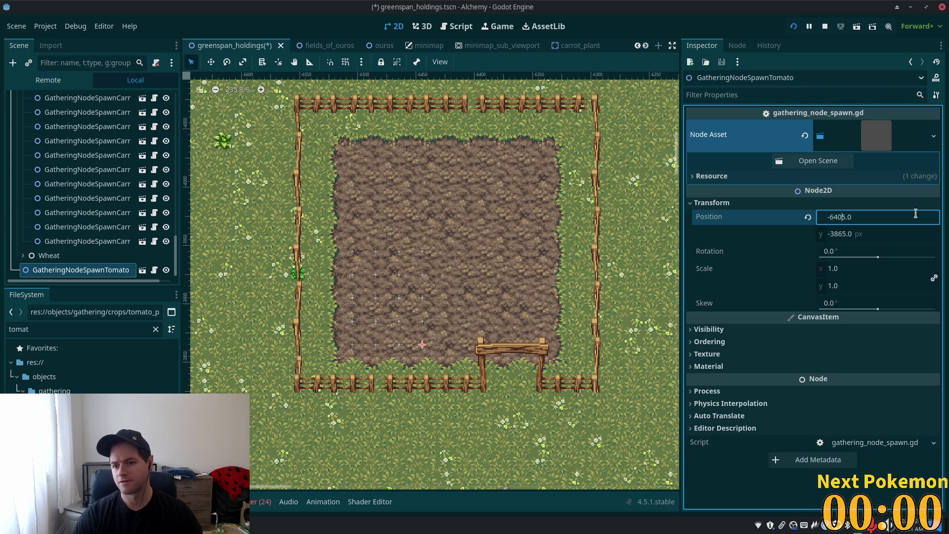
{"action": "key", "text": "Tab"}
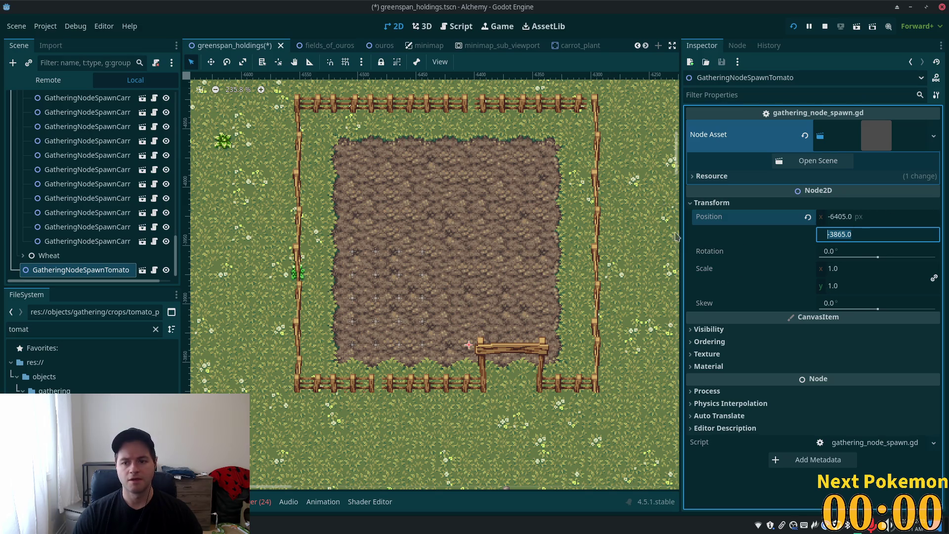
{"action": "left_click", "coordinate": [53, 255]}
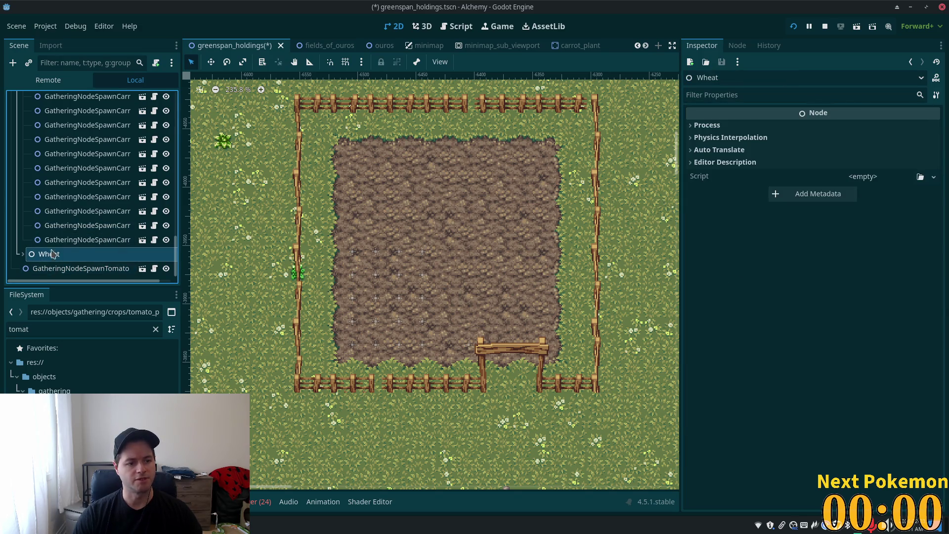
Collapse the Carrots group in the Scene dock and reselect GatheringNodeSpawnTomato
{"action": "mouse_move", "coordinate": [176, 254]}
{"action": "left_mouse_down"}
{"action": "mouse_move", "coordinate": [178, 190]}
{"action": "mouse_move", "coordinate": [183, 212]}
{"action": "left_mouse_up"}
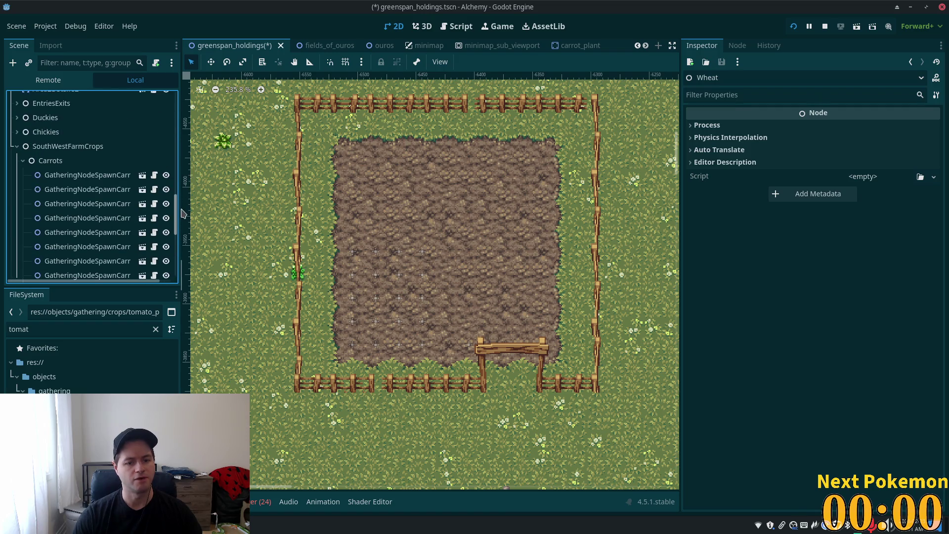
{"action": "scroll", "coordinate": [134, 202], "scroll_direction": "up", "scroll_amount": 1}
{"action": "left_click", "coordinate": [23, 178]}
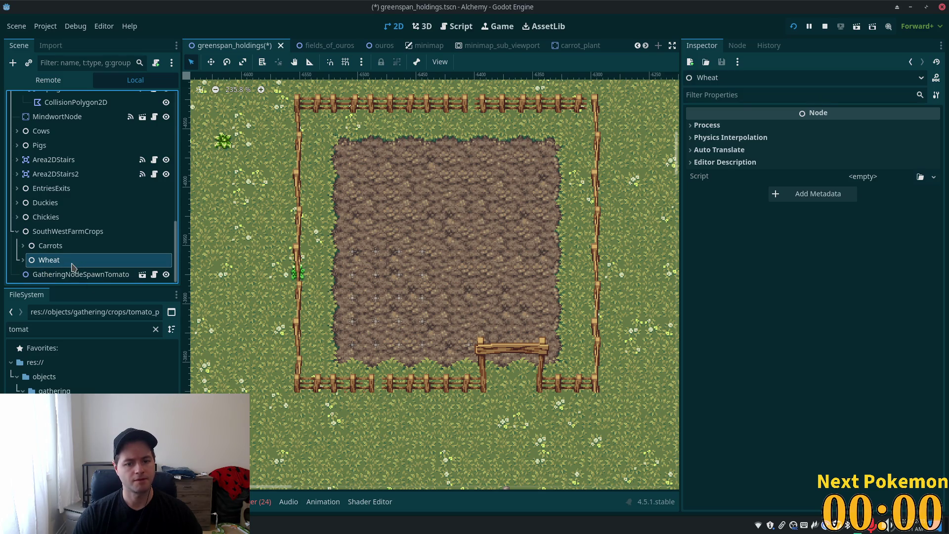
{"action": "left_click", "coordinate": [106, 277]}
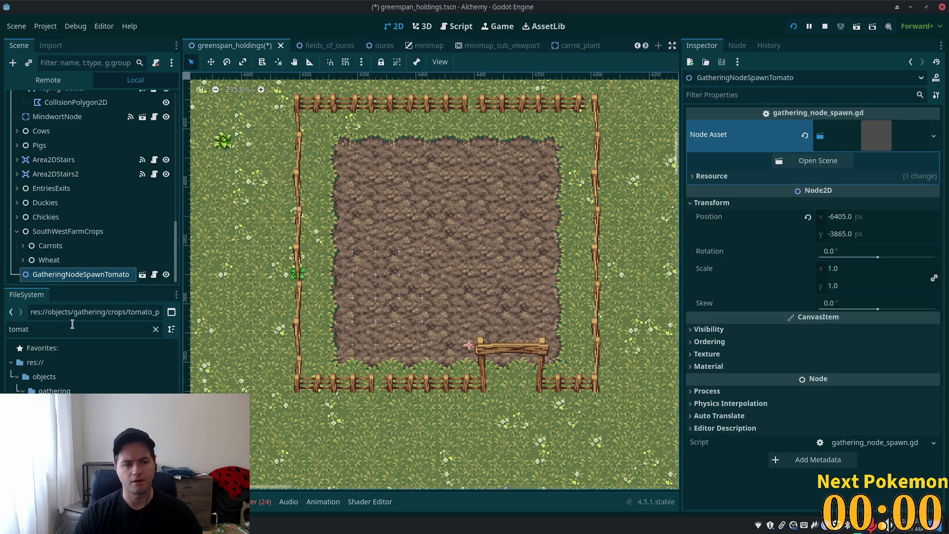
Duplicate the tomato spawn node and set the copy's x position to -6385
{"action": "key", "text": "ctrl+d"}
{"action": "key", "text": "ctrl+z"}
{"action": "key", "text": "ctrl+shift+z"}
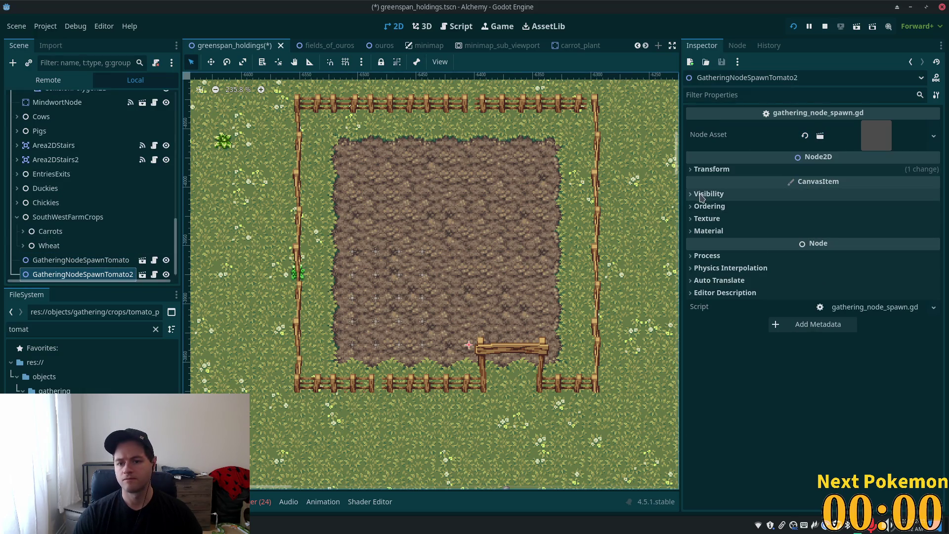
{"action": "left_click", "coordinate": [712, 169]}
{"action": "left_click", "coordinate": [845, 183]}
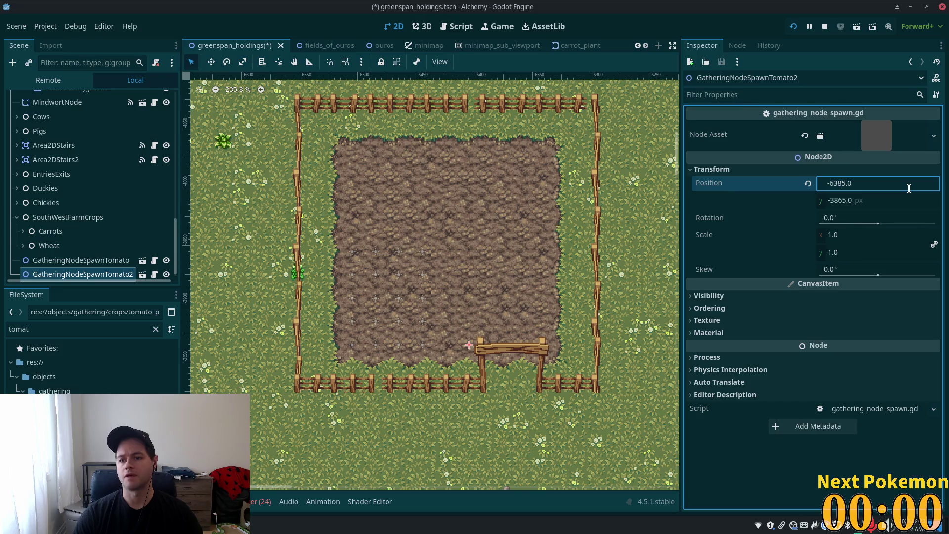
{"action": "key", "text": "Tab"}
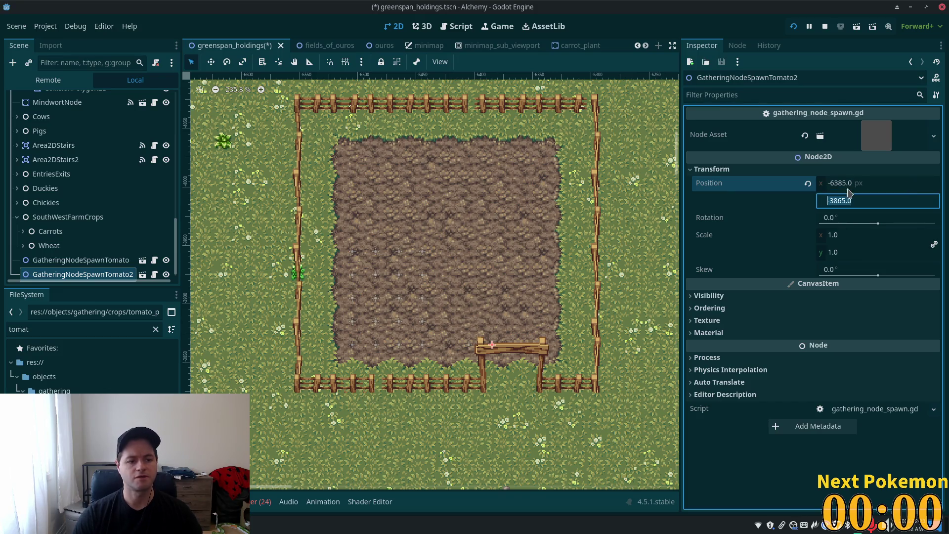
Duplicate the second tomato node as GatheringNodeSpawnTomato3 at x -6365
{"action": "left_click", "coordinate": [56, 267]}
{"action": "key", "text": "ctrl+d"}
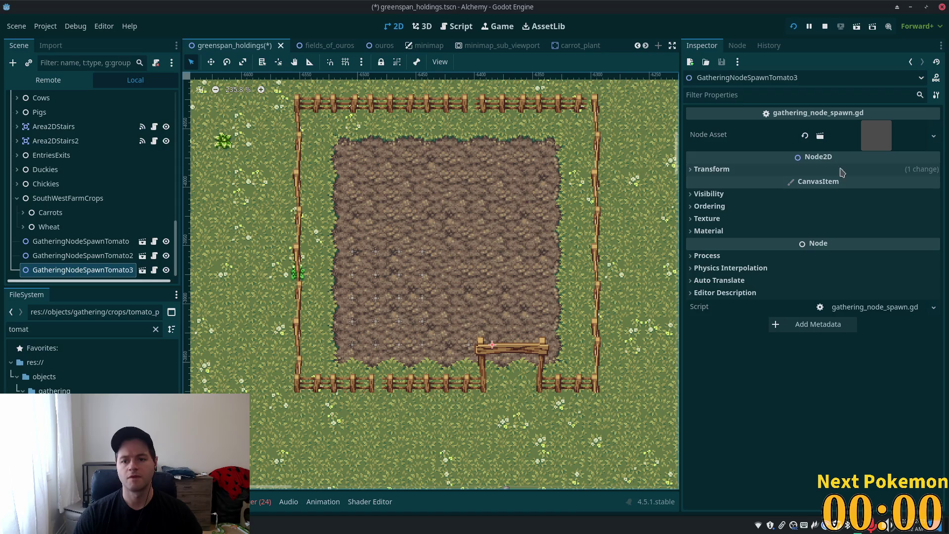
{"action": "left_click", "coordinate": [760, 173]}
{"action": "left_click", "coordinate": [845, 184]}
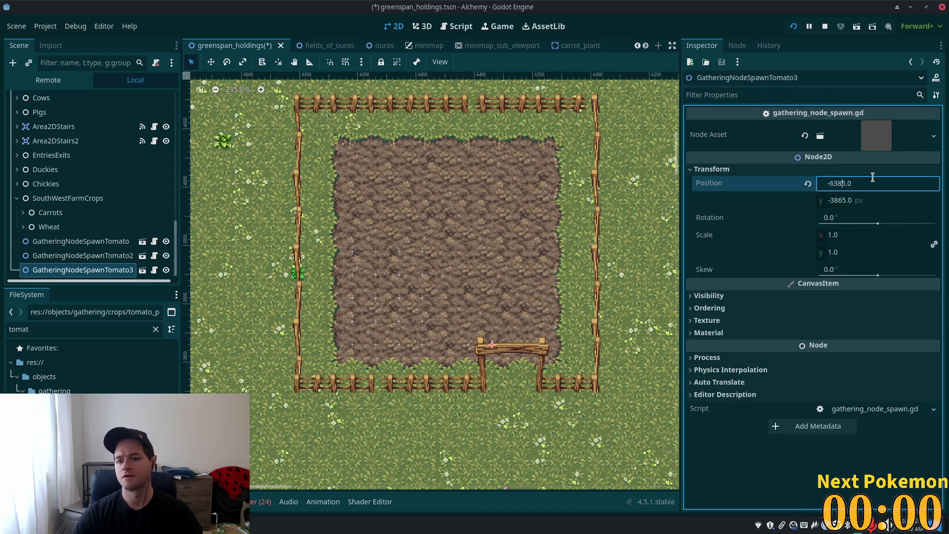
{"action": "key", "text": "Tab"}
Create GatheringNodeSpawnTomato4 at x -6345, then select all four tomato nodes
{"action": "left_click", "coordinate": [74, 242]}
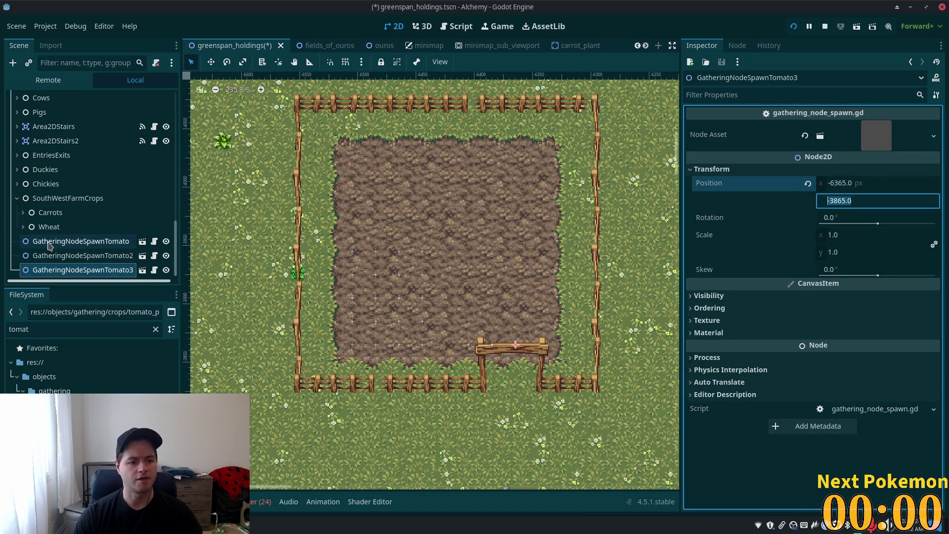
{"action": "left_click", "coordinate": [69, 270]}
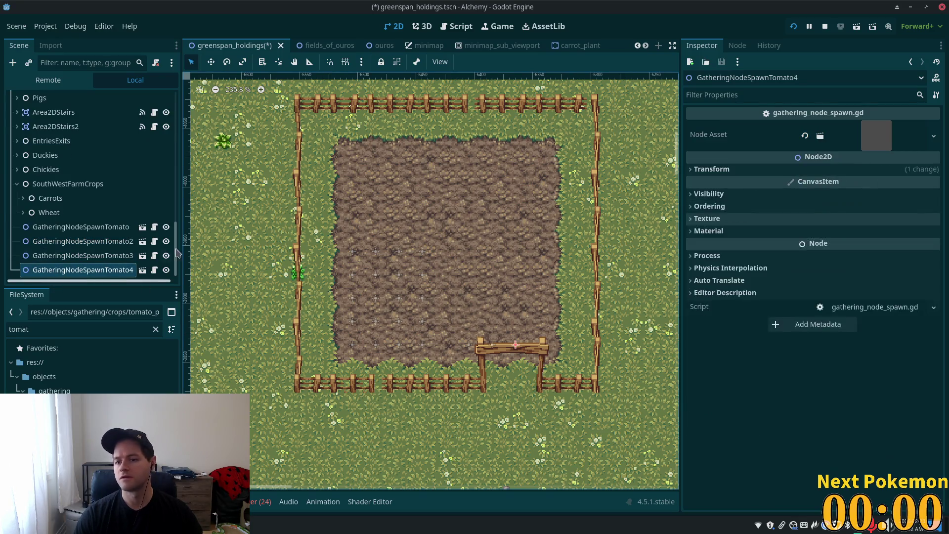
{"action": "key", "text": "ctrl+d"}
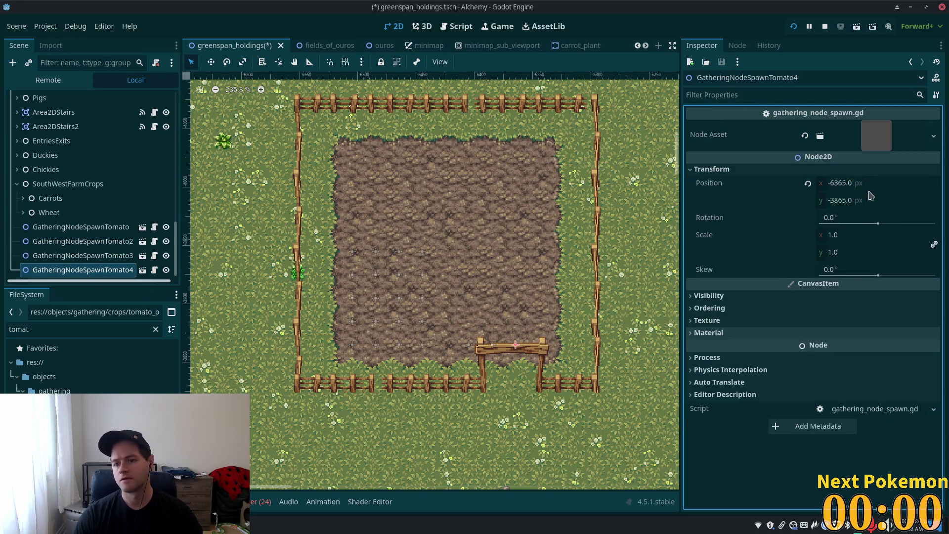
{"action": "left_click", "coordinate": [852, 183]}
{"action": "left_click", "coordinate": [852, 183]}
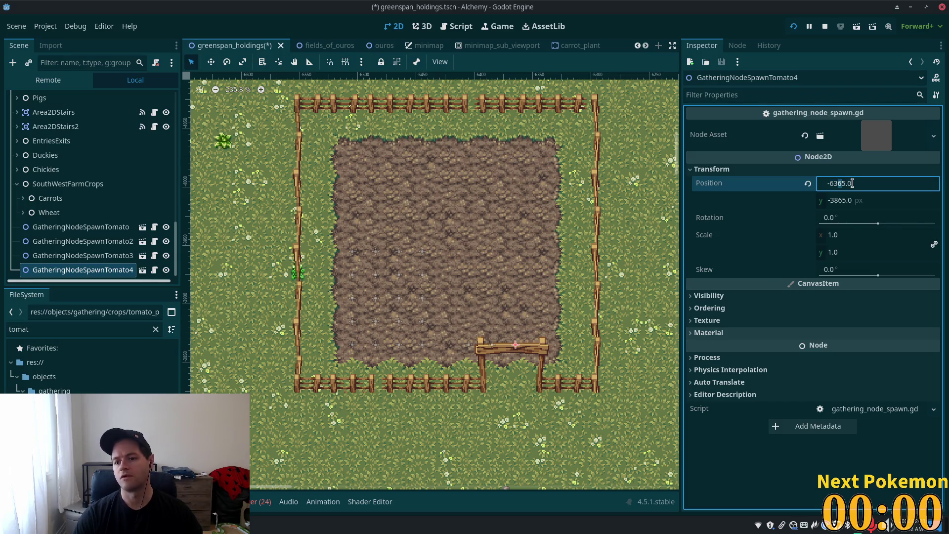
{"action": "key", "text": "Delete"}
{"action": "type", "text": "4"}
{"action": "key", "text": "Tab"}
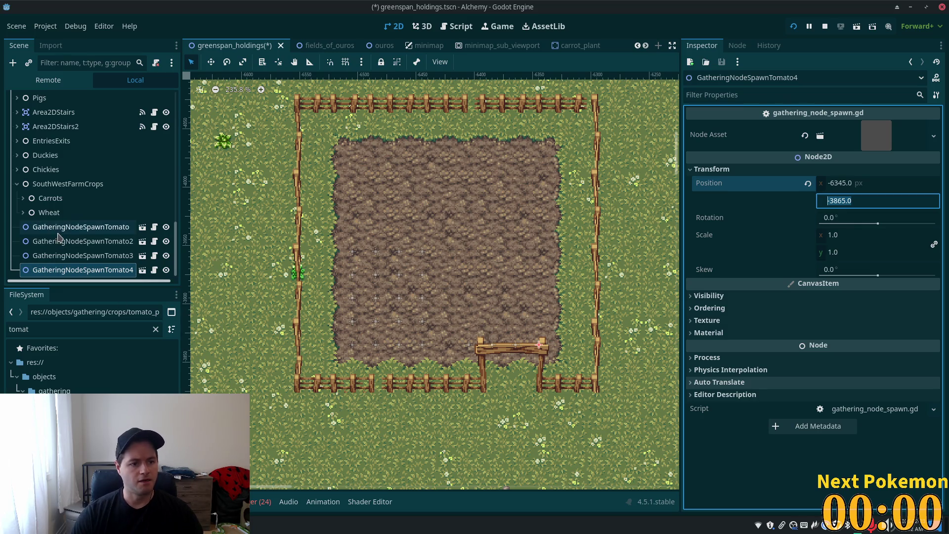
{"action": "left_click", "coordinate": [75, 227]}
{"action": "left_click", "coordinate": [57, 269], "text": "shift"}
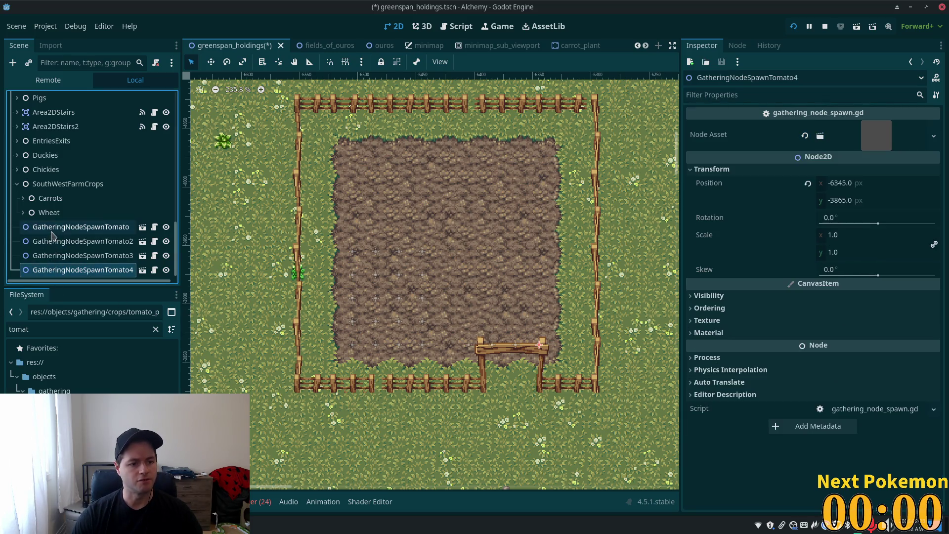
Duplicate the four tomato nodes as Tomato5–8 and set their y position to -3885
{"action": "key", "text": "ctrl+d"}
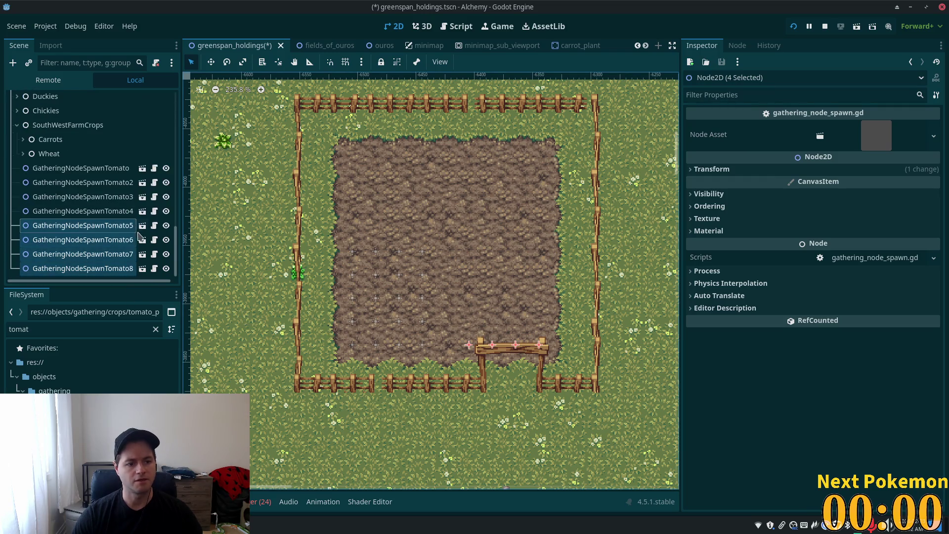
{"action": "left_click", "coordinate": [106, 231]}
{"action": "left_click", "coordinate": [89, 268], "text": "shift"}
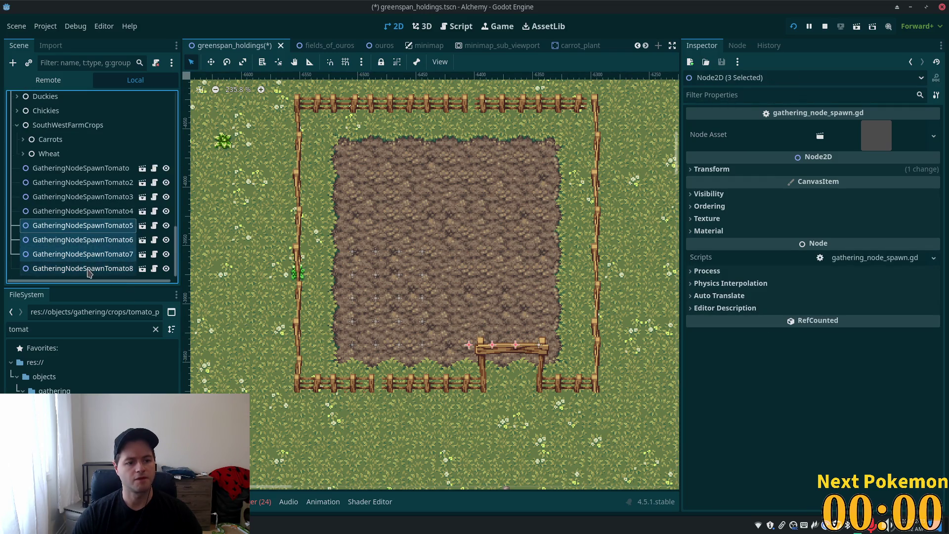
{"action": "left_click", "coordinate": [711, 169]}
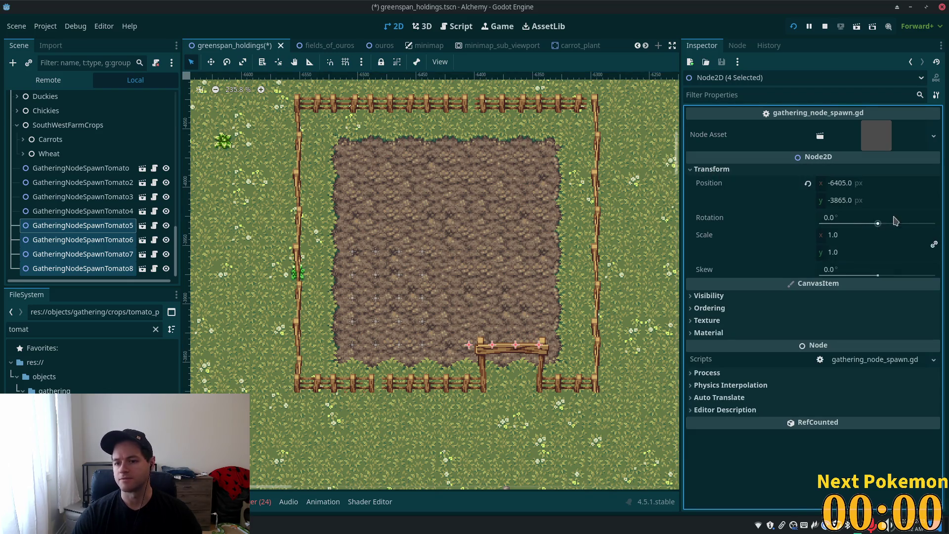
{"action": "left_click", "coordinate": [841, 201]}
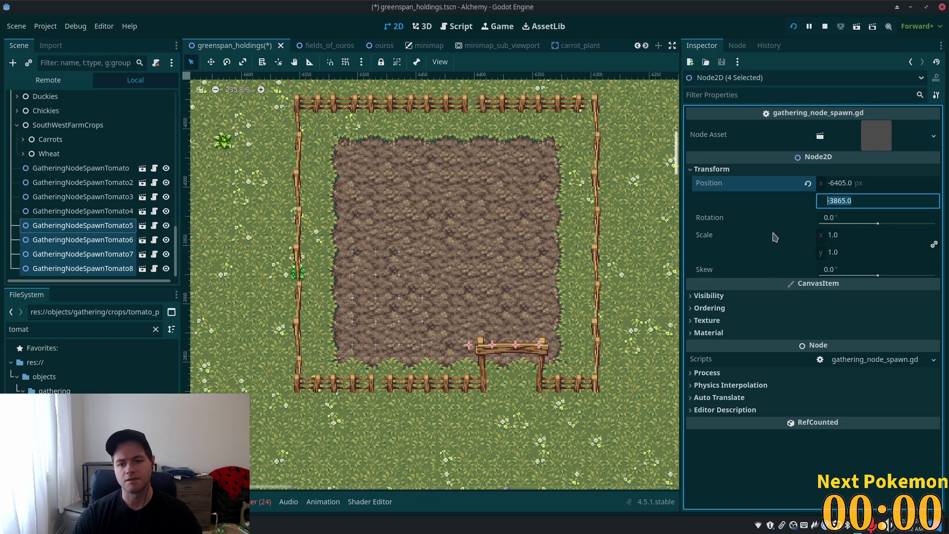
{"action": "left_click", "coordinate": [845, 200]}
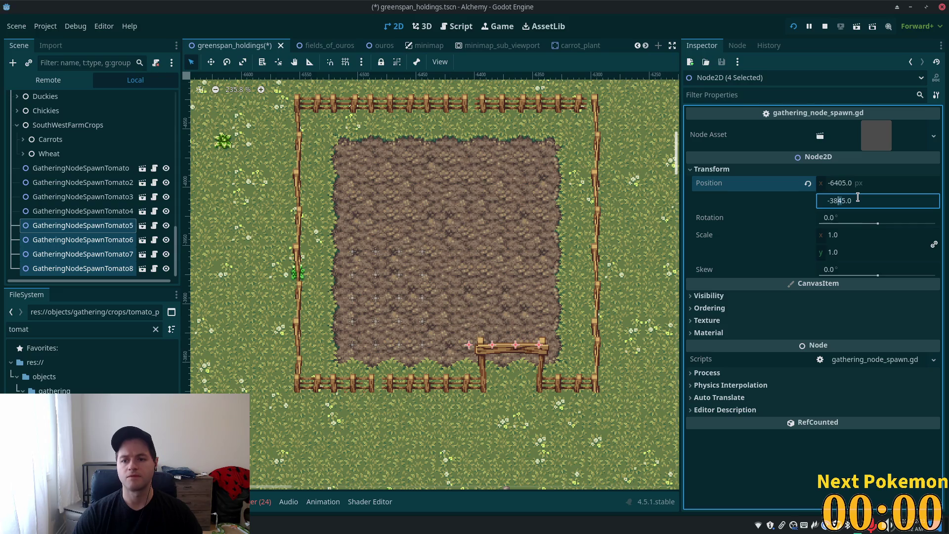
{"action": "type", "text": "8"}
{"action": "key", "text": "Tab"}
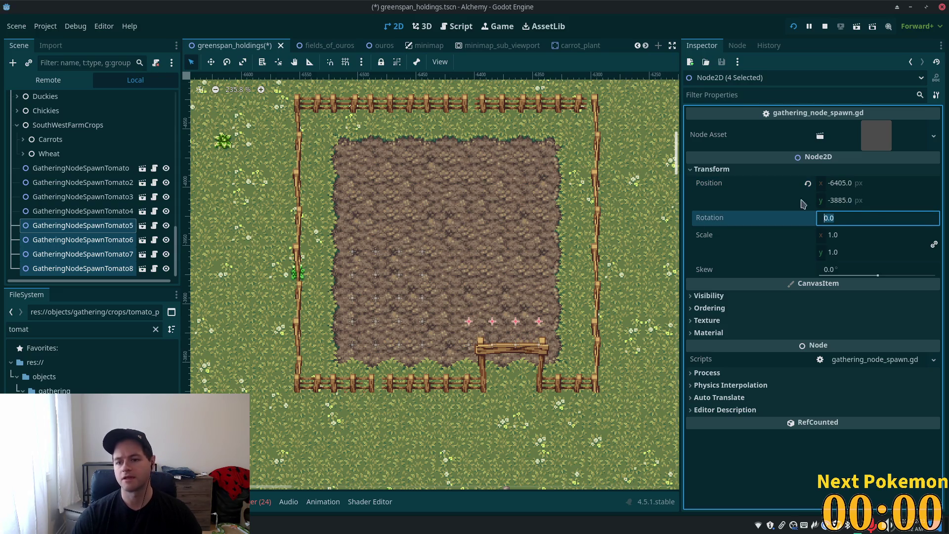
Select the next group of four tomato nodes and begin editing their y position
{"action": "left_click", "coordinate": [57, 226]}
{"action": "left_click", "coordinate": [57, 273], "text": "shift"}
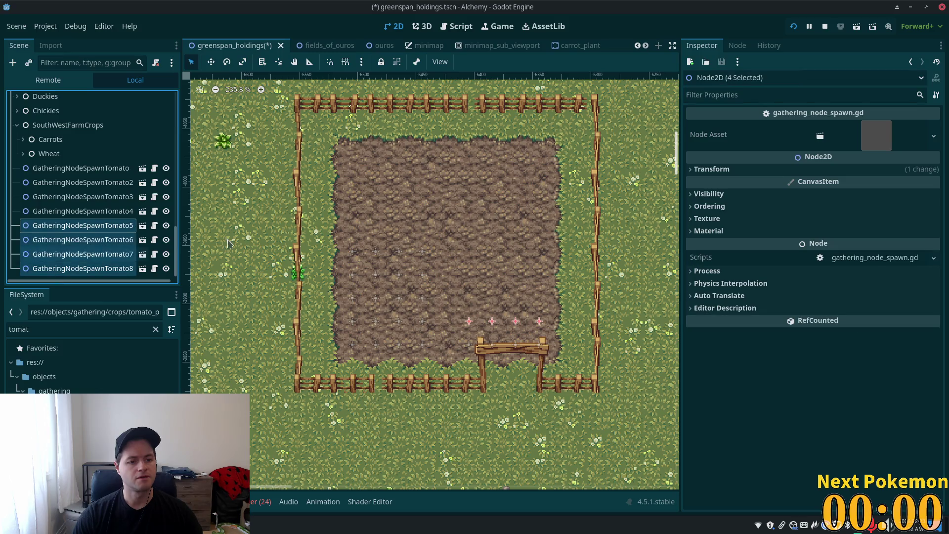
{"action": "left_click", "coordinate": [760, 171]}
{"action": "left_click", "coordinate": [848, 205]}
{"action": "key", "text": "Right"}
{"action": "key", "text": "Right"}
{"action": "key", "text": "Right"}
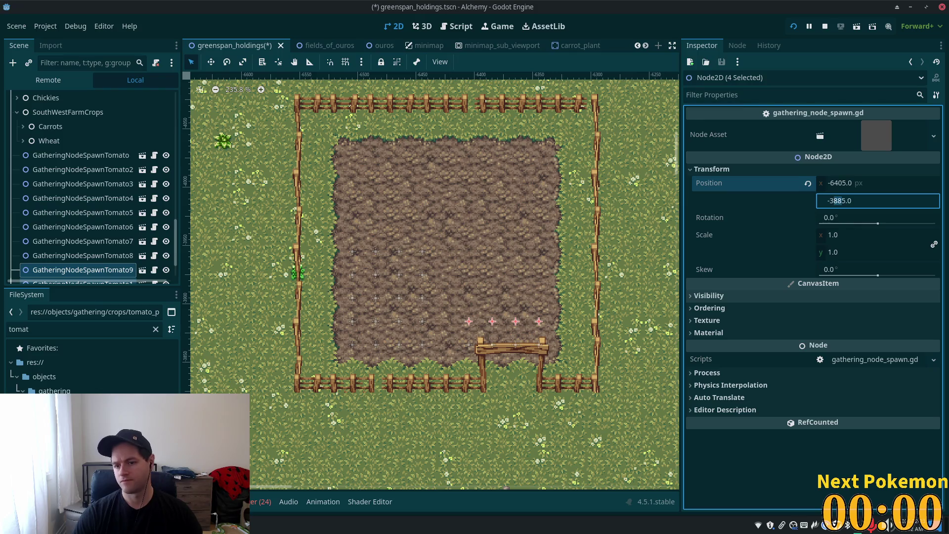
Set the selected tomato group's y position to -3405
{"action": "type", "text": "40"}
{"action": "key", "text": "Tab"}
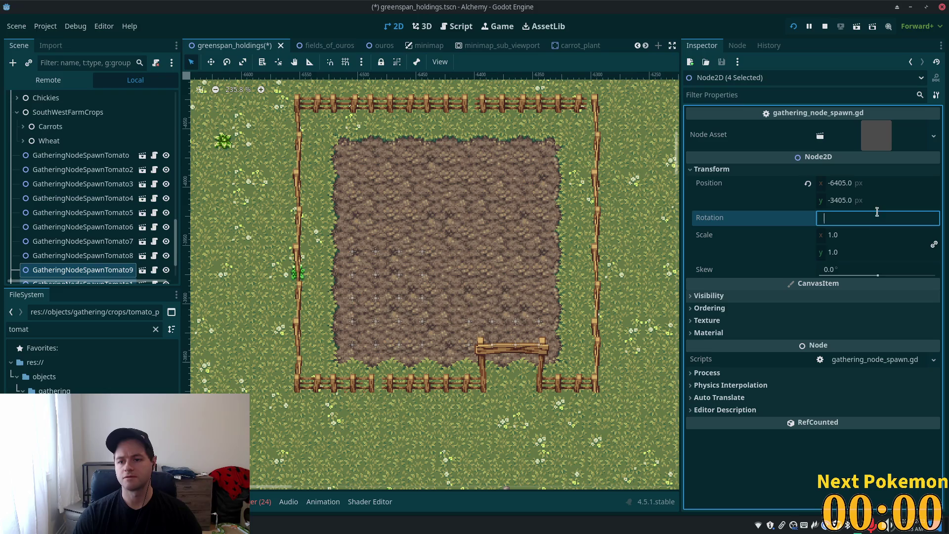
{"action": "left_click", "coordinate": [857, 200]}
{"action": "left_click", "coordinate": [841, 201]}
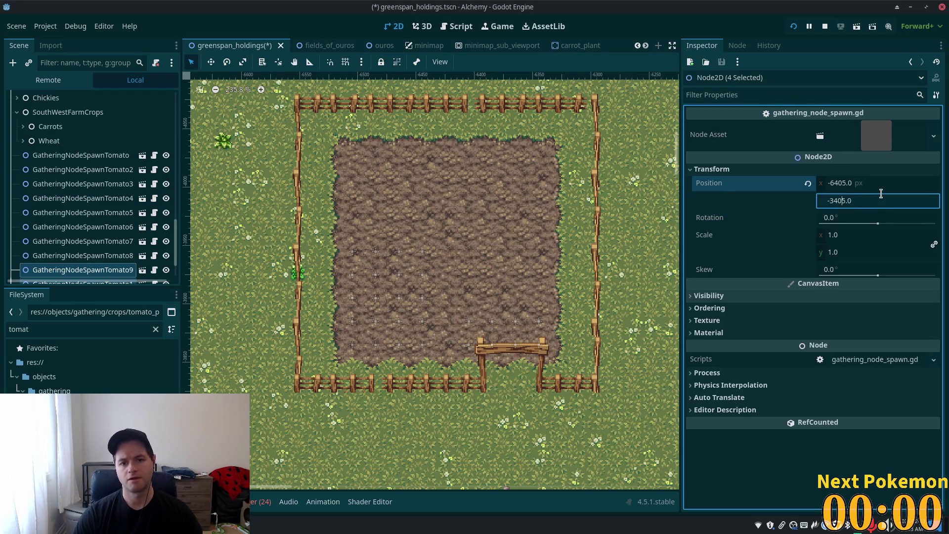
Select GatheringNodeSpawnTomato9 through the last tomato node and set their y to -3365
{"action": "scroll", "coordinate": [84, 237], "scroll_direction": "down", "scroll_amount": 3}
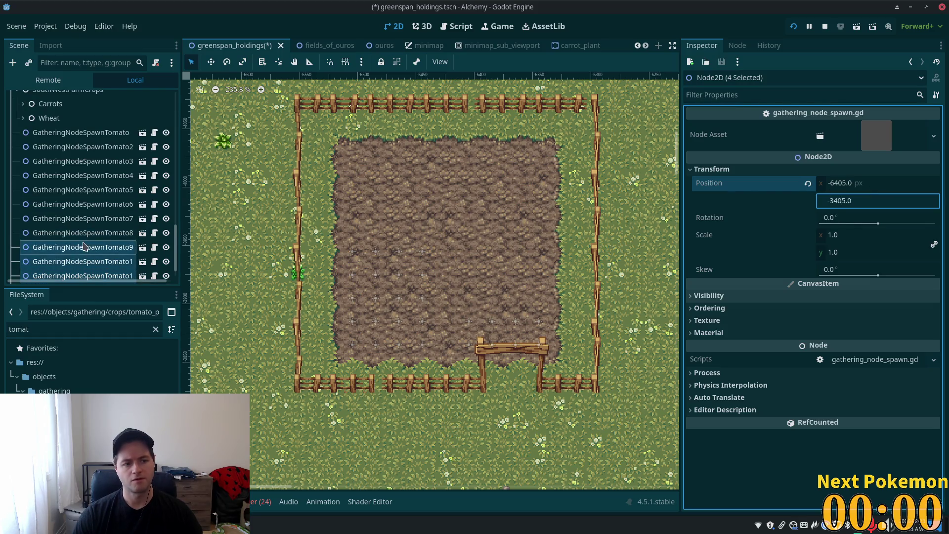
{"action": "left_click", "coordinate": [73, 211]}
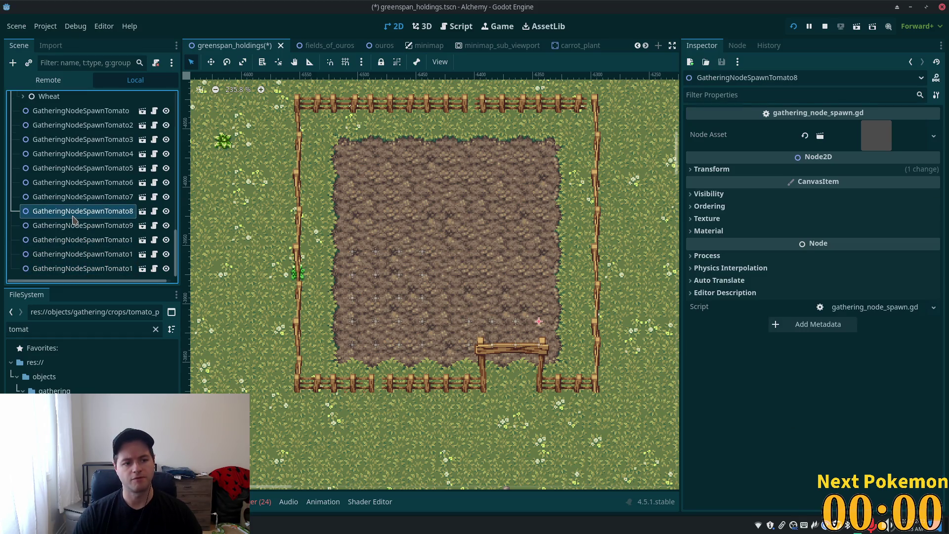
{"action": "left_click", "coordinate": [771, 169]}
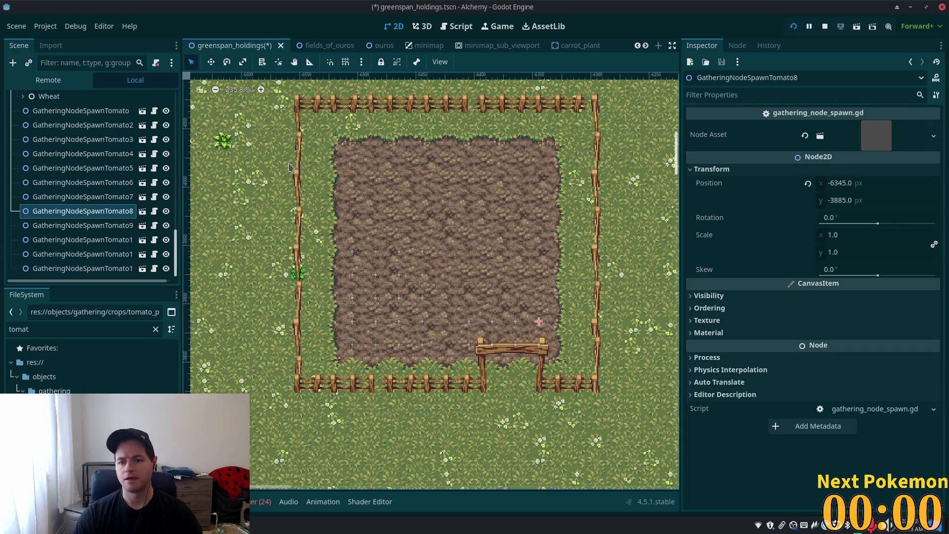
{"action": "left_click", "coordinate": [82, 139]}
{"action": "left_click", "coordinate": [82, 226]}
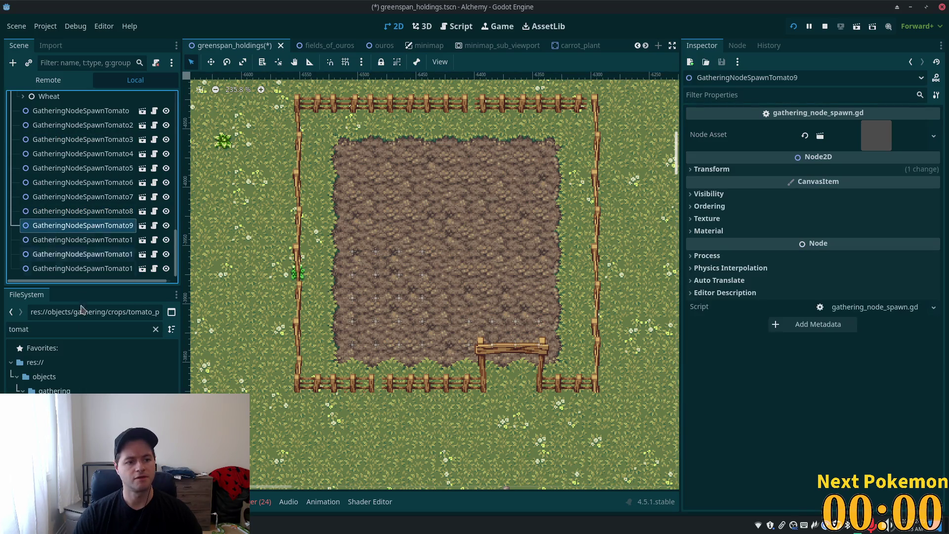
{"action": "left_click", "coordinate": [81, 268], "text": "shift"}
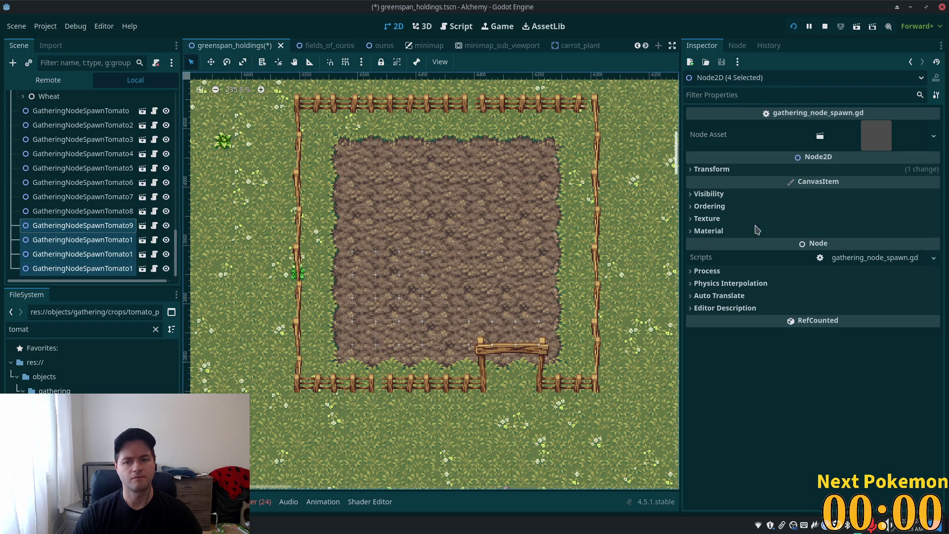
{"action": "left_click", "coordinate": [771, 169]}
{"action": "left_click", "coordinate": [843, 206]}
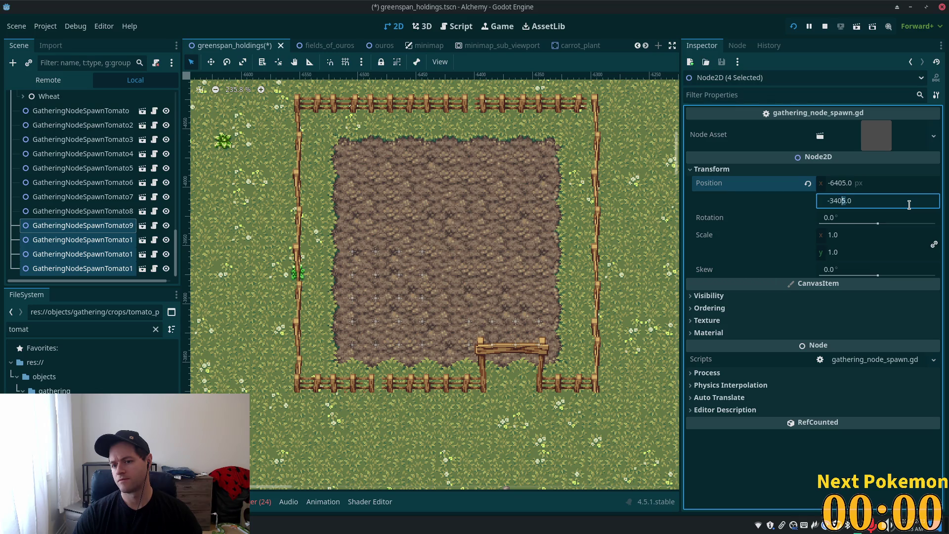
{"action": "type", "text": "36"}
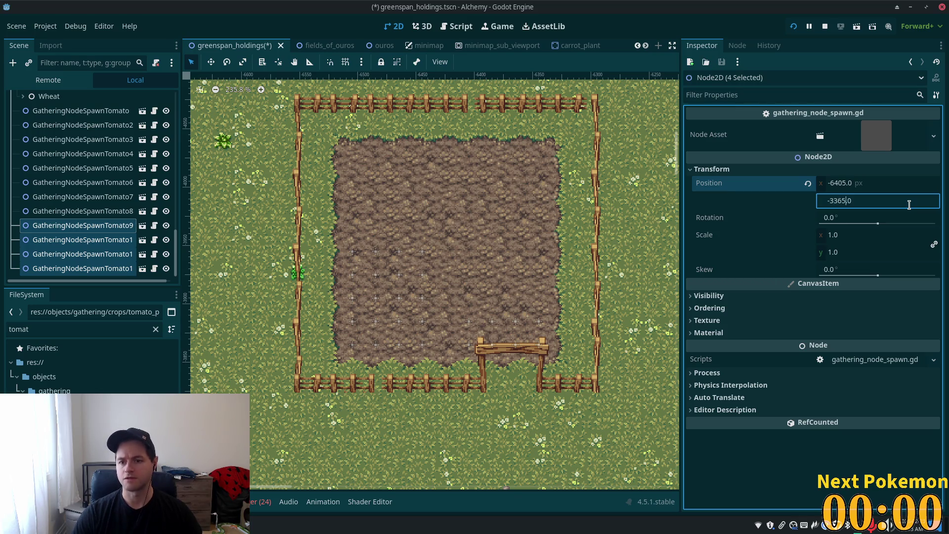
{"action": "key", "text": "Tab"}
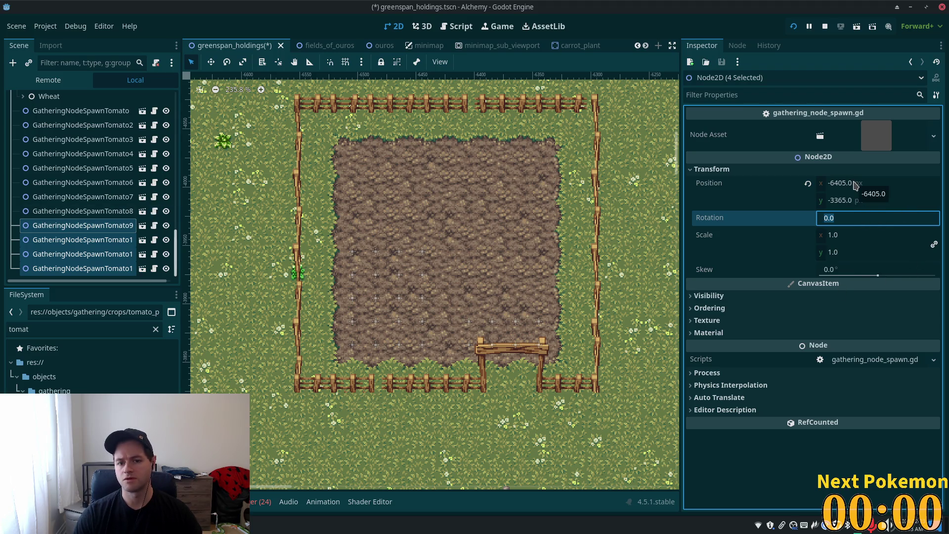
Switch to Move mode and inspect GatheringNodeSpawnTomato5's position
{"action": "scroll", "coordinate": [581, 286], "scroll_direction": "down", "scroll_amount": 5}
{"action": "scroll", "coordinate": [581, 285], "scroll_direction": "down", "scroll_amount": 15}
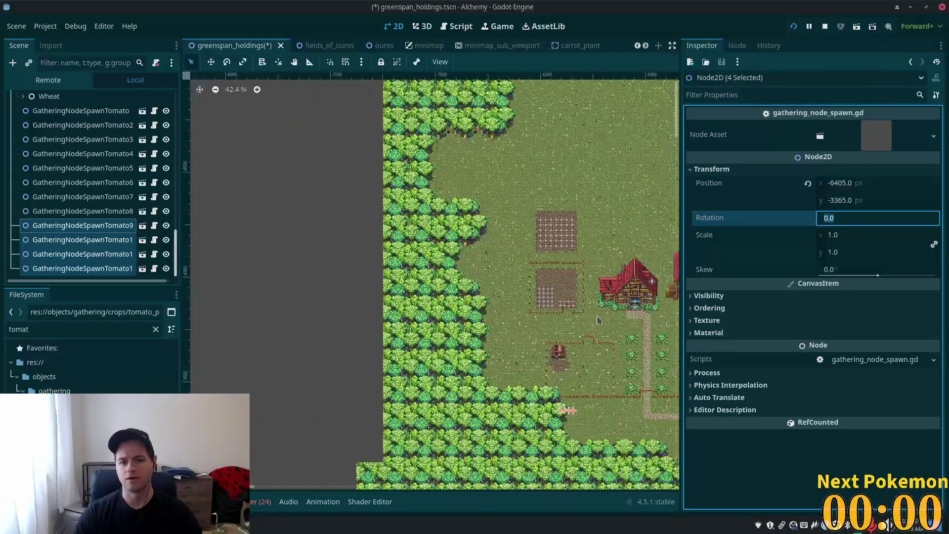
{"action": "scroll", "coordinate": [422, 271], "scroll_direction": "up", "scroll_amount": 6}
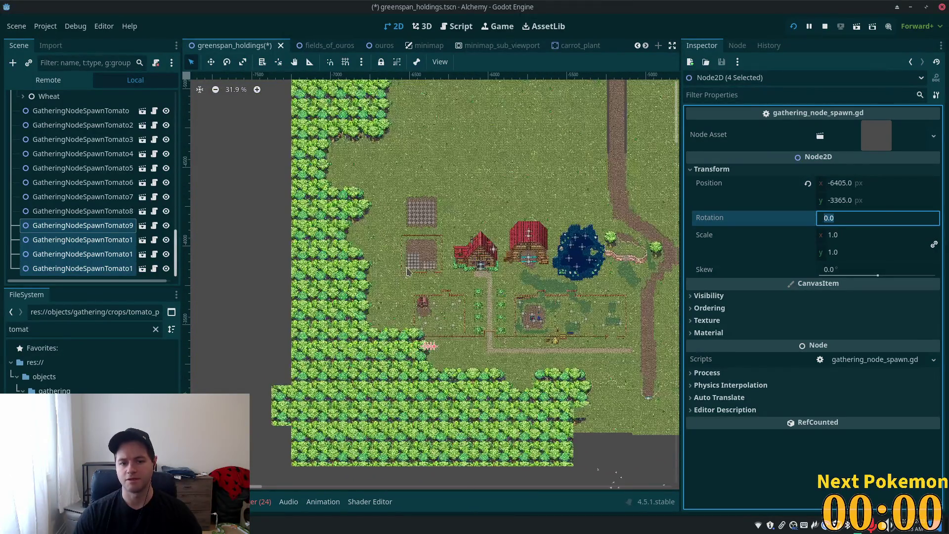
{"action": "scroll", "coordinate": [422, 271], "scroll_direction": "up", "scroll_amount": 12}
{"action": "left_click", "coordinate": [211, 62]}
{"action": "scroll", "coordinate": [488, 235], "scroll_direction": "down", "scroll_amount": 5}
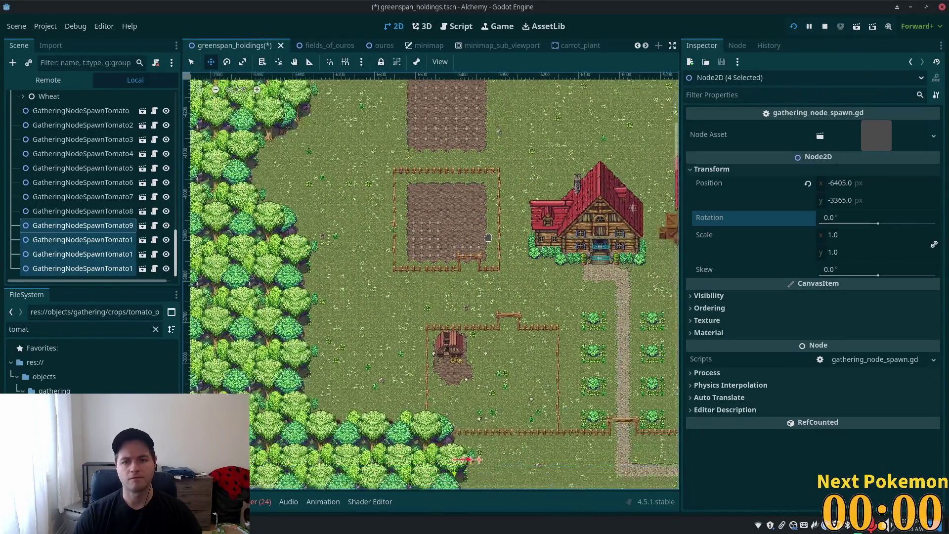
{"action": "scroll", "coordinate": [53, 198], "scroll_direction": "up", "scroll_amount": 2}
{"action": "left_click", "coordinate": [53, 193]}
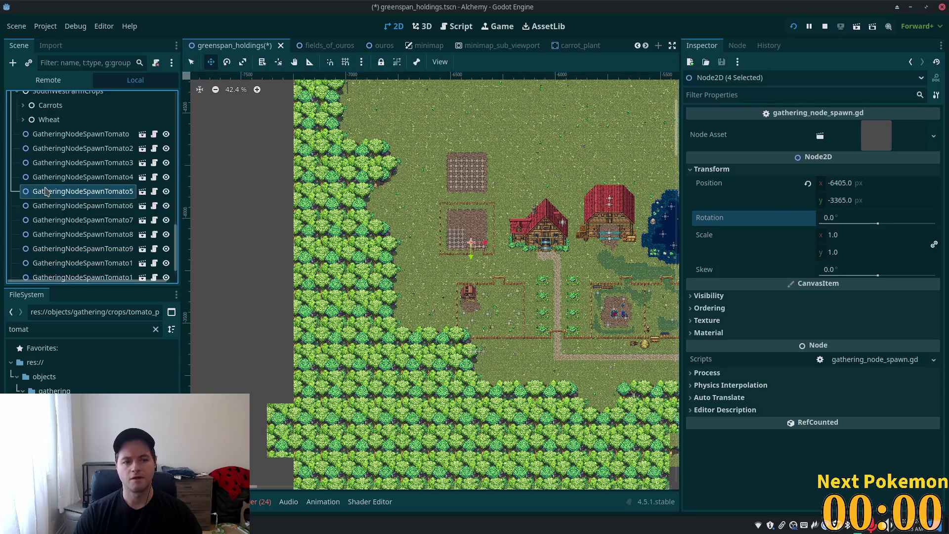
{"action": "left_click", "coordinate": [783, 169]}
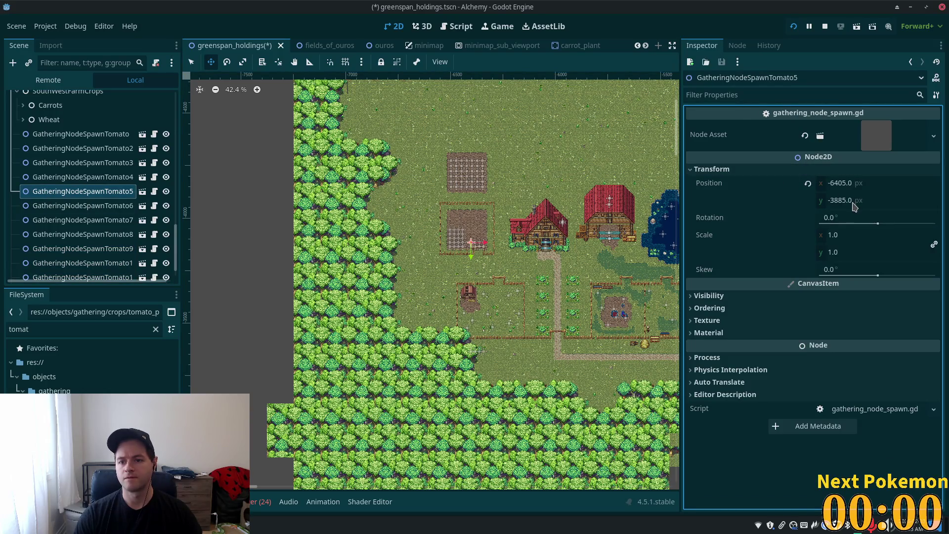
{"action": "left_click", "coordinate": [853, 206]}
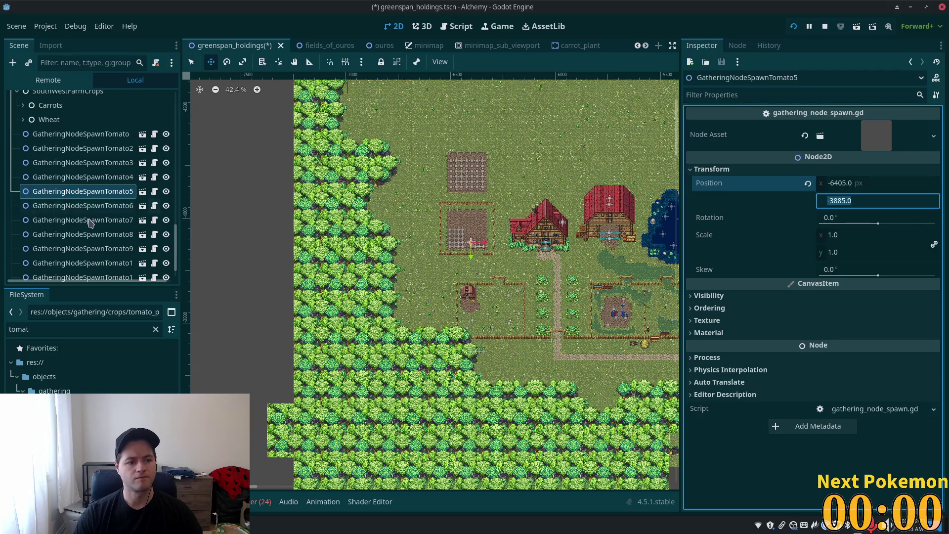
Select the last four tomato nodes (Tomato9–12), try pasting a copied position, then undo it
{"action": "left_click", "coordinate": [103, 220]}
{"action": "scroll", "coordinate": [94, 225], "scroll_direction": "down", "scroll_amount": 2}
{"action": "left_click", "coordinate": [81, 268]}
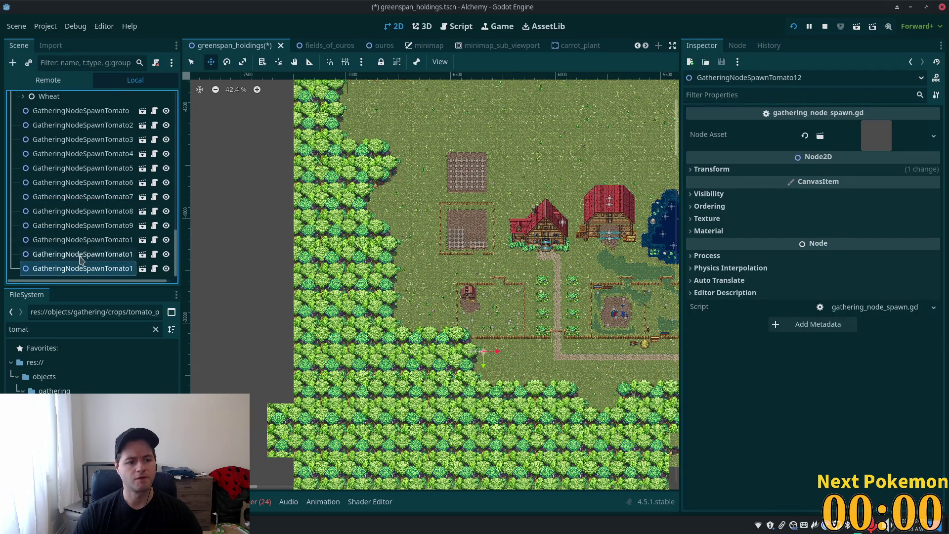
{"action": "left_click", "coordinate": [64, 211], "text": "shift"}
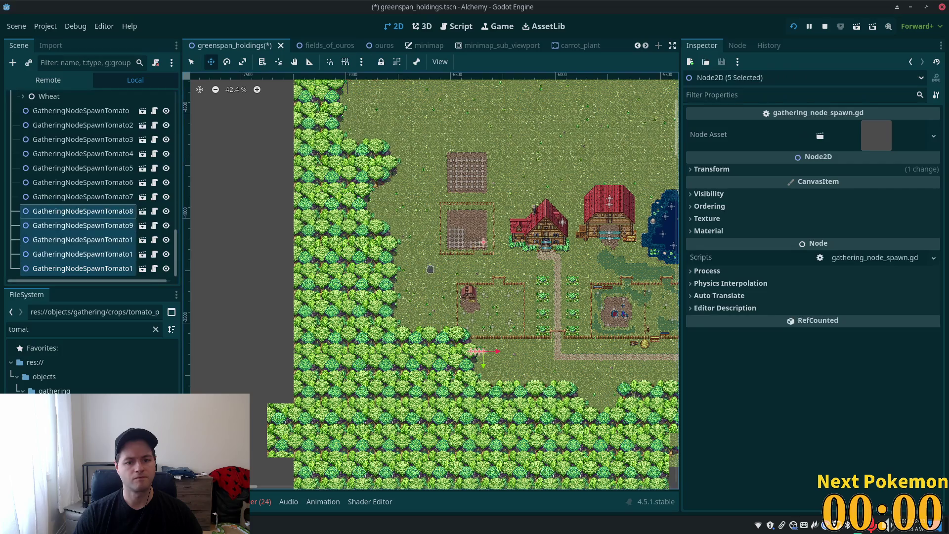
{"action": "scroll", "coordinate": [515, 303], "scroll_direction": "up", "scroll_amount": 3}
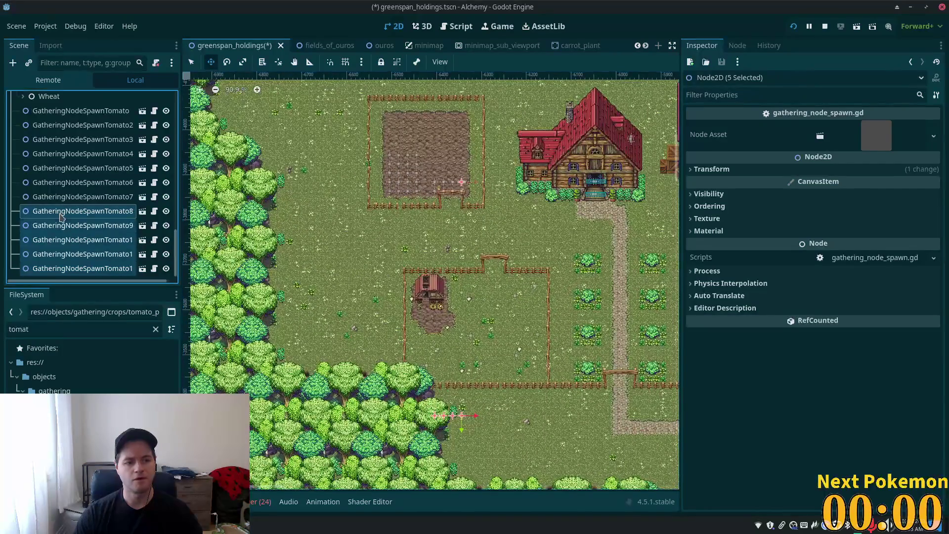
{"action": "left_click", "coordinate": [64, 211]}
{"action": "left_click", "coordinate": [82, 225]}
{"action": "left_click", "coordinate": [82, 269], "text": "shift"}
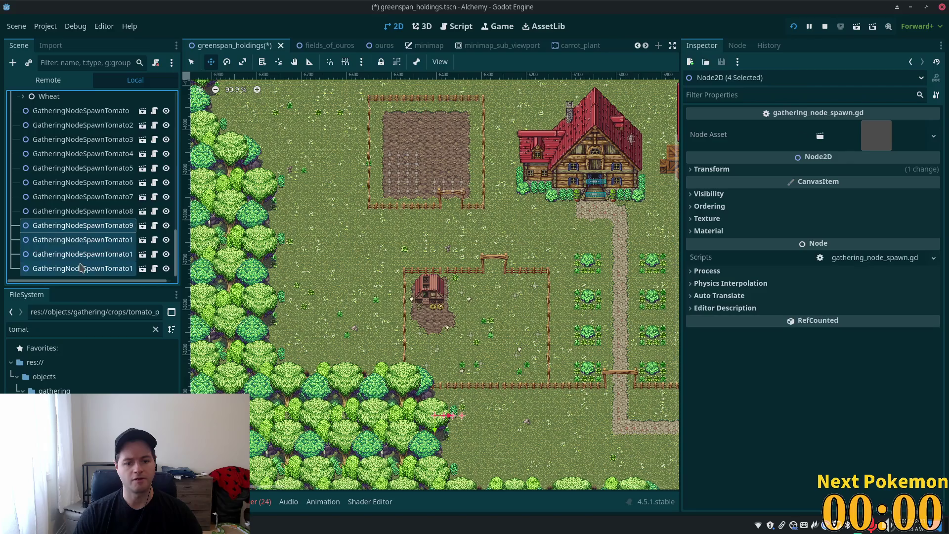
{"action": "left_click", "coordinate": [740, 171]}
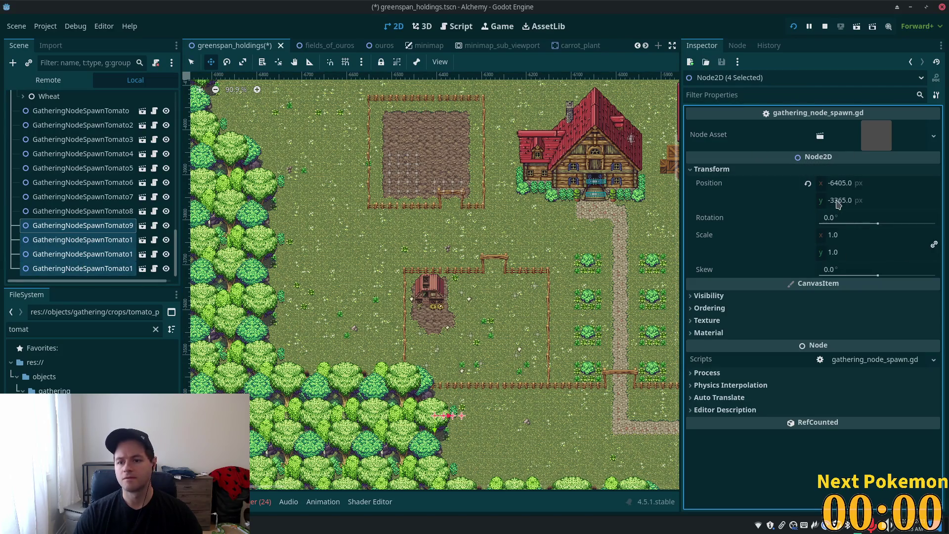
{"action": "right_click", "coordinate": [726, 194]}
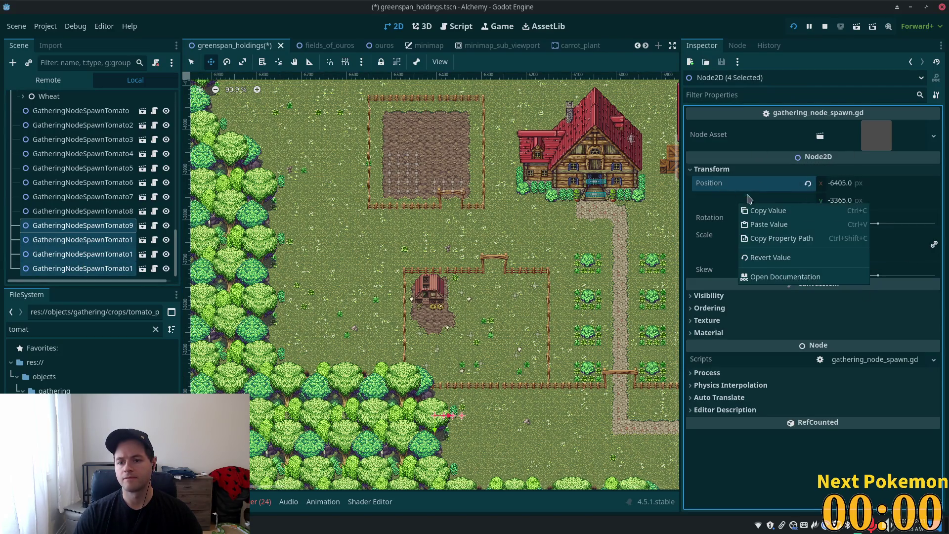
{"action": "left_click", "coordinate": [761, 225]}
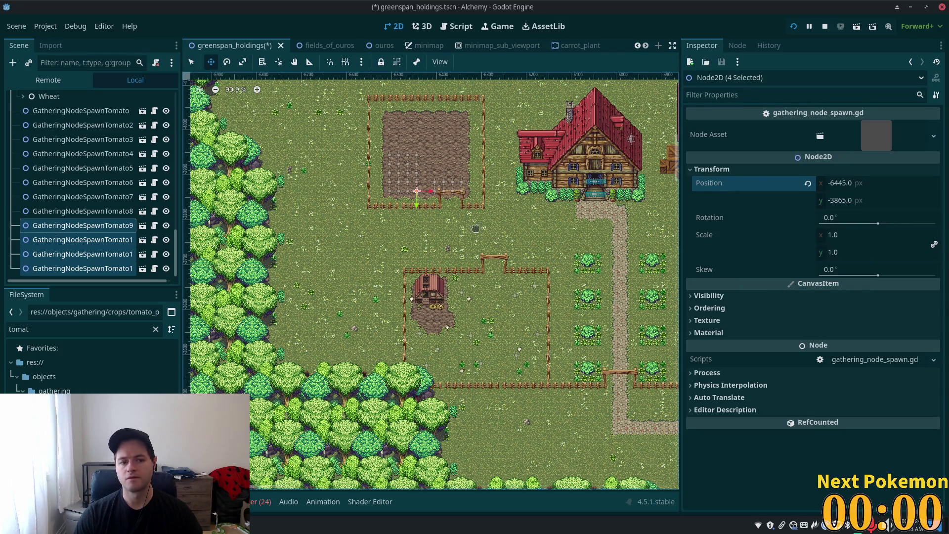
{"action": "key", "text": "ctrl+z"}
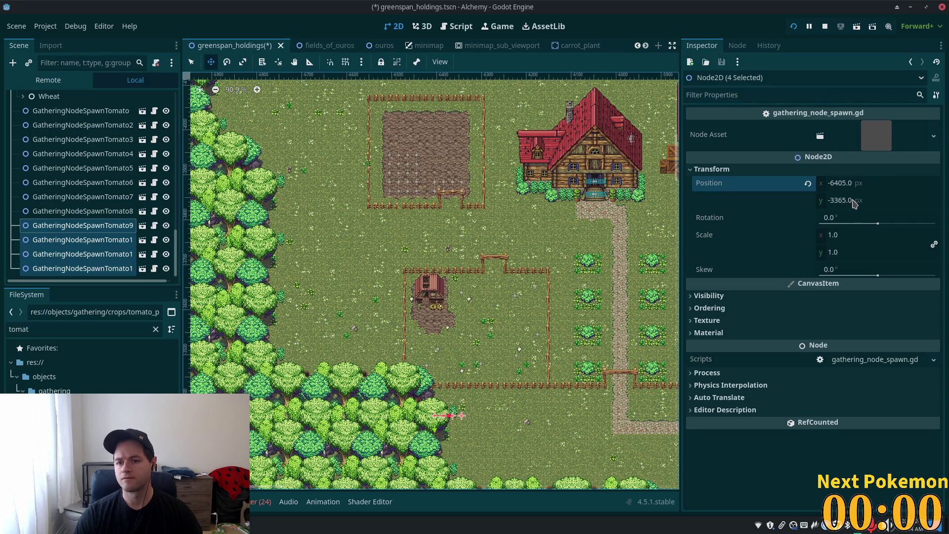
Set the group's y position to -3885.0, then adjust it to -3865 and finally -3905
{"action": "left_click", "coordinate": [848, 203]}
{"action": "right_click", "coordinate": [848, 197]}
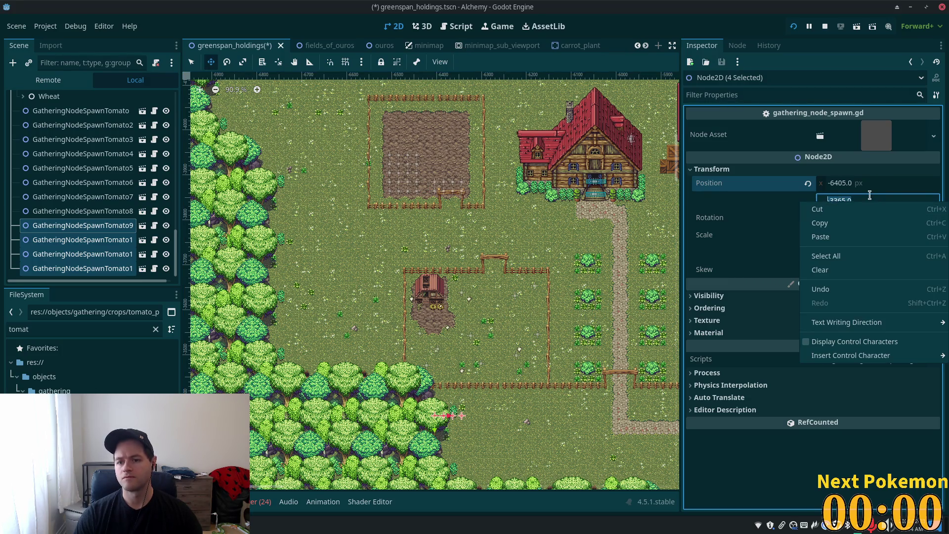
{"action": "left_click", "coordinate": [874, 194]}
{"action": "type", "text": "-3885.0"}
{"action": "key", "text": "Tab"}
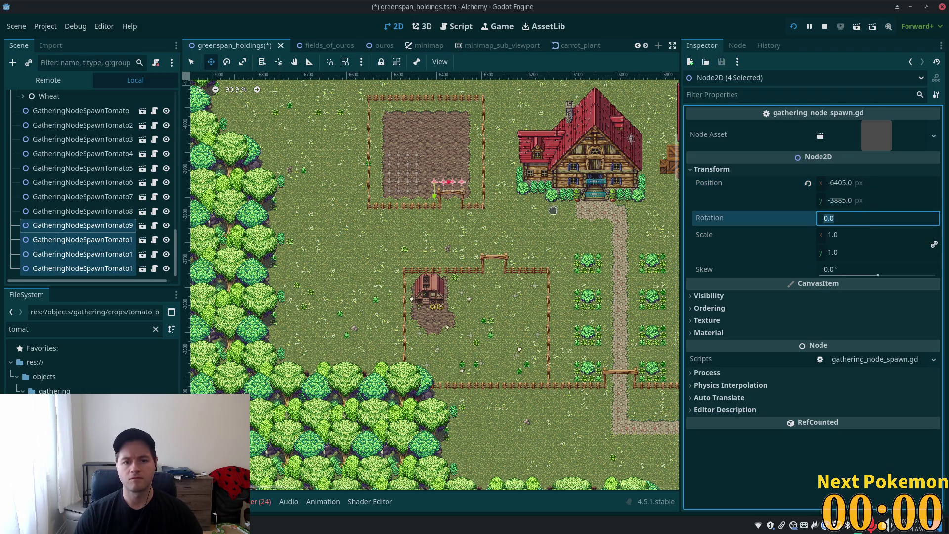
{"action": "scroll", "coordinate": [459, 200], "scroll_direction": "up", "scroll_amount": 10}
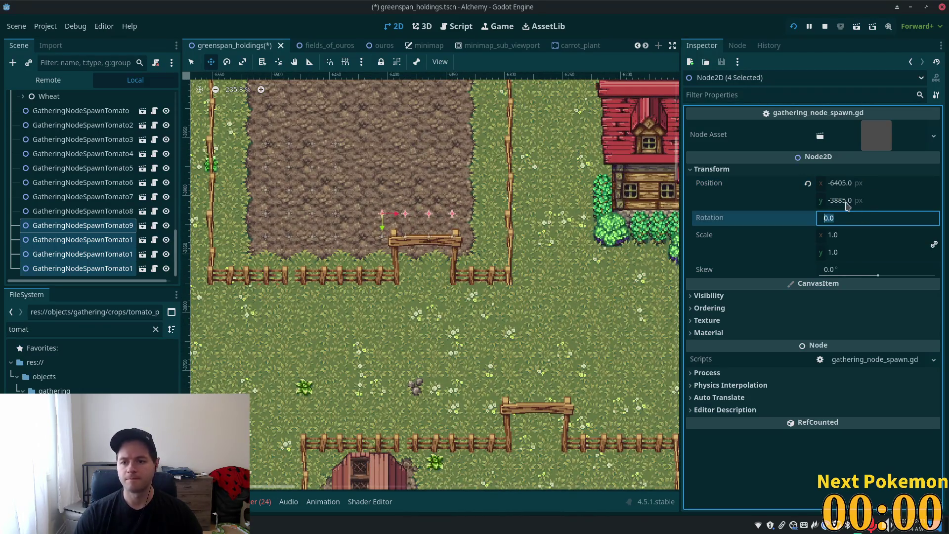
{"action": "left_click", "coordinate": [847, 201]}
{"action": "left_click", "coordinate": [844, 201]}
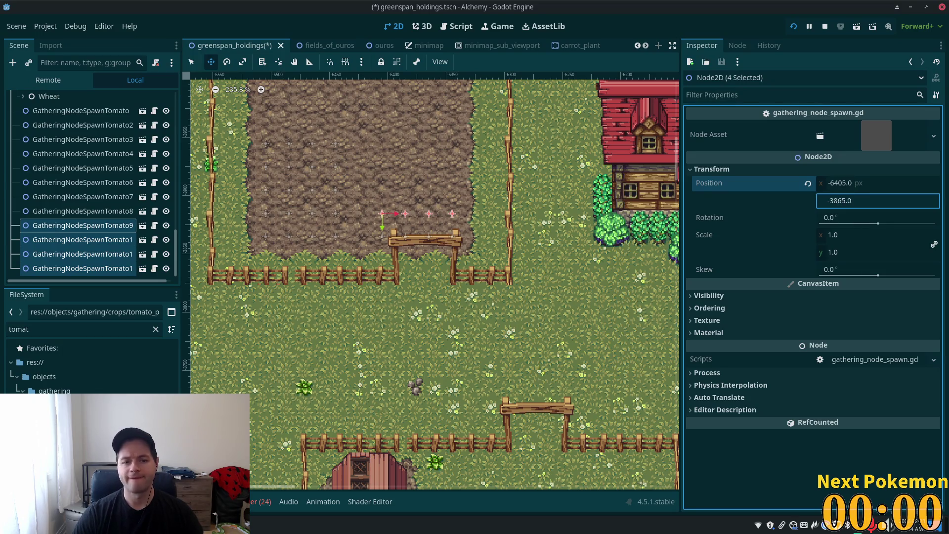
{"action": "key", "text": "Tab"}
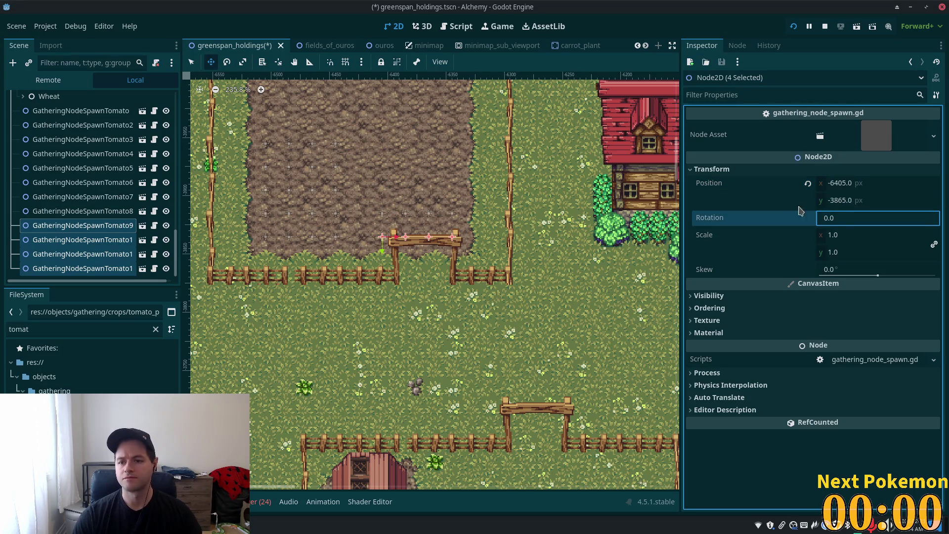
{"action": "left_click", "coordinate": [847, 201]}
{"action": "left_click", "coordinate": [844, 200]}
{"action": "key", "text": "shift+Left"}
{"action": "key", "text": "shift+Left"}
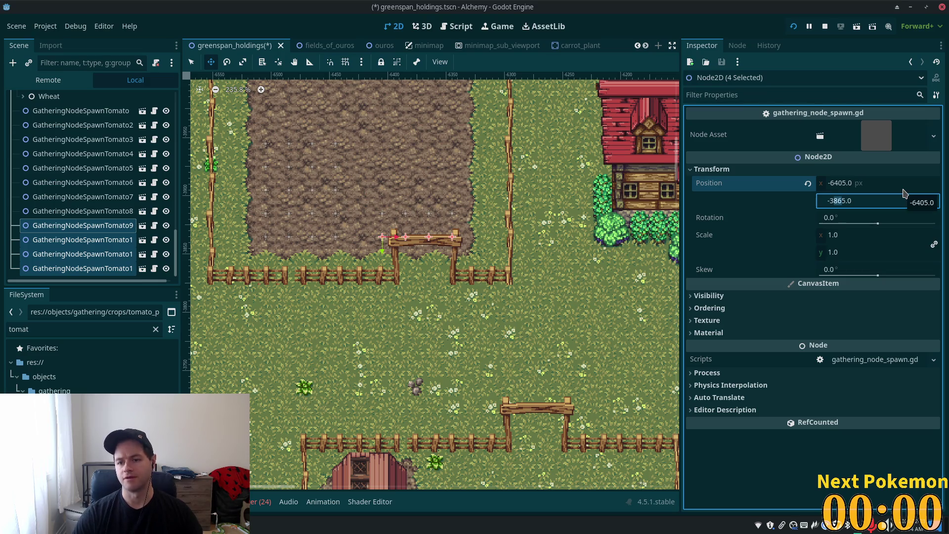
{"action": "key", "text": "Tab"}
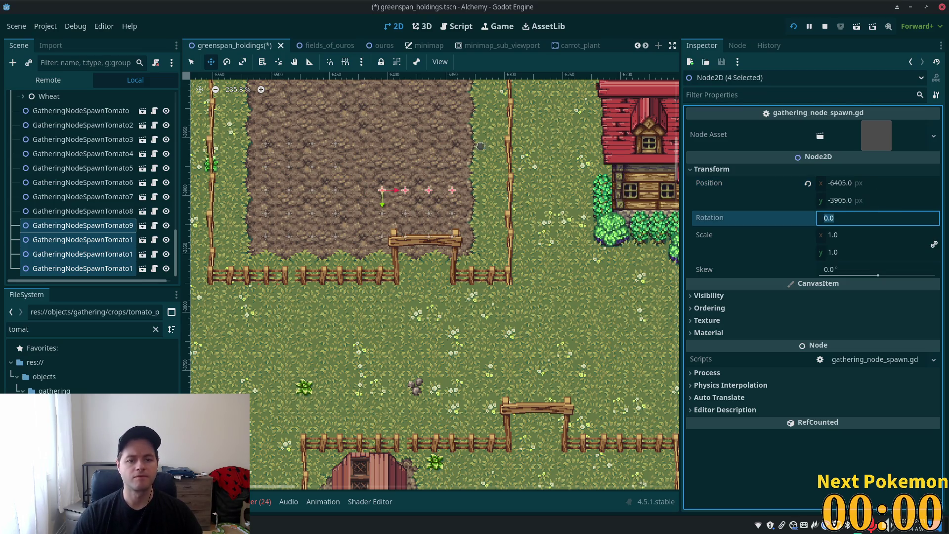
Select the next group of four tomato nodes and set their y to -3925
{"action": "left_click", "coordinate": [45, 239]}
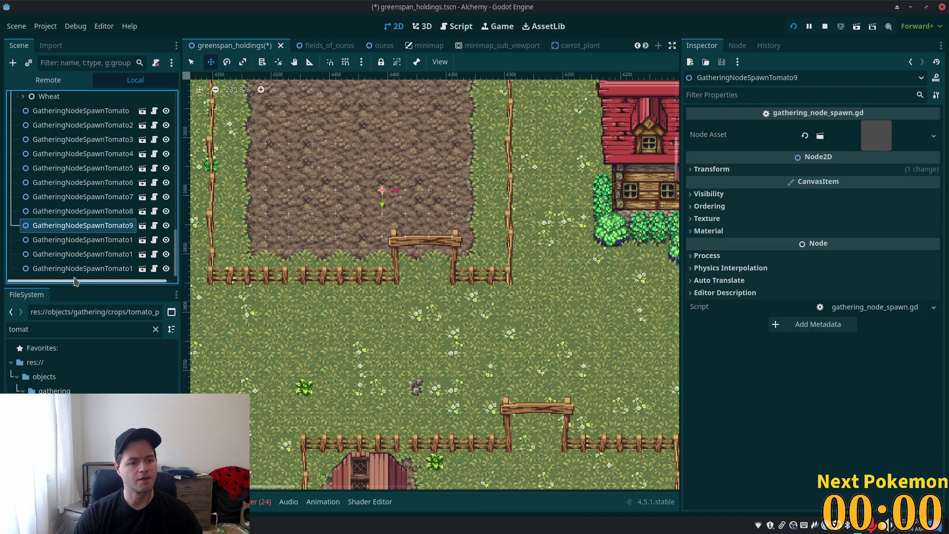
{"action": "left_click", "coordinate": [121, 279], "text": "shift"}
{"action": "scroll", "coordinate": [127, 230], "scroll_direction": "down", "scroll_amount": 2}
{"action": "scroll", "coordinate": [301, 277], "scroll_direction": "down", "scroll_amount": 1}
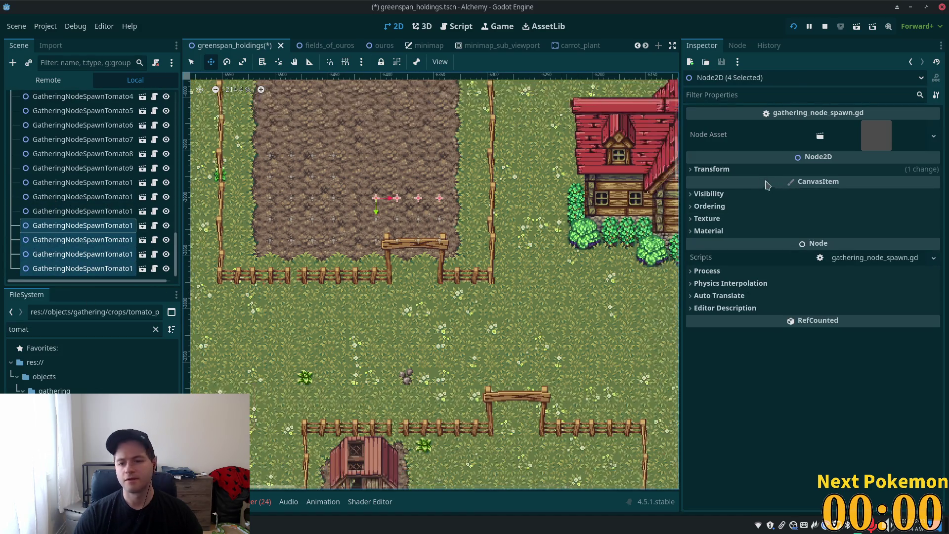
{"action": "left_click", "coordinate": [712, 169]}
{"action": "left_click", "coordinate": [844, 201]}
{"action": "left_click", "coordinate": [842, 201]}
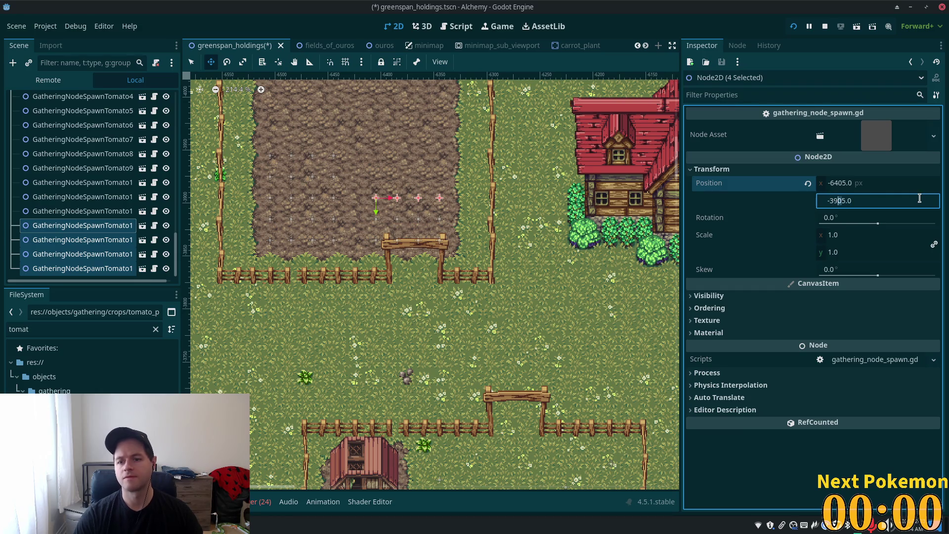
{"action": "key", "text": "Tab"}
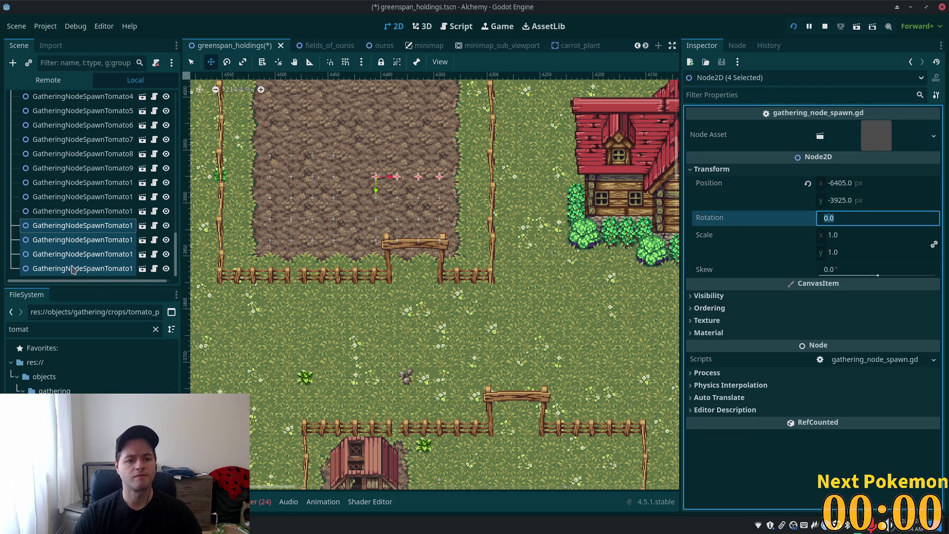
Select the last group of four tomato nodes and set their y to -3950
{"action": "left_click", "coordinate": [64, 197]}
{"action": "left_click", "coordinate": [64, 240]}
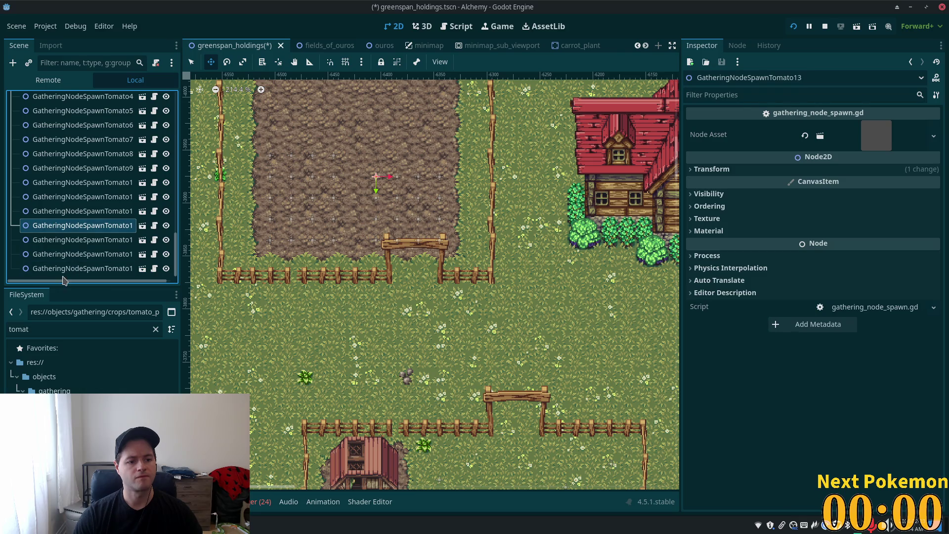
{"action": "scroll", "coordinate": [64, 247], "scroll_direction": "down", "scroll_amount": 1}
{"action": "left_click", "coordinate": [64, 269], "text": "shift"}
{"action": "scroll", "coordinate": [110, 212], "scroll_direction": "down", "scroll_amount": 3}
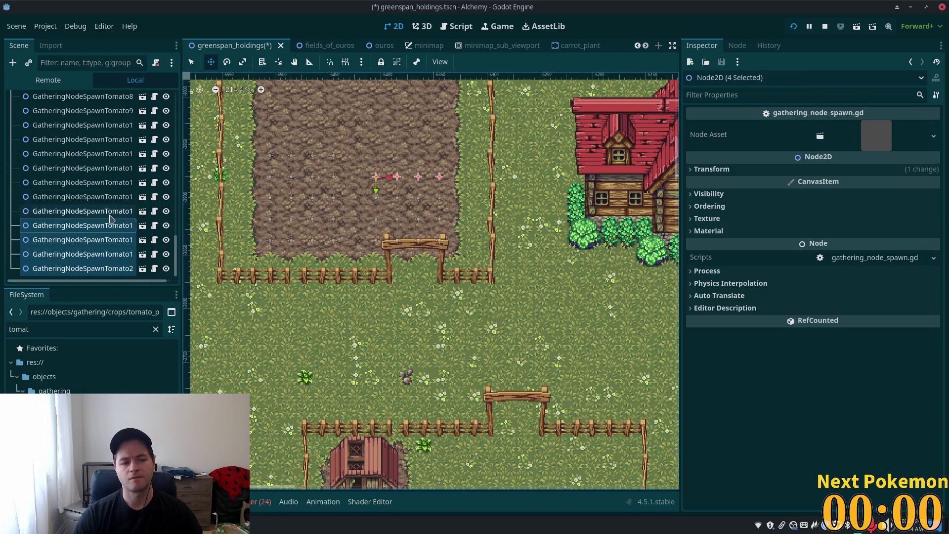
{"action": "left_click", "coordinate": [711, 169]}
{"action": "left_click", "coordinate": [869, 196]}
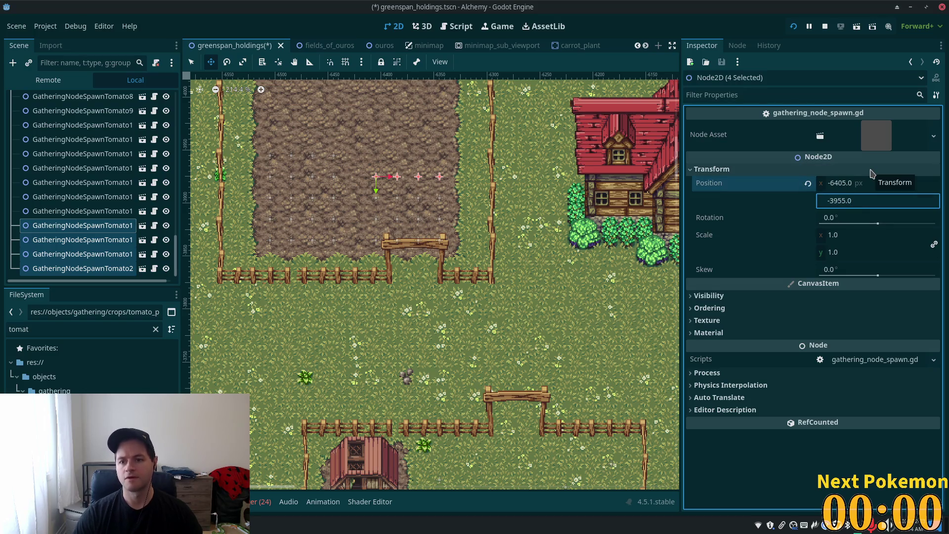
{"action": "key", "text": "BackSpace"}
{"action": "type", "text": "0"}
{"action": "key", "text": "Tab"}
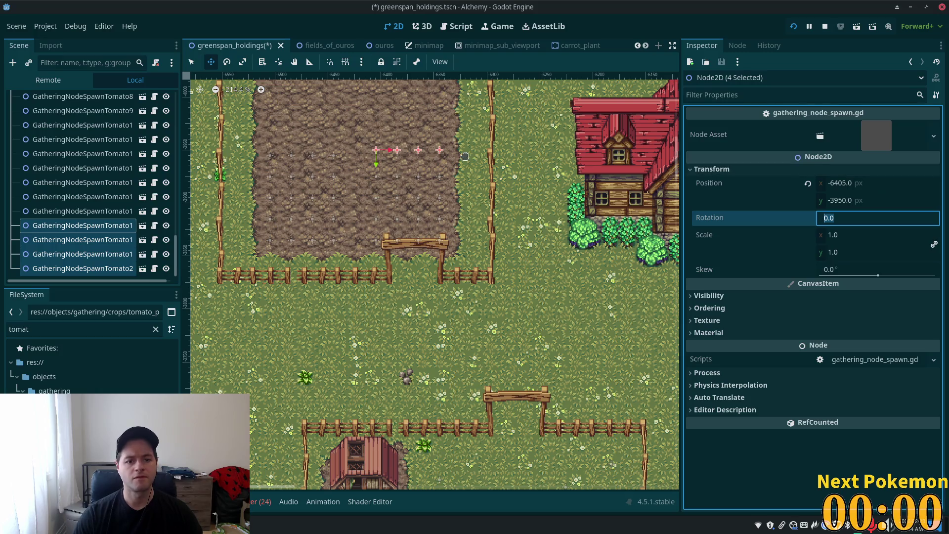
Reselect the last four tomato nodes and set their y position to -3955
{"action": "scroll", "coordinate": [309, 163], "scroll_direction": "up", "scroll_amount": 4}
{"action": "left_click", "coordinate": [841, 199]}
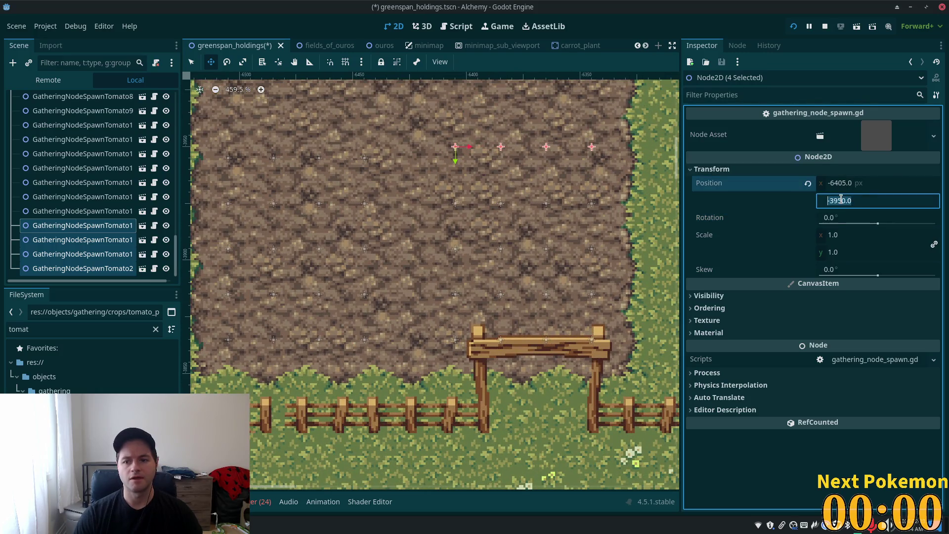
{"action": "left_click", "coordinate": [838, 201]}
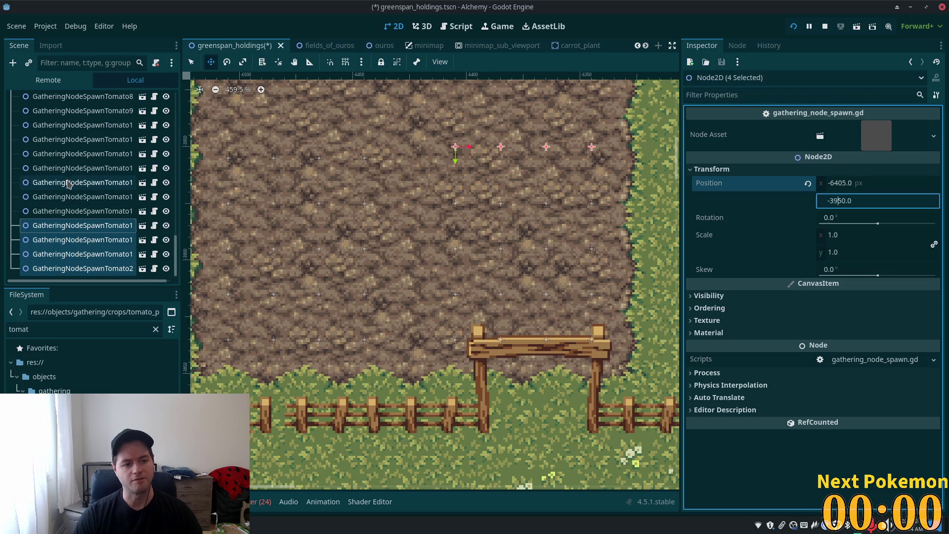
{"action": "left_click", "coordinate": [55, 211]}
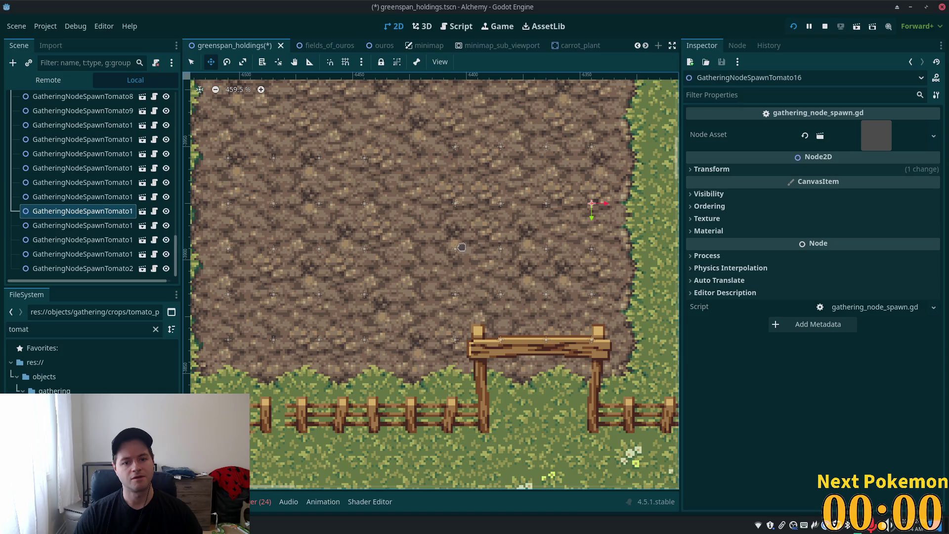
{"action": "left_click", "coordinate": [62, 226]}
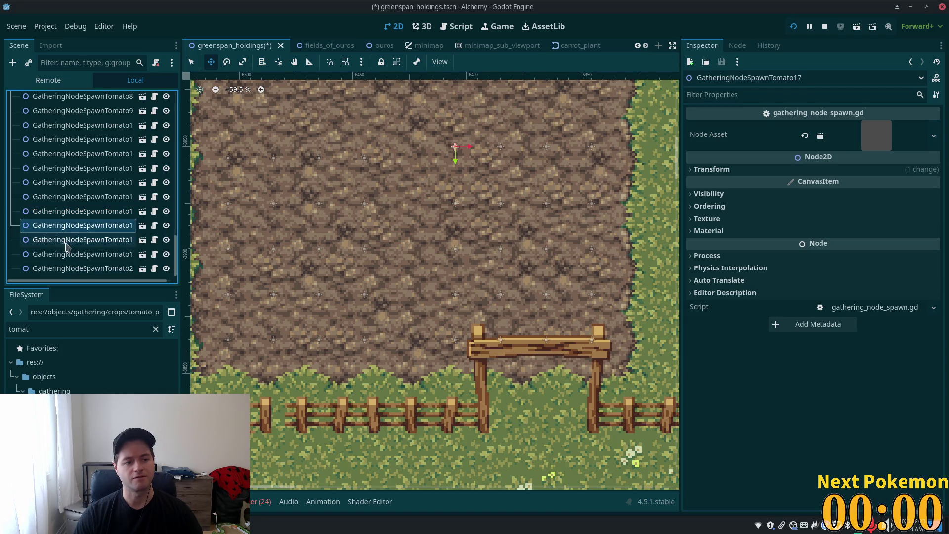
{"action": "left_click", "coordinate": [60, 270], "text": "shift"}
{"action": "left_click", "coordinate": [712, 169]}
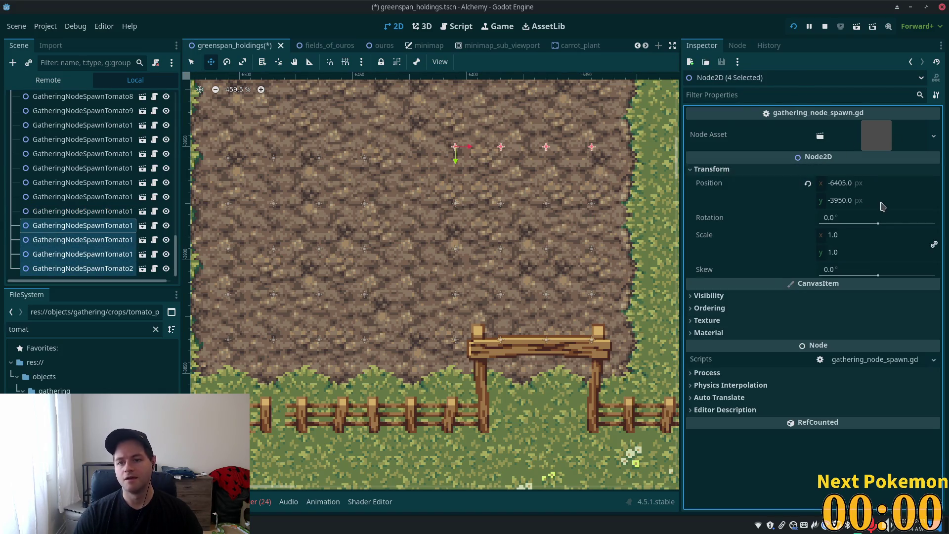
{"action": "left_click", "coordinate": [843, 201]}
{"action": "key", "text": "End"}
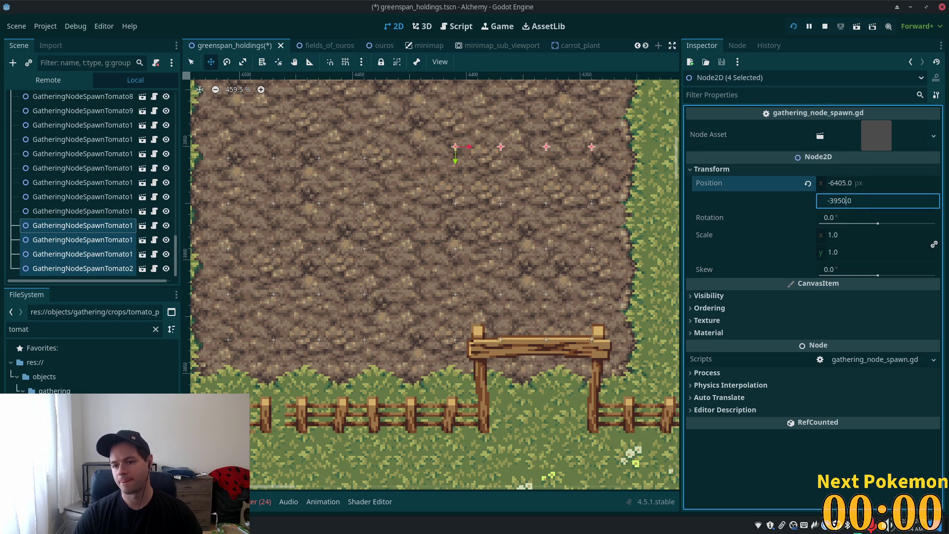
{"action": "key", "text": "Tab"}
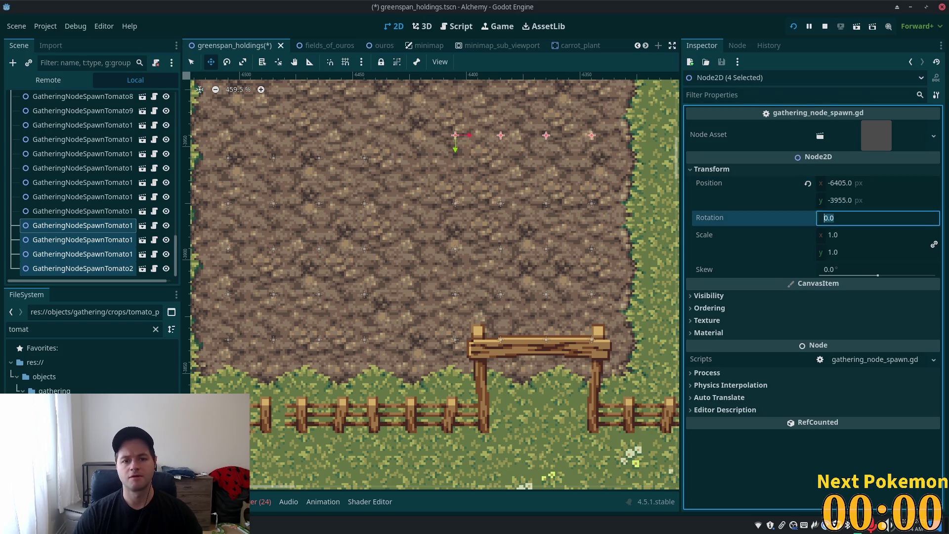
Correct their y position to -3945 and save the greenspan_holdings scene
{"action": "left_click", "coordinate": [849, 201]}
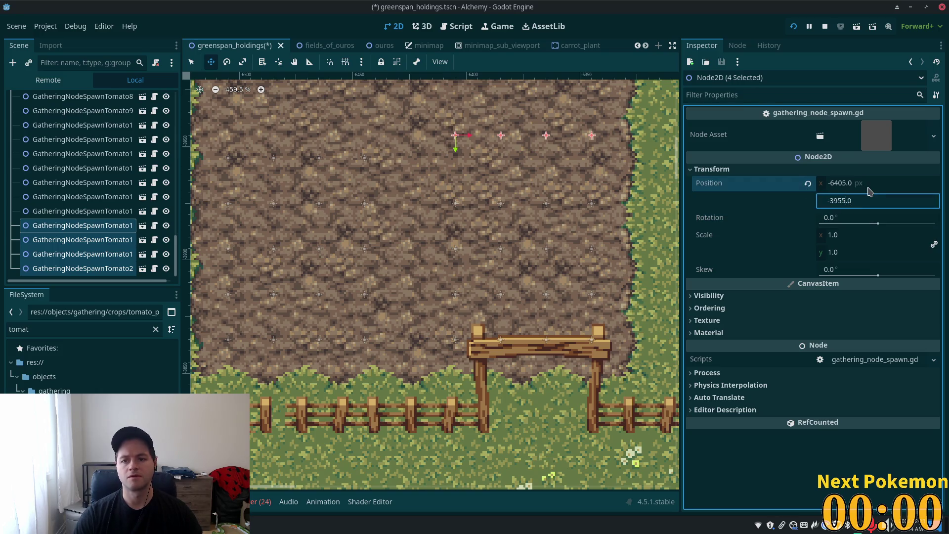
{"action": "key", "text": "BackSpace"}
{"action": "key", "text": "BackSpace"}
{"action": "type", "text": "45"}
{"action": "key", "text": "Tab"}
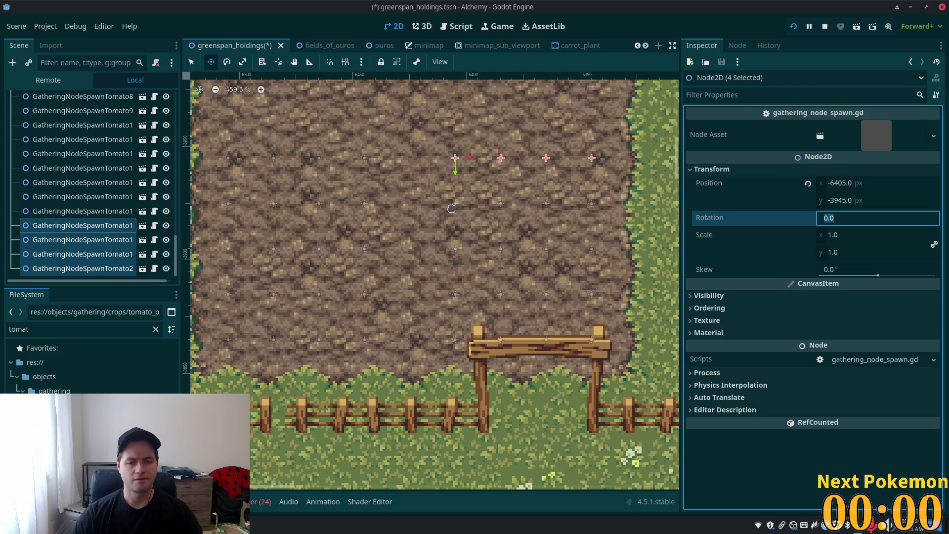
{"action": "scroll", "coordinate": [493, 275], "scroll_direction": "down", "scroll_amount": 4}
{"action": "key", "text": "ctrl+s"}
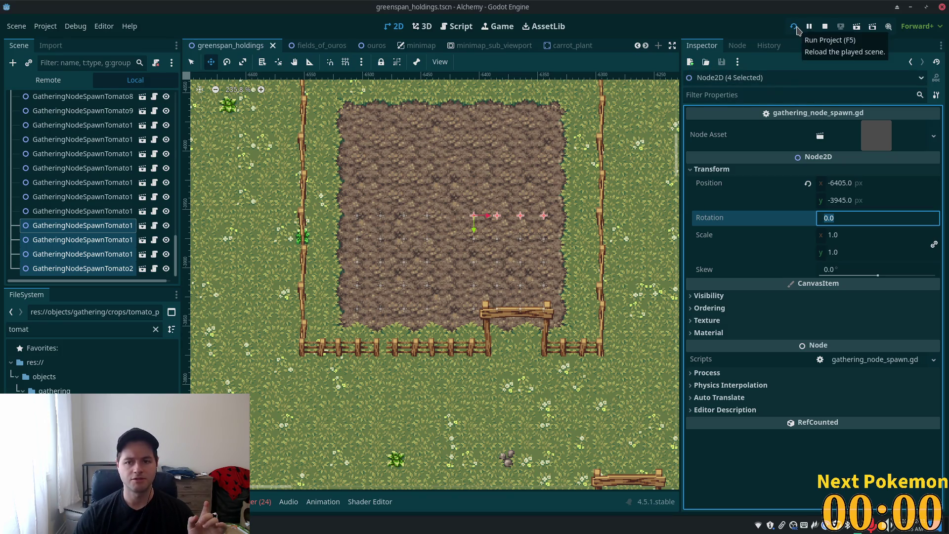
Run the game and walk the character into the tomato rows to harvest a tomato
{"action": "left_click", "coordinate": [793, 27]}
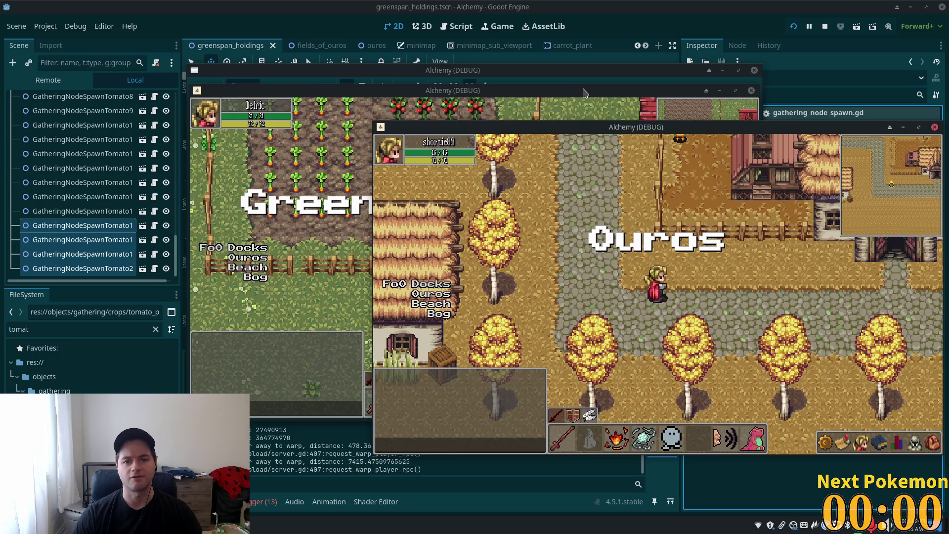
{"action": "left_click", "coordinate": [583, 93]}
{"action": "left_click", "coordinate": [751, 405]}
{"action": "left_click", "coordinate": [751, 405]}
{"action": "left_click", "coordinate": [464, 258]}
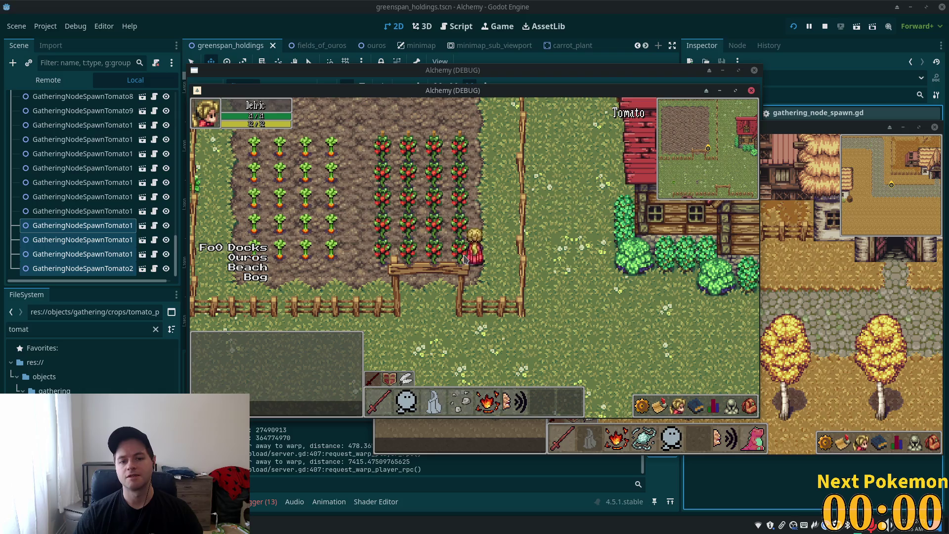
{"action": "left_click", "coordinate": [749, 406]}
{"action": "left_click", "coordinate": [743, 413]}
Walk back through the gate into the tomato rows, harvest another plant, then stop the game with F8
{"action": "key", "text": "s"}
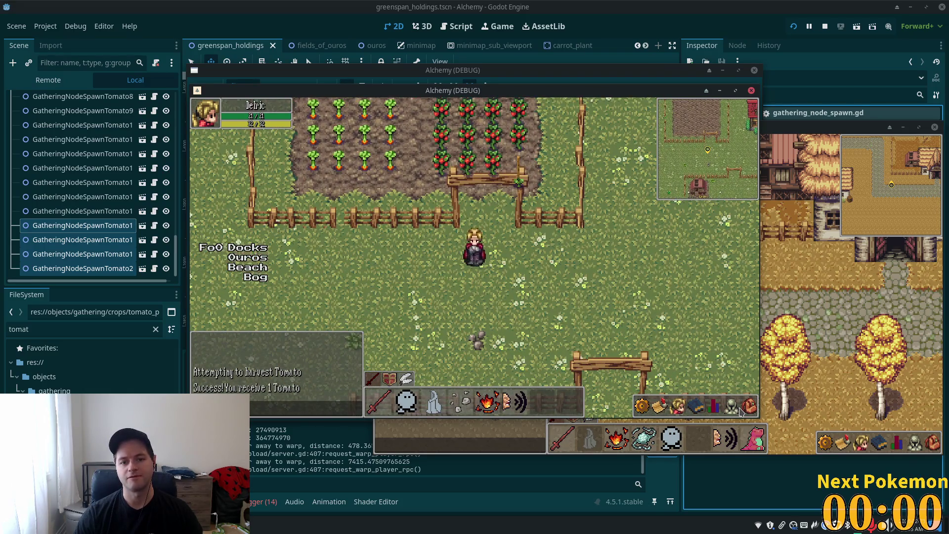
{"action": "left_click", "coordinate": [742, 411]}
{"action": "key", "text": "w"}
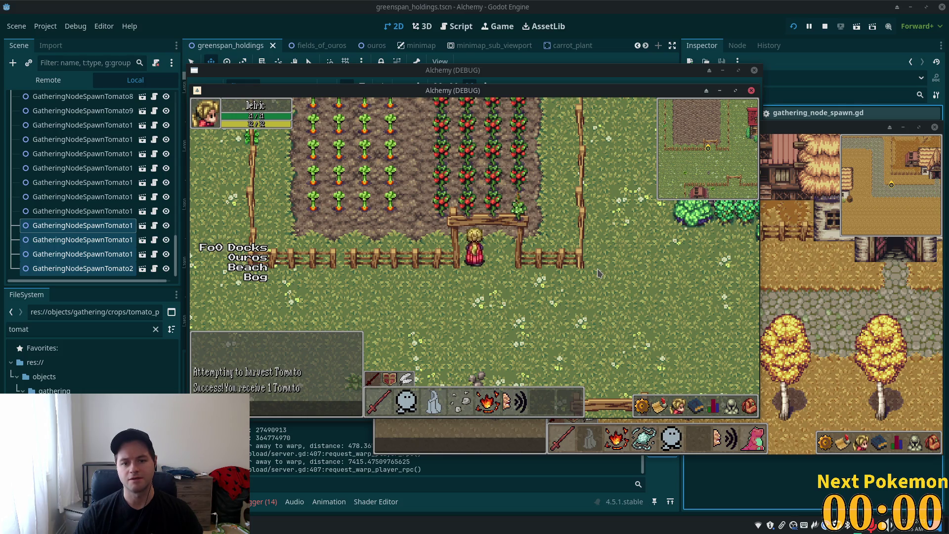
{"action": "key", "text": "w"}
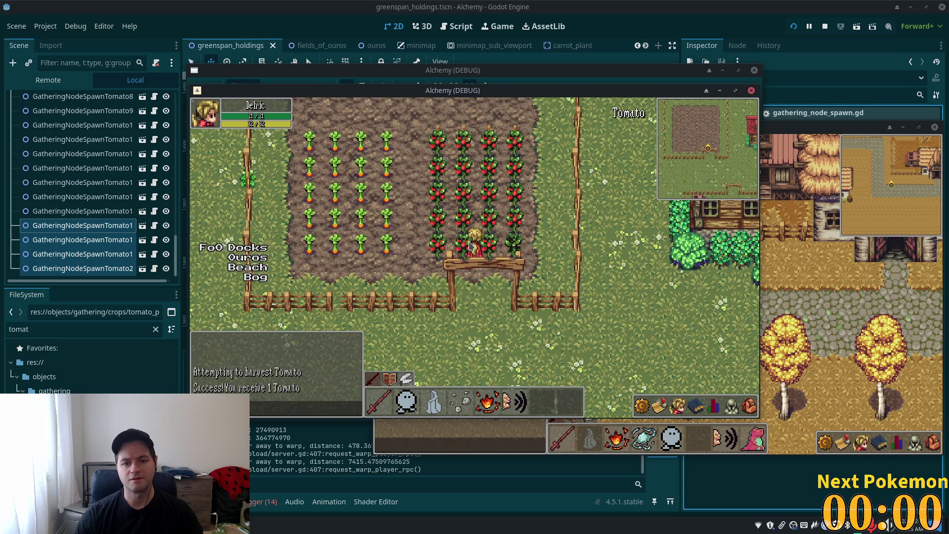
{"action": "key", "text": "d"}
{"action": "key", "text": "w"}
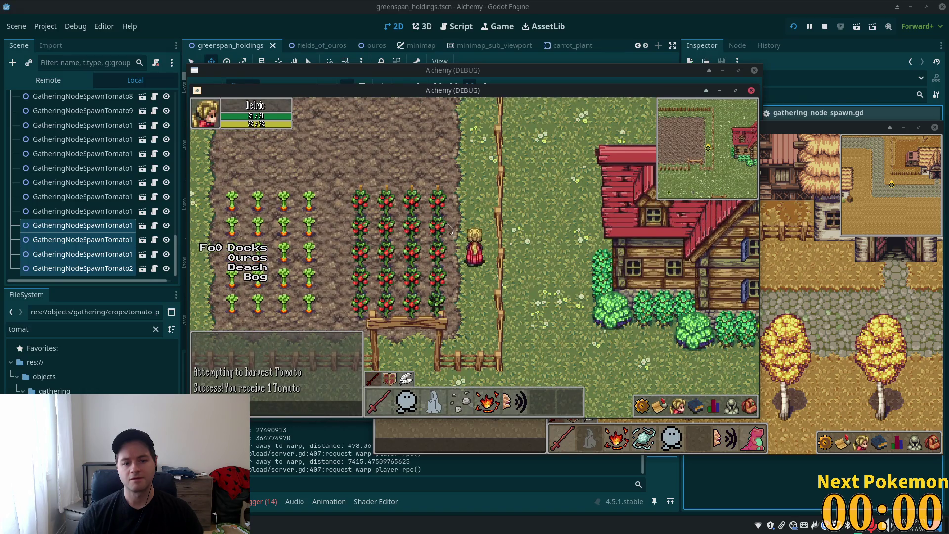
{"action": "key", "text": "w"}
{"action": "key", "text": "a"}
{"action": "key", "text": "e"}
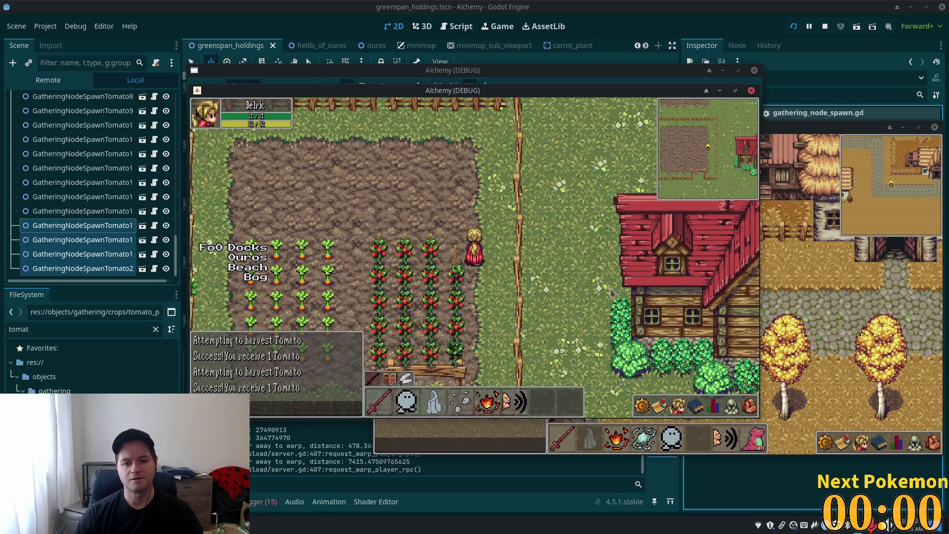
{"action": "key", "text": "F8"}
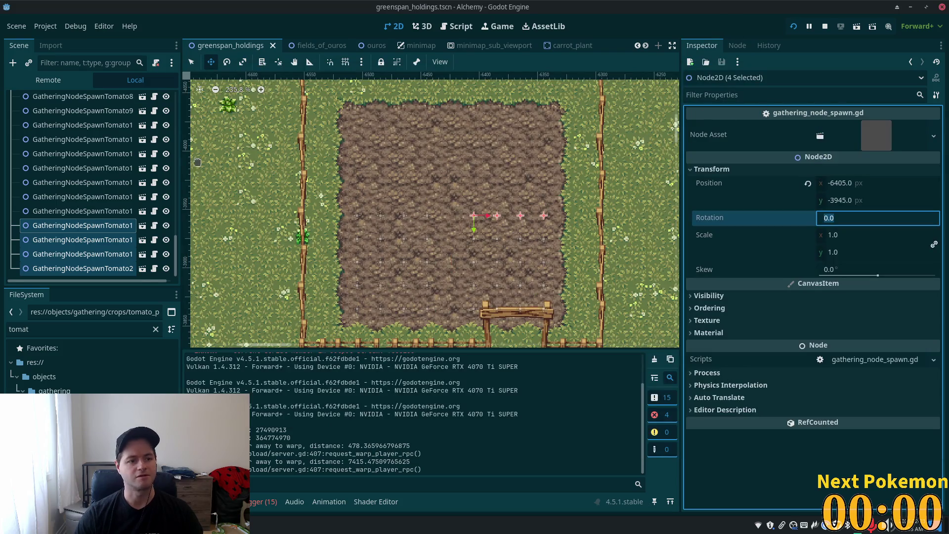
Add a plain Node as a child of SouthWestFarmCrops, beside Carrots and Wheat
{"action": "left_click_drag", "start_coordinate": [177, 247], "coordinate": [180, 34]}
{"action": "scroll", "coordinate": [89, 124], "scroll_direction": "down", "scroll_amount": 10}
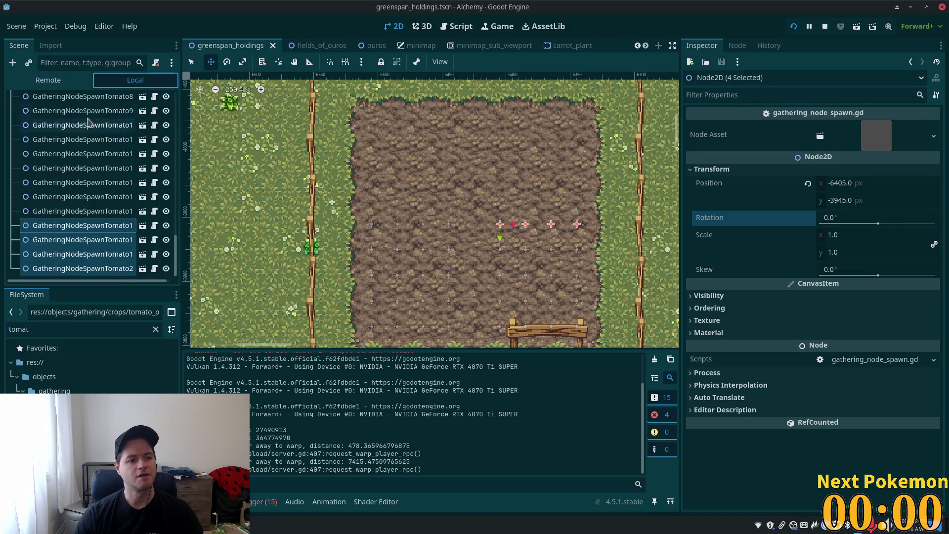
{"action": "scroll", "coordinate": [186, 180], "scroll_direction": "up", "scroll_amount": 1}
{"action": "left_click_drag", "start_coordinate": [177, 247], "coordinate": [176, 98]}
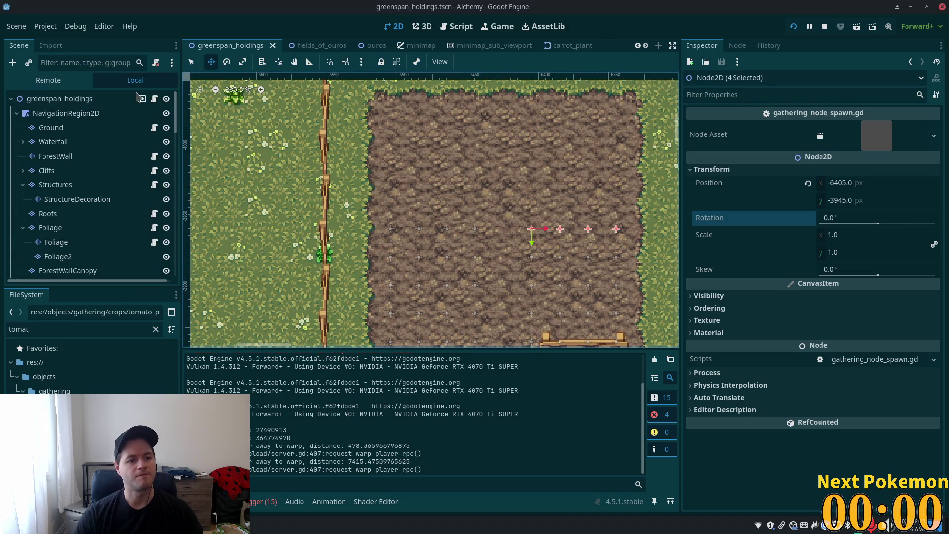
{"action": "scroll", "coordinate": [166, 171], "scroll_direction": "down", "scroll_amount": 3}
{"action": "scroll", "coordinate": [74, 193], "scroll_direction": "down", "scroll_amount": 5}
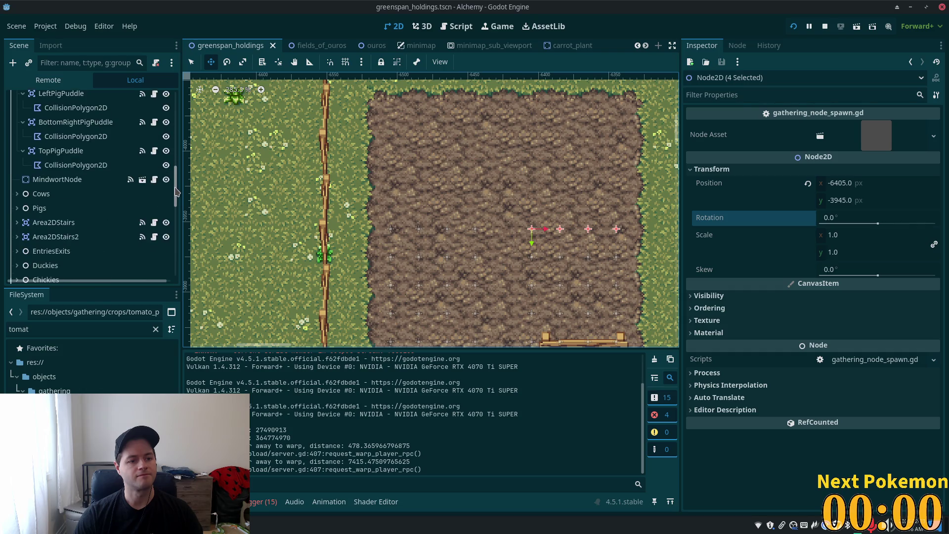
{"action": "scroll", "coordinate": [74, 198], "scroll_direction": "down", "scroll_amount": 4}
{"action": "left_click", "coordinate": [68, 179]}
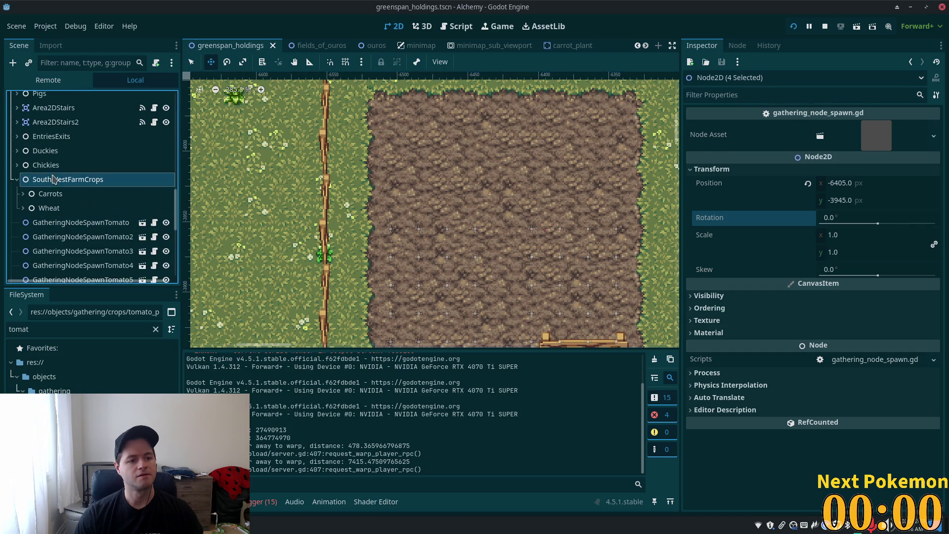
{"action": "key", "text": "ctrl+a"}
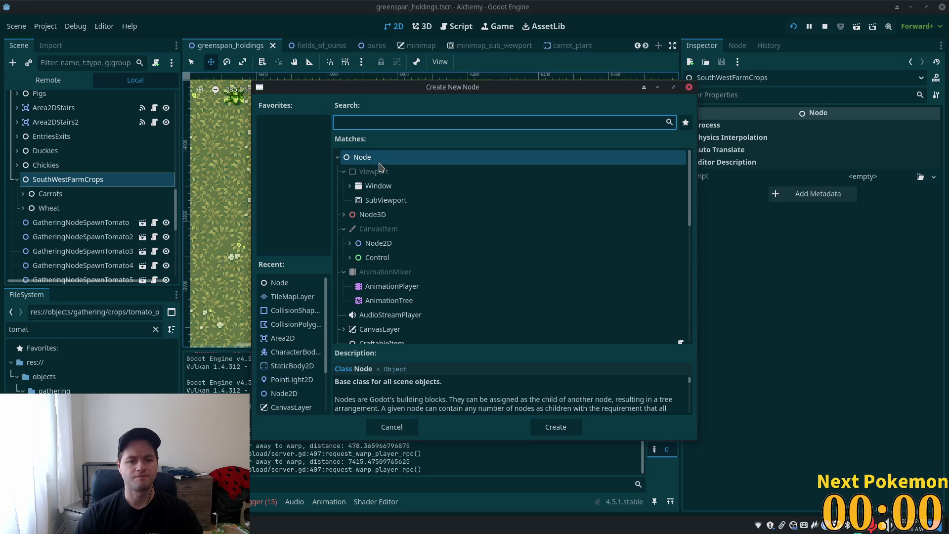
{"action": "double_click", "coordinate": [376, 158]}
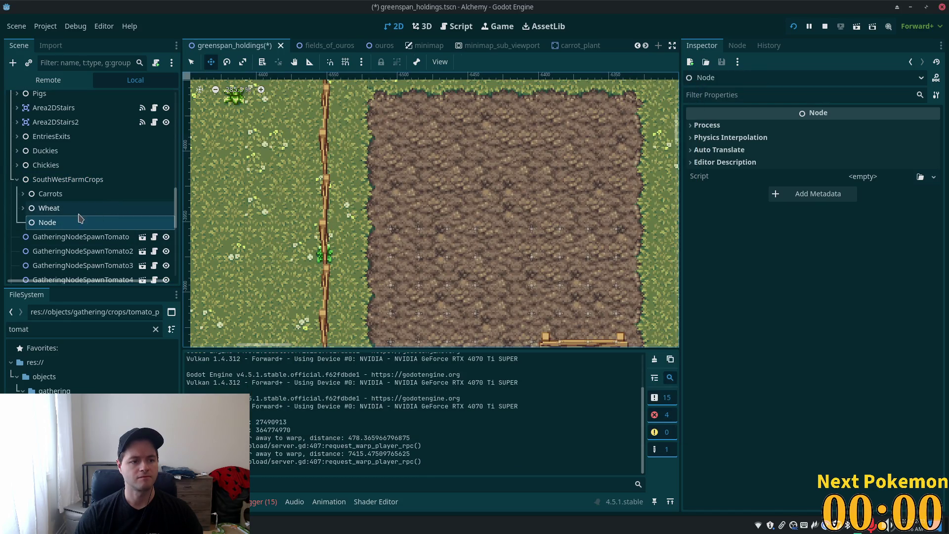
Rename the new node to Tomato, then bring up the PokemonCommunityGame browser window
{"action": "left_click", "coordinate": [60, 221]}
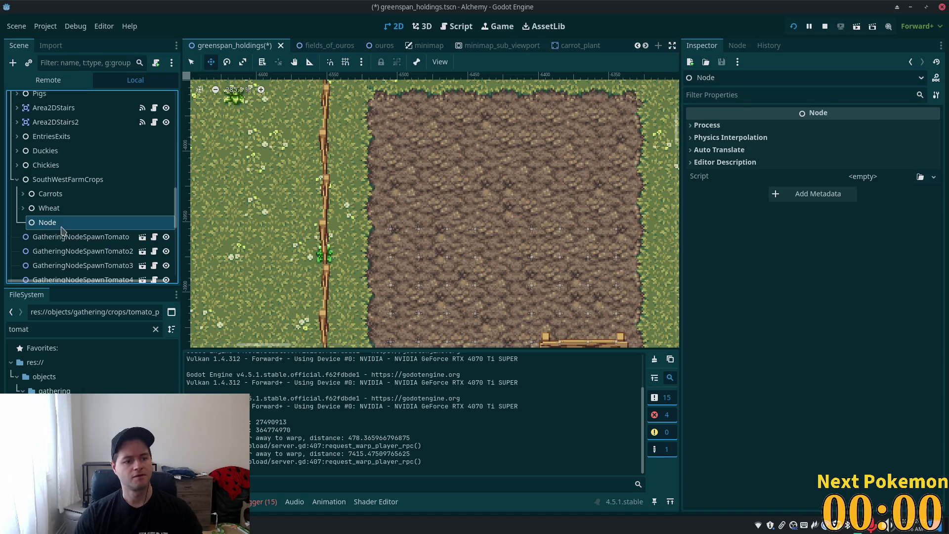
{"action": "key", "text": "ctrl+a"}
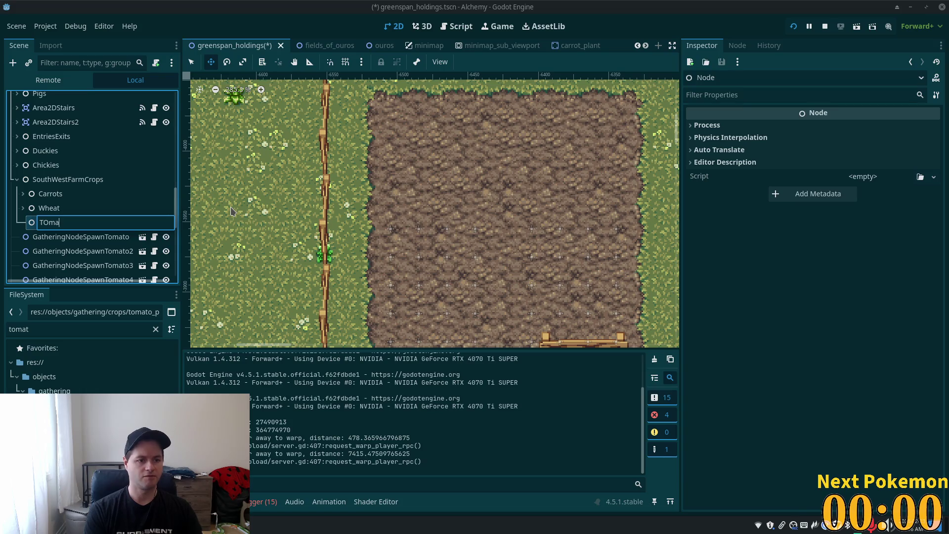
{"action": "type", "text": "omato"}
{"action": "key", "text": "Return"}
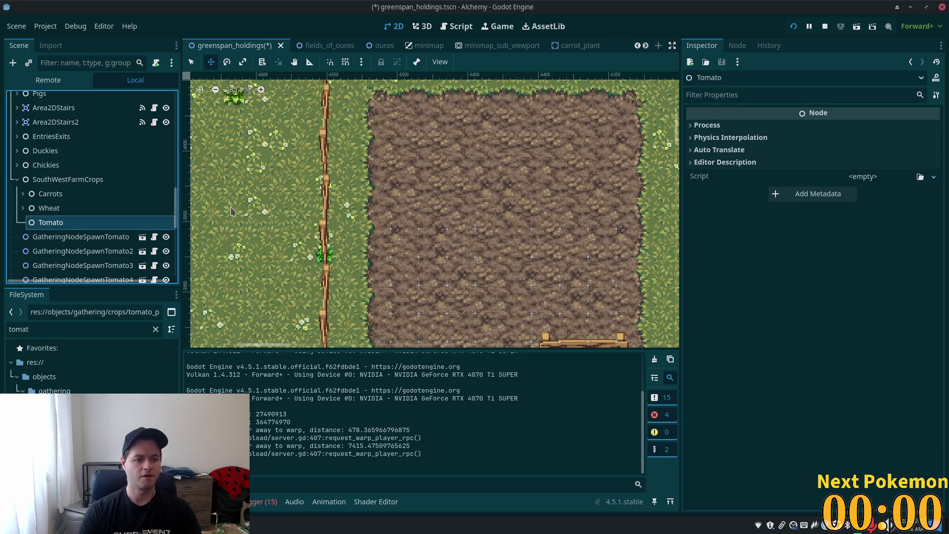
{"action": "left_click", "coordinate": [232, 524]}
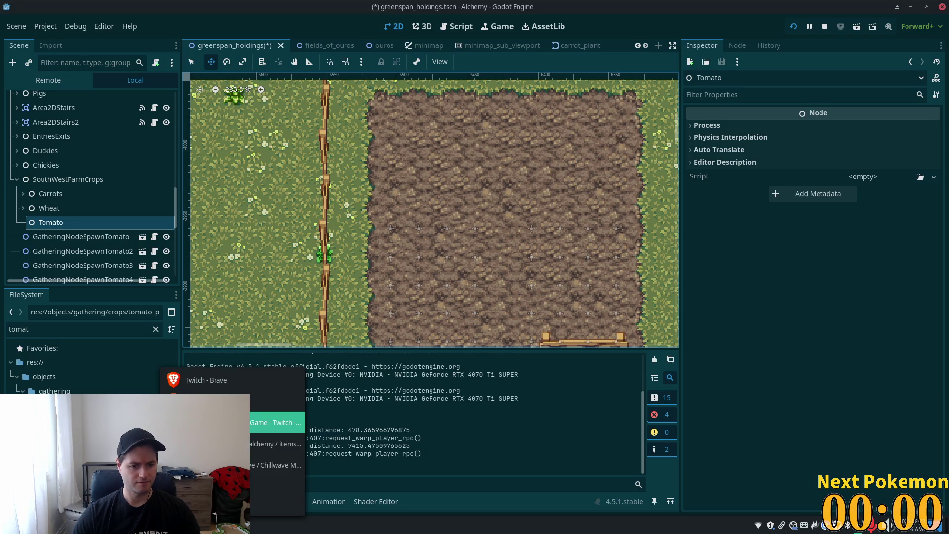
{"action": "left_click", "coordinate": [276, 422]}
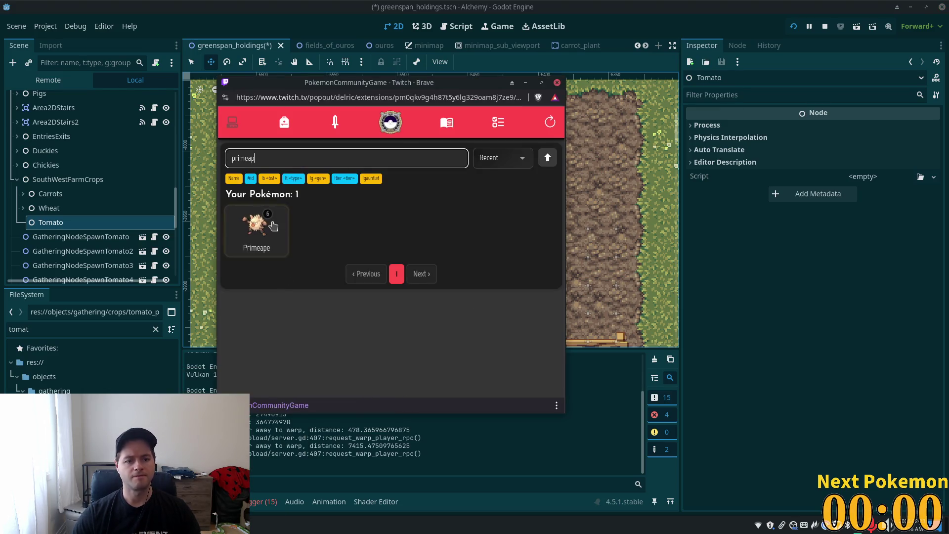
Clear the Pokémon search and refresh the collection to show all 501 Pokémon
{"action": "key", "text": "ctrl+a"}
{"action": "type", "text": "caterp"}
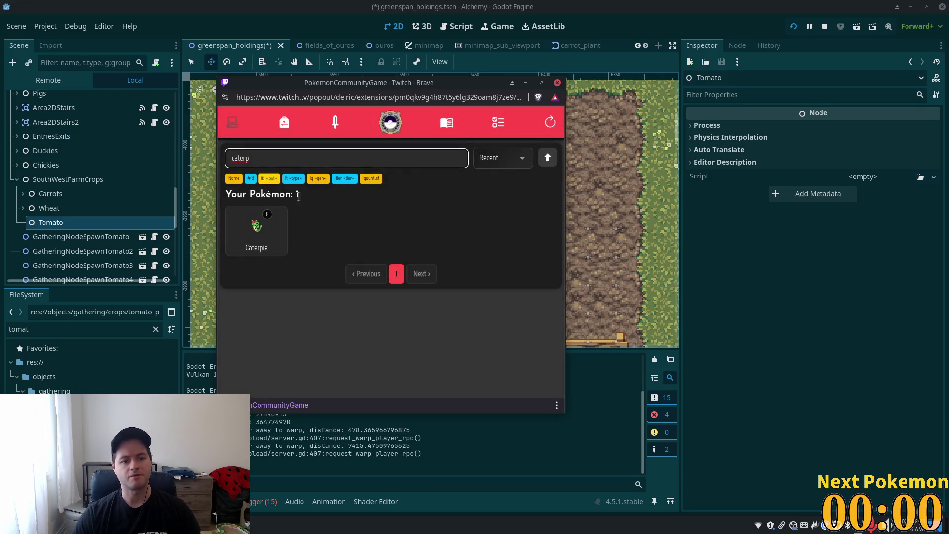
{"action": "key", "text": "BackSpace"}
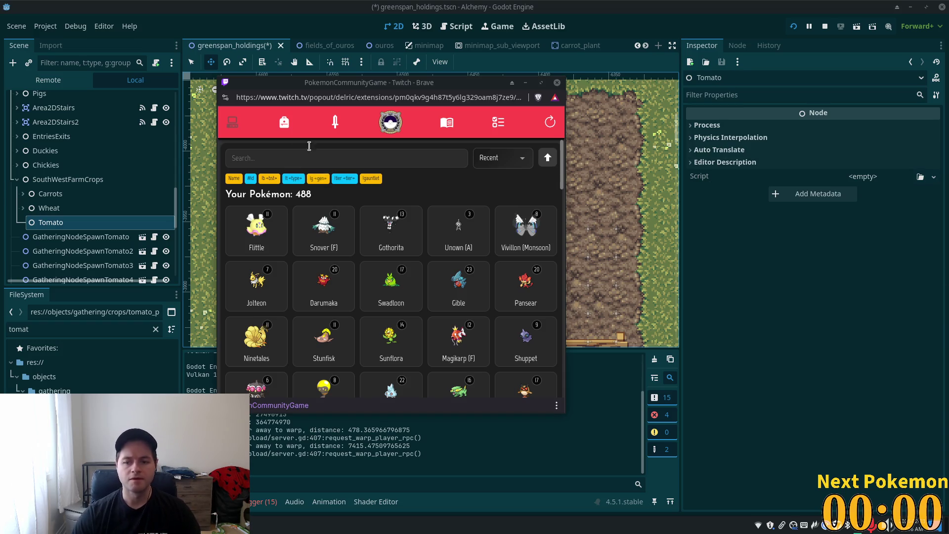
{"action": "left_click", "coordinate": [547, 157]}
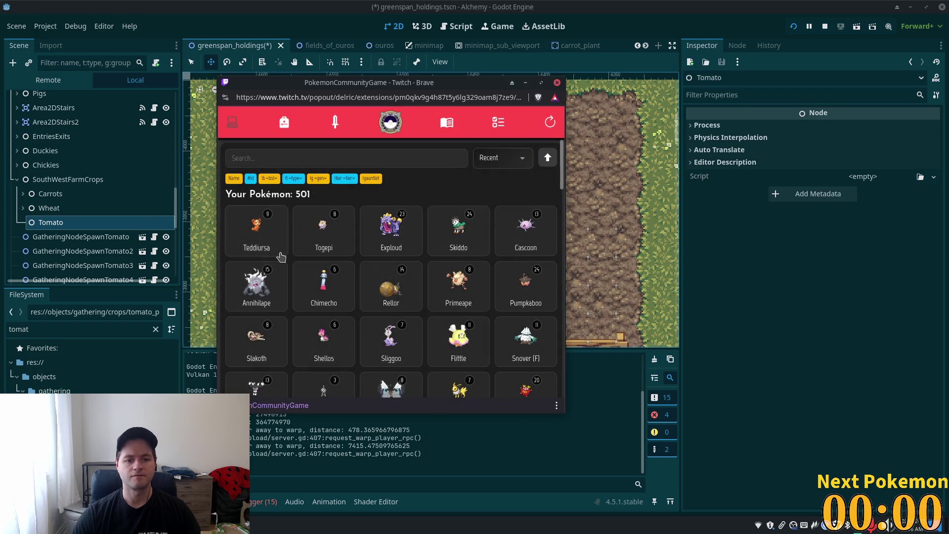
Look at Exploud's details, close them, and open the missions list
{"action": "left_click", "coordinate": [388, 232]}
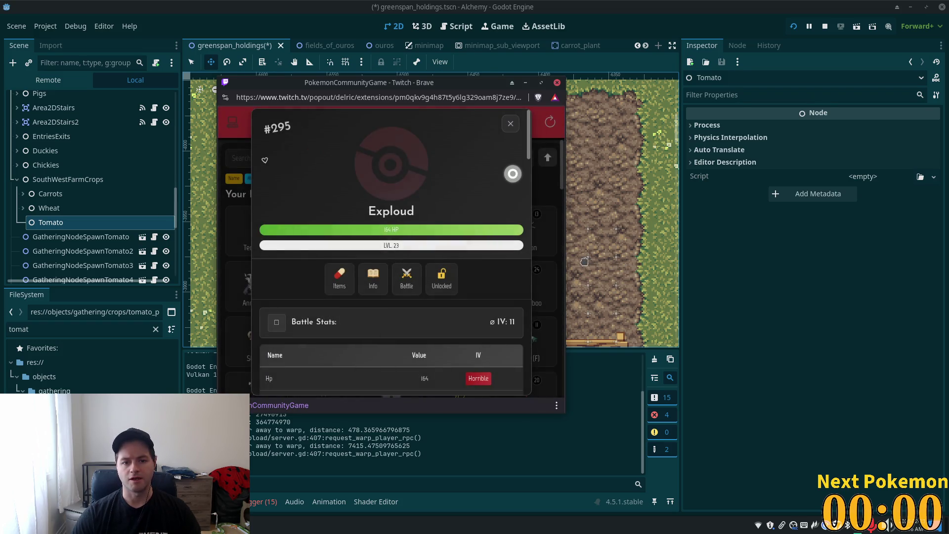
{"action": "left_click", "coordinate": [510, 123]}
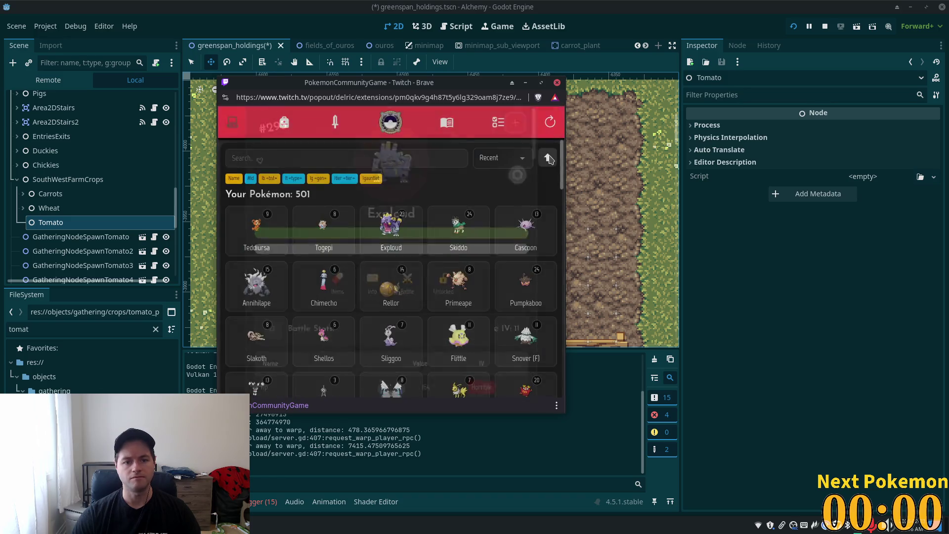
{"action": "left_click", "coordinate": [497, 122]}
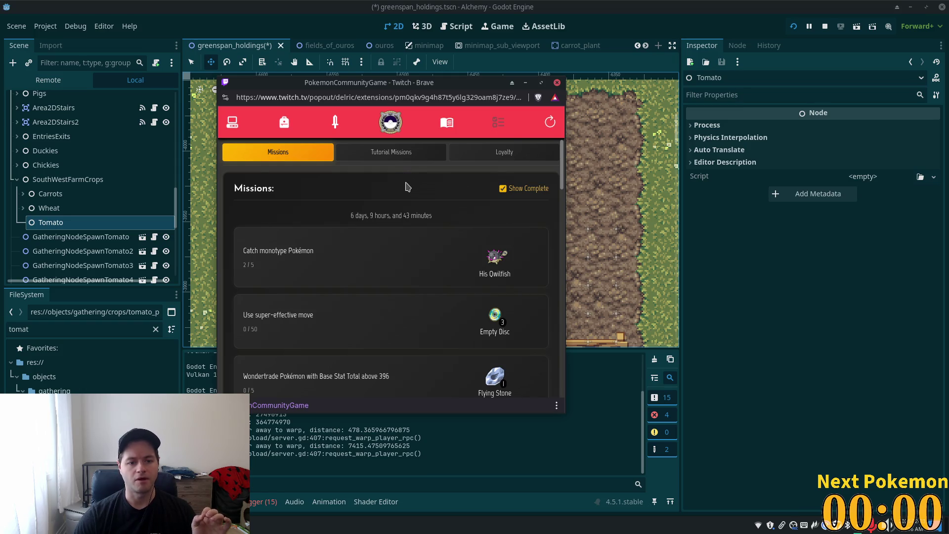
Reopen the missions list, scroll through the weekly missions, and return to the PC collection
{"action": "left_click", "coordinate": [243, 124]}
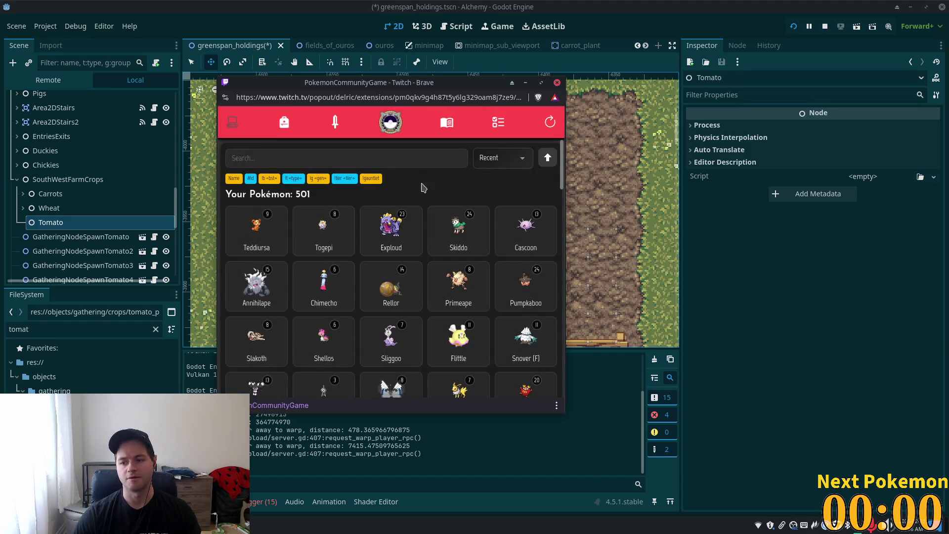
{"action": "left_click", "coordinate": [498, 122]}
{"action": "scroll", "coordinate": [443, 253], "scroll_direction": "down", "scroll_amount": 1}
{"action": "scroll", "coordinate": [442, 253], "scroll_direction": "down", "scroll_amount": 4}
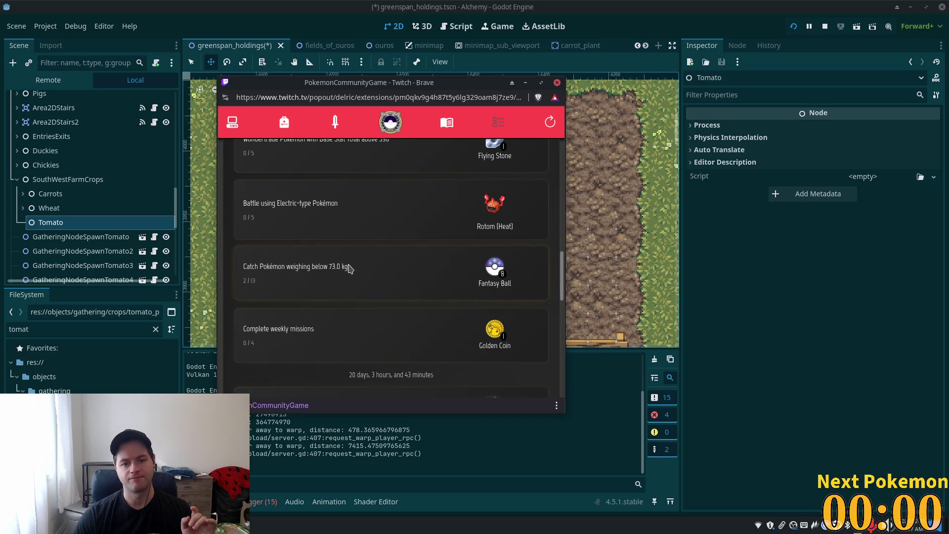
{"action": "scroll", "coordinate": [320, 288], "scroll_direction": "up", "scroll_amount": 3}
{"action": "scroll", "coordinate": [322, 288], "scroll_direction": "up", "scroll_amount": 3}
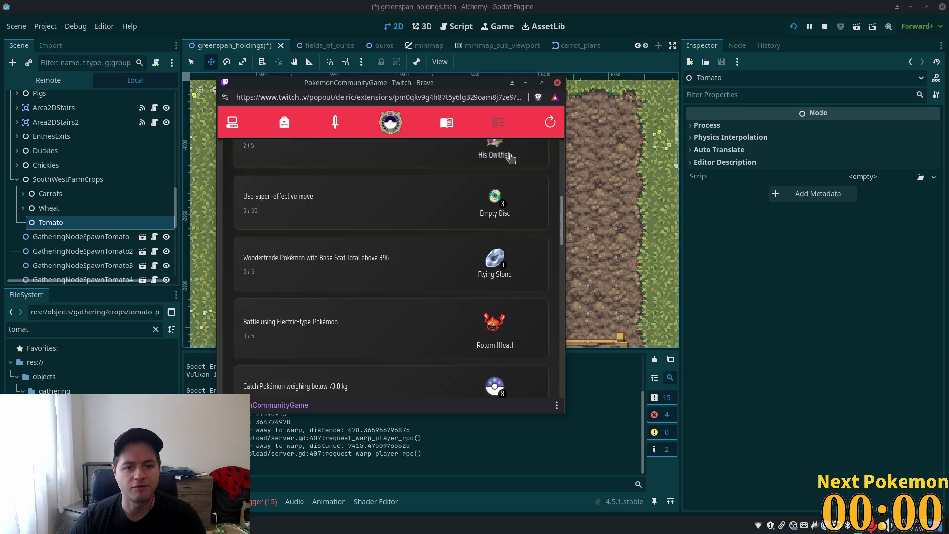
{"action": "left_click", "coordinate": [233, 122]}
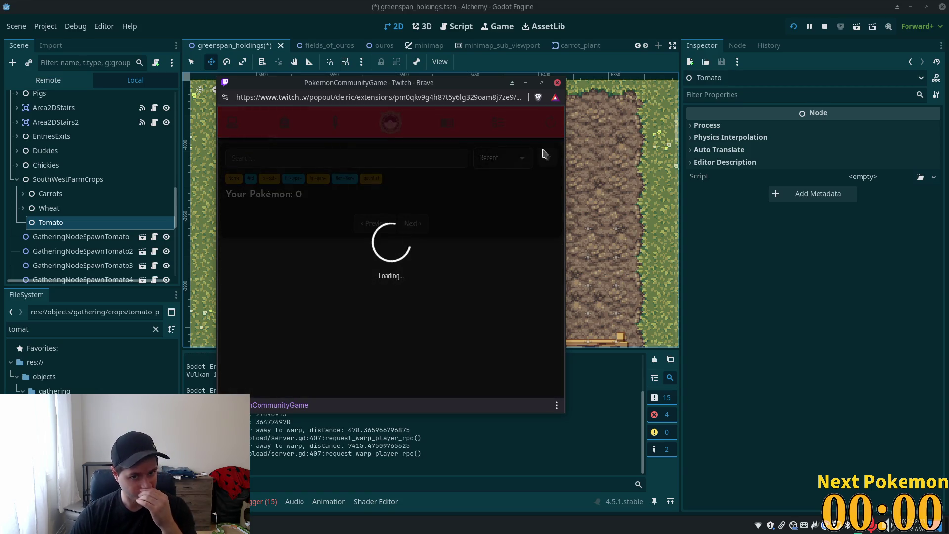
Sort the Pokémon collection by Base stats
{"action": "left_click", "coordinate": [512, 155]}
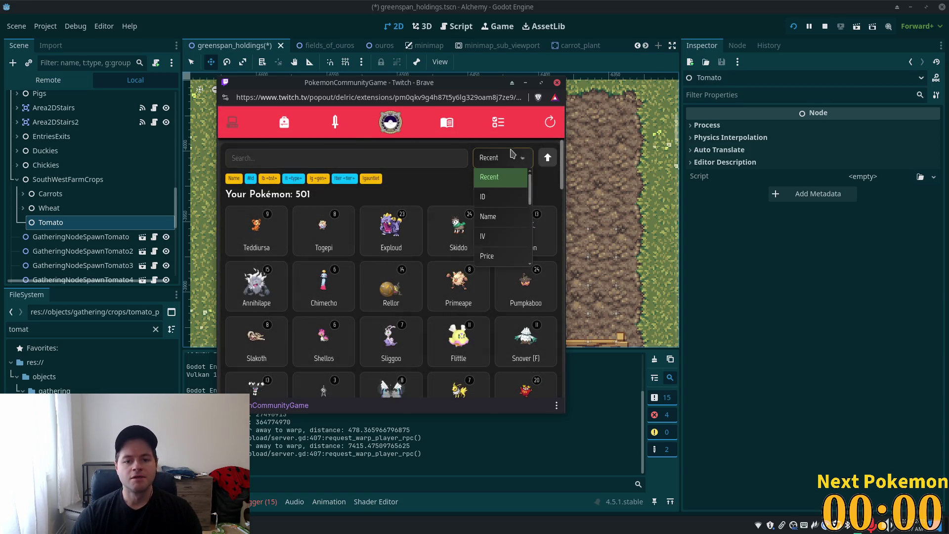
{"action": "scroll", "coordinate": [523, 236], "scroll_direction": "down", "scroll_amount": 5}
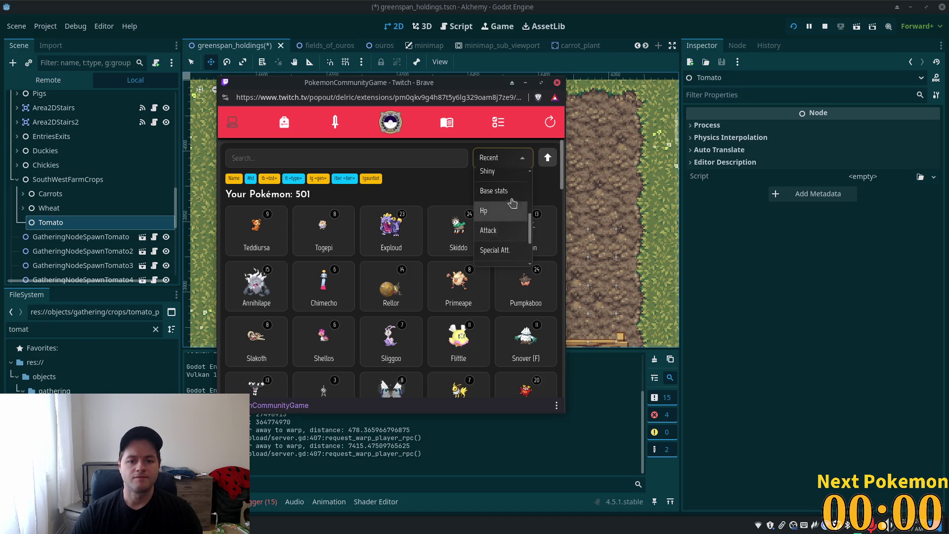
{"action": "left_click", "coordinate": [514, 193]}
{"action": "scroll", "coordinate": [484, 214], "scroll_direction": "down", "scroll_amount": 5}
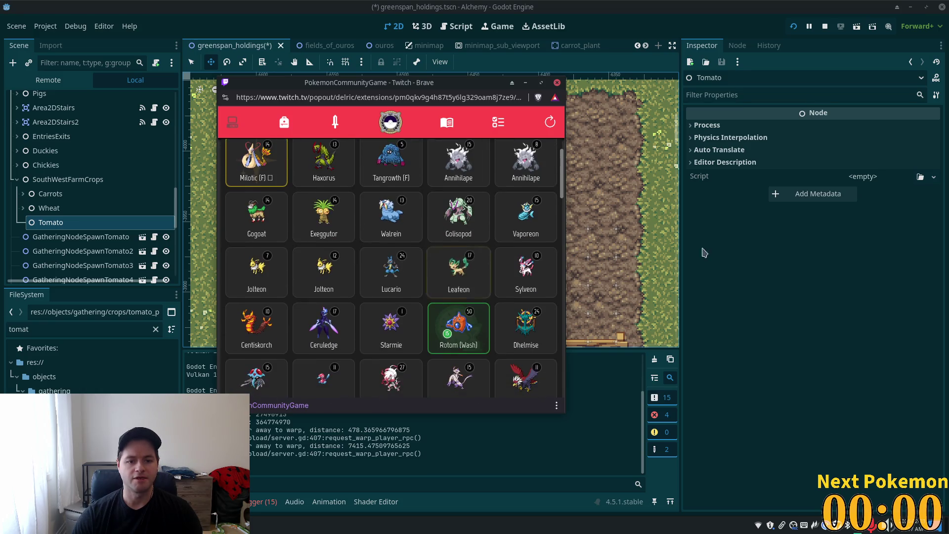
Check Jolteon's info and base stats, then close its details
{"action": "left_click", "coordinate": [326, 297]}
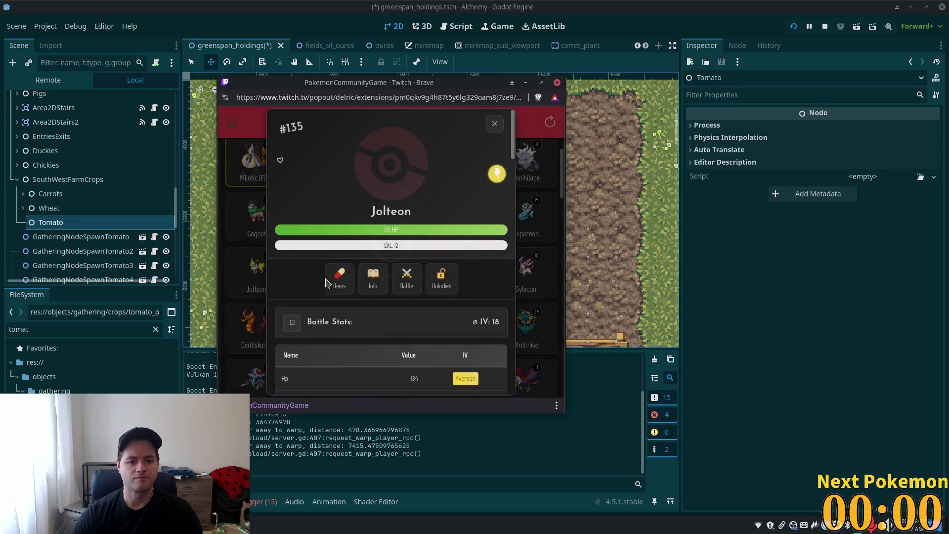
{"action": "left_click", "coordinate": [372, 279]}
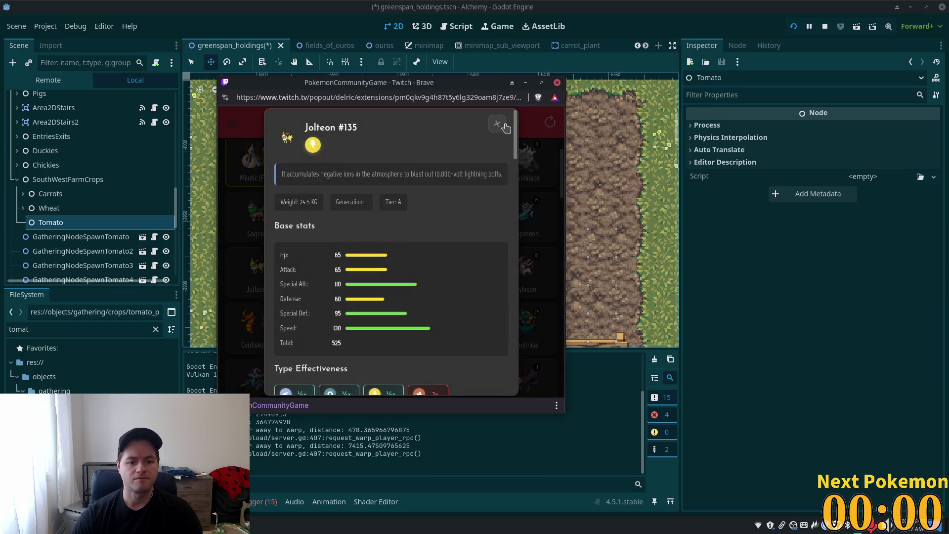
{"action": "left_click", "coordinate": [496, 127]}
{"action": "left_click", "coordinate": [494, 121]}
Find the level-11 Heracross and view its species info
{"action": "scroll", "coordinate": [483, 254], "scroll_direction": "down", "scroll_amount": 2}
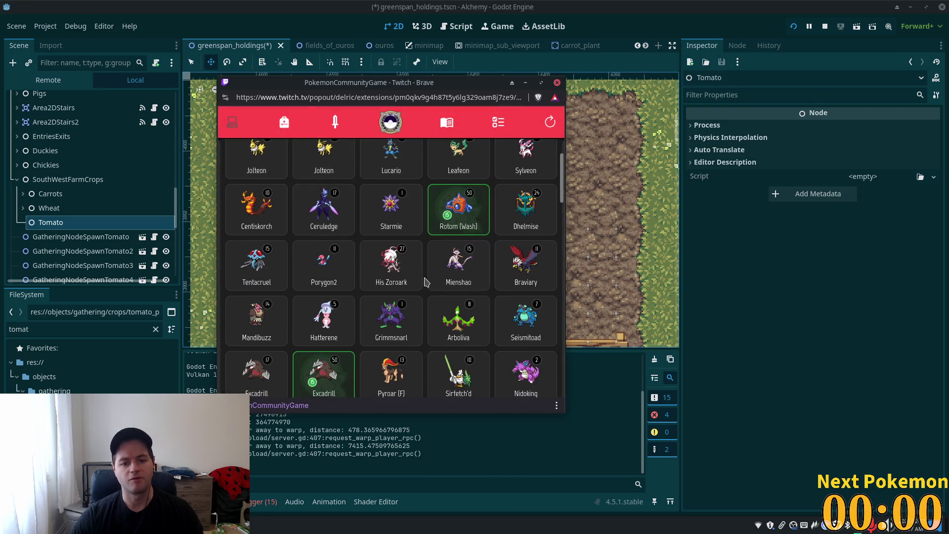
{"action": "scroll", "coordinate": [429, 285], "scroll_direction": "down", "scroll_amount": 1}
{"action": "scroll", "coordinate": [425, 289], "scroll_direction": "down", "scroll_amount": 3}
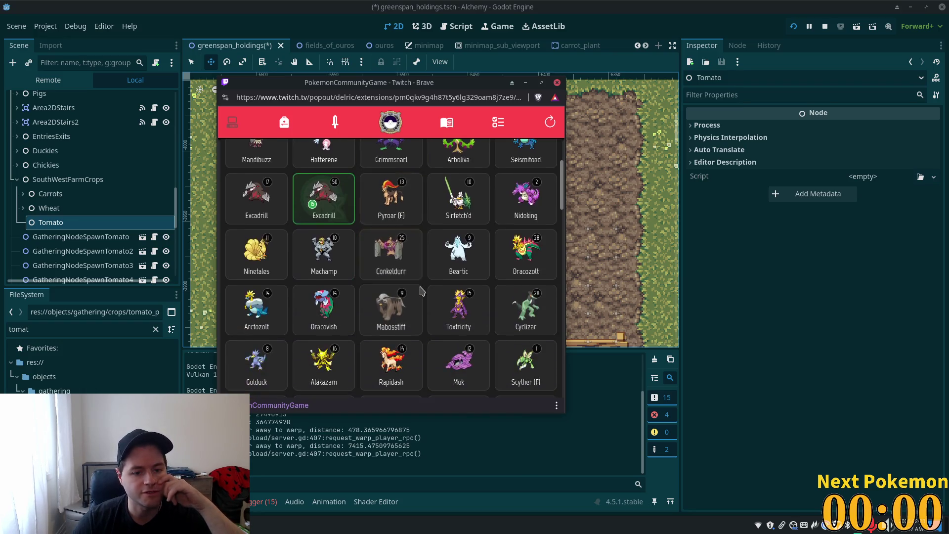
{"action": "scroll", "coordinate": [419, 292], "scroll_direction": "down", "scroll_amount": 1}
{"action": "scroll", "coordinate": [435, 257], "scroll_direction": "down", "scroll_amount": 2}
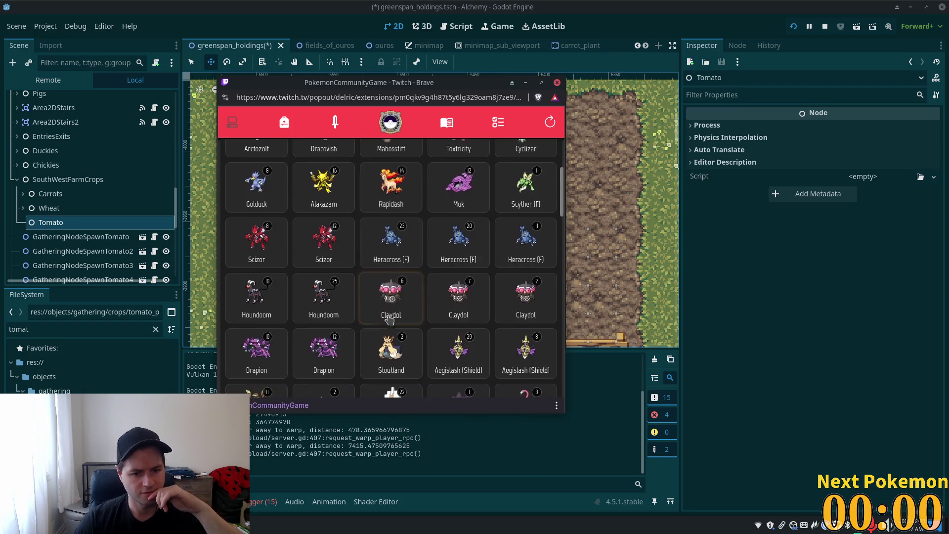
{"action": "left_click", "coordinate": [526, 242]}
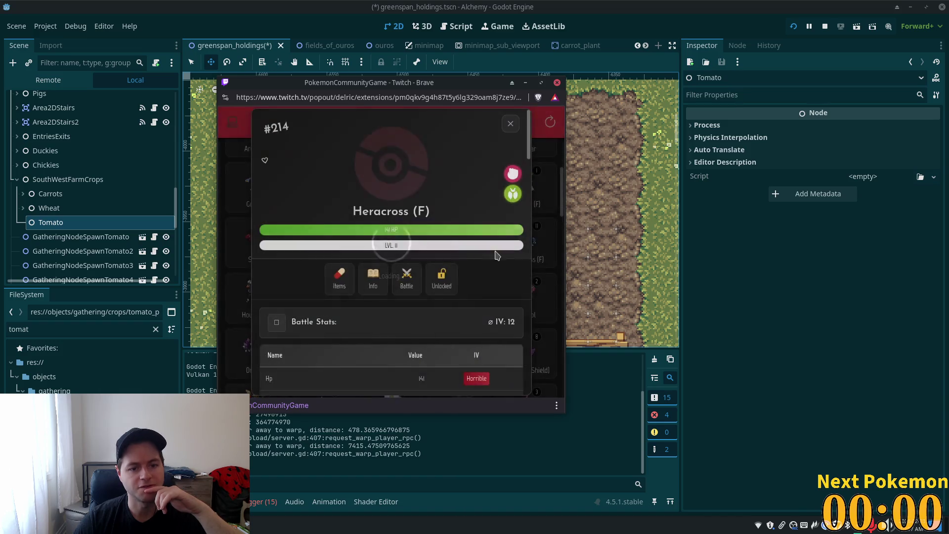
{"action": "left_click", "coordinate": [361, 286]}
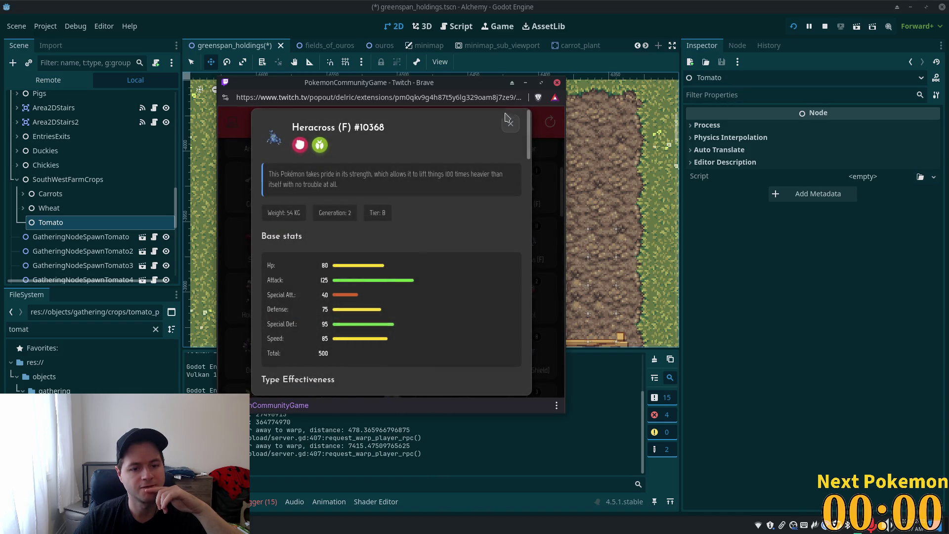
{"action": "left_click", "coordinate": [511, 124]}
Open the third Heracross (F) card and scroll down to its Moves and Info
{"action": "scroll", "coordinate": [472, 219], "scroll_direction": "down", "scroll_amount": 2}
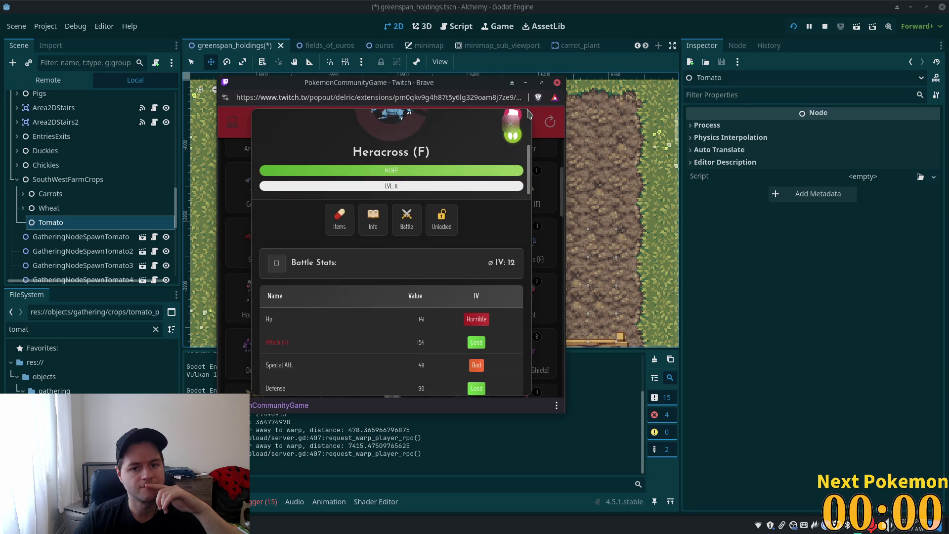
{"action": "left_click", "coordinate": [559, 200]}
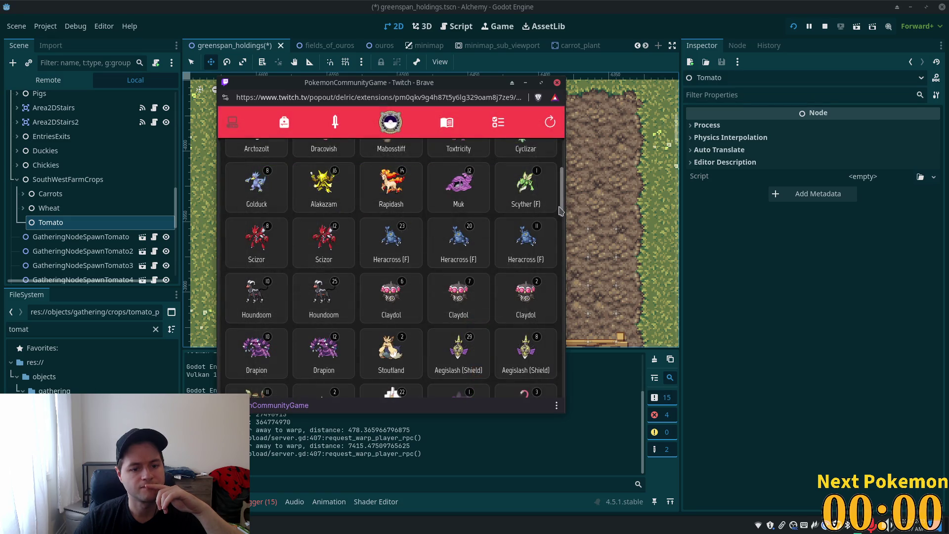
{"action": "left_click", "coordinate": [532, 238]}
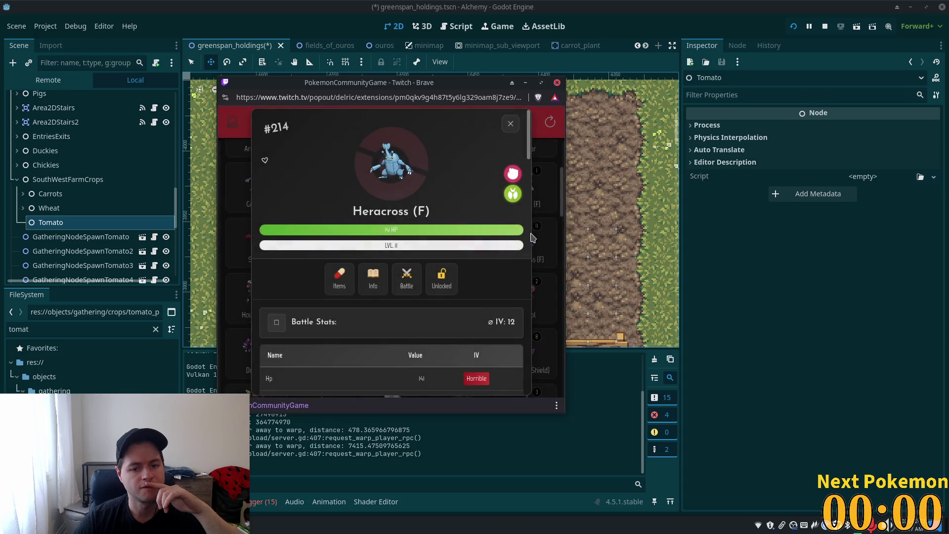
{"action": "scroll", "coordinate": [425, 253], "scroll_direction": "down", "scroll_amount": 10}
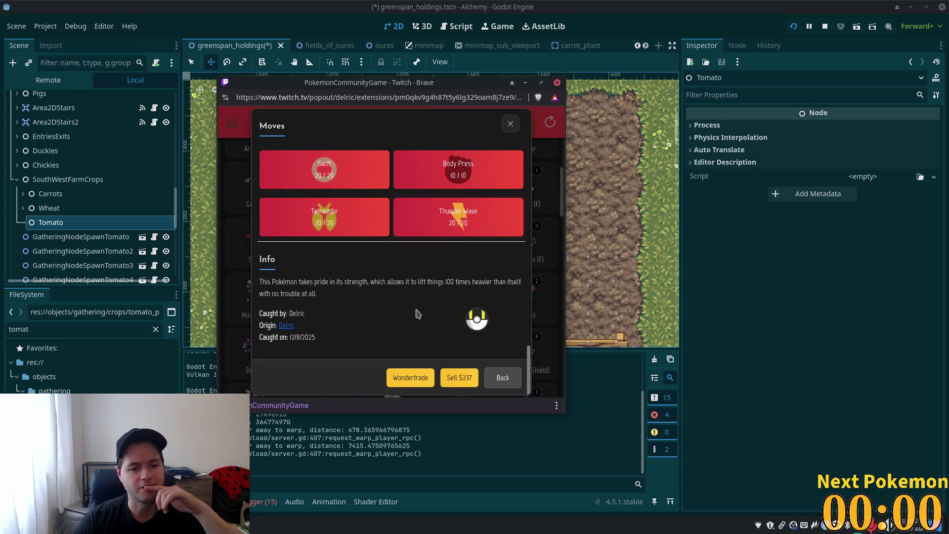
Wondertrade the level-11 Heracross (F) away and confirm the trade
{"action": "scroll", "coordinate": [415, 340], "scroll_direction": "down", "scroll_amount": 2}
{"action": "left_click", "coordinate": [418, 383]}
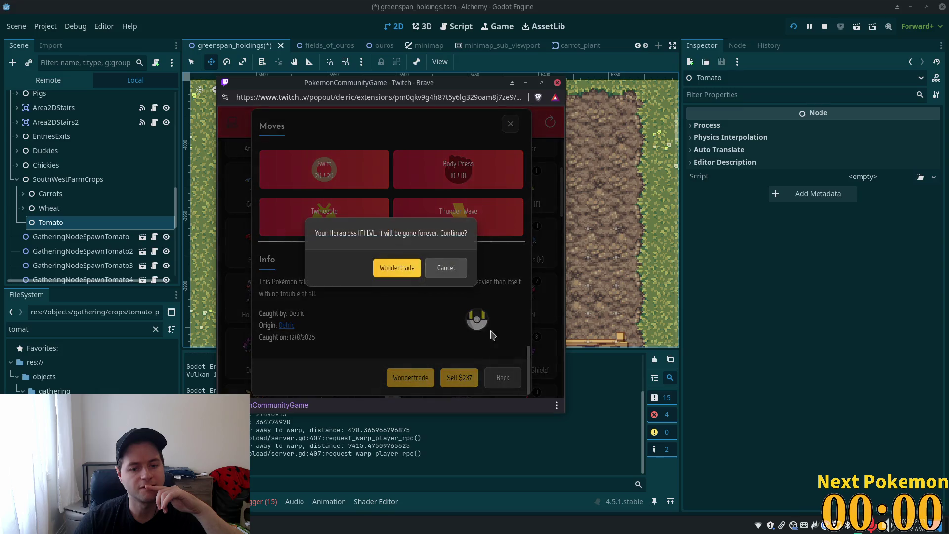
{"action": "left_click", "coordinate": [398, 268]}
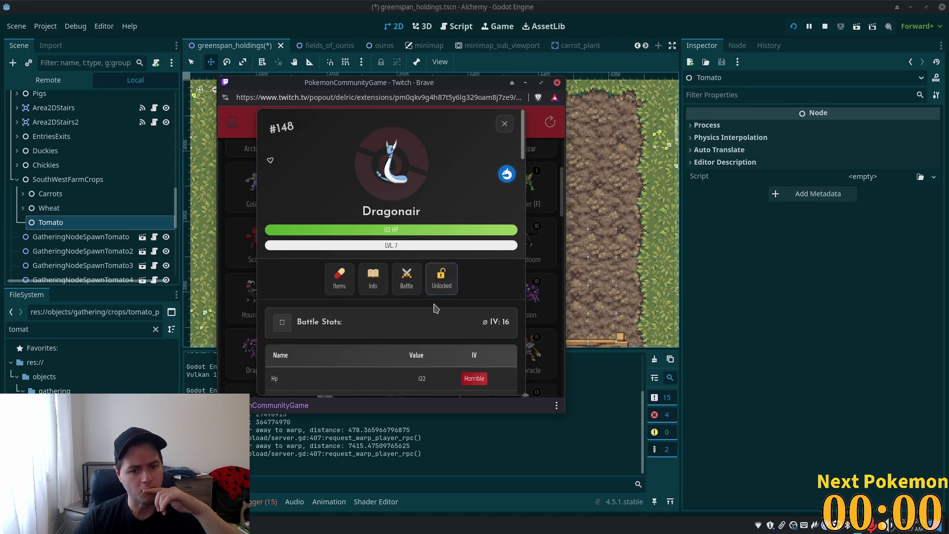
Review the received Dragonair's species info, then close its details
{"action": "left_click", "coordinate": [375, 276]}
{"action": "scroll", "coordinate": [399, 265], "scroll_direction": "down", "scroll_amount": 3}
{"action": "scroll", "coordinate": [398, 265], "scroll_direction": "up", "scroll_amount": 2}
{"action": "scroll", "coordinate": [467, 161], "scroll_direction": "up", "scroll_amount": 1}
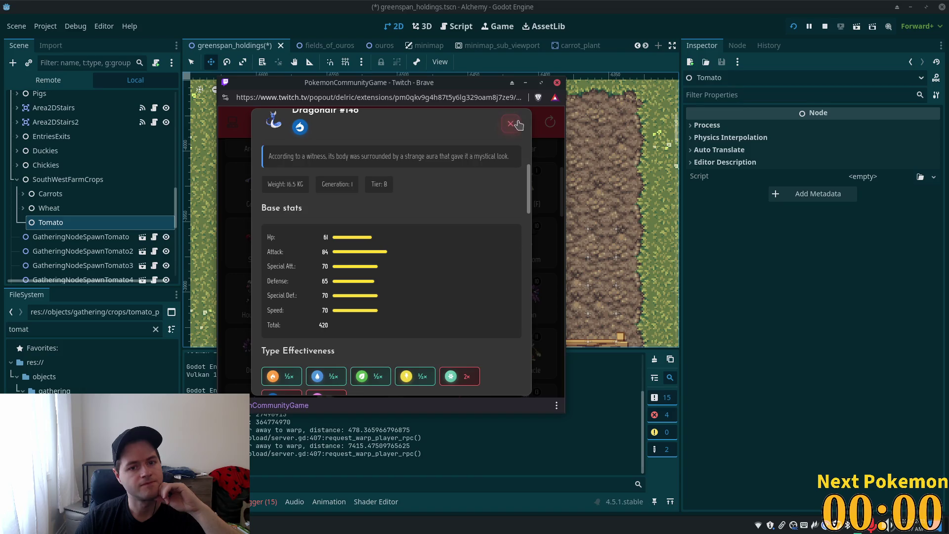
{"action": "left_click", "coordinate": [511, 125]}
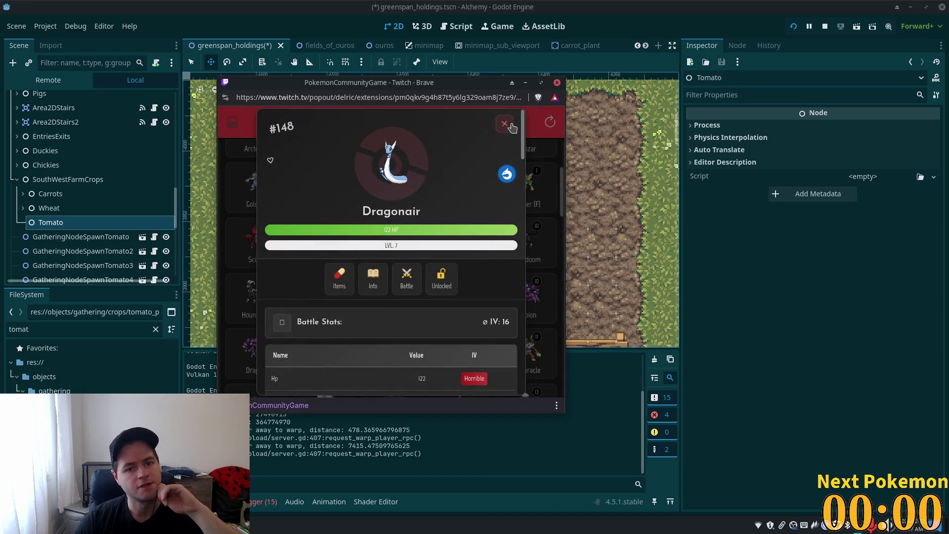
{"action": "left_click", "coordinate": [509, 124]}
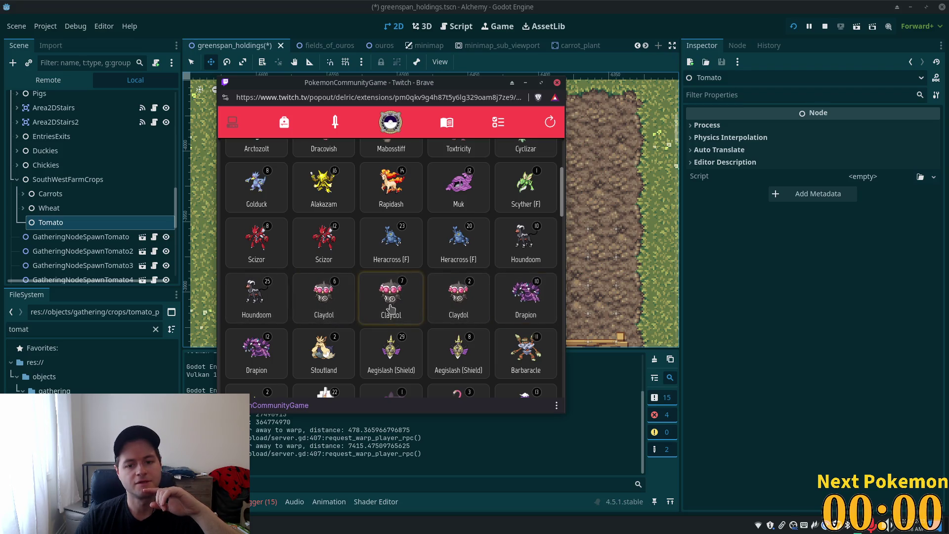
Reload the Pokémon list and sort it by Recent
{"action": "scroll", "coordinate": [404, 302], "scroll_direction": "down", "scroll_amount": 5}
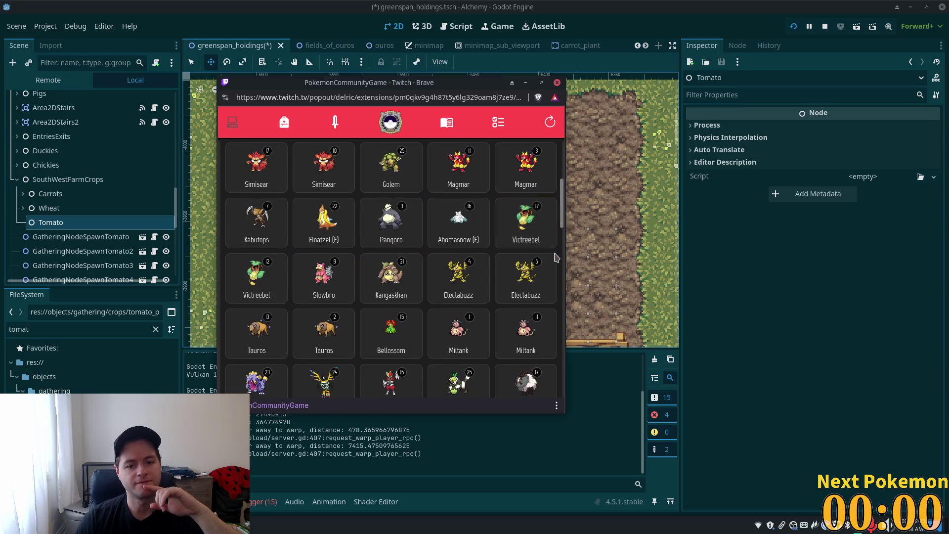
{"action": "left_click_drag", "start_coordinate": [562, 221], "coordinate": [467, 93]}
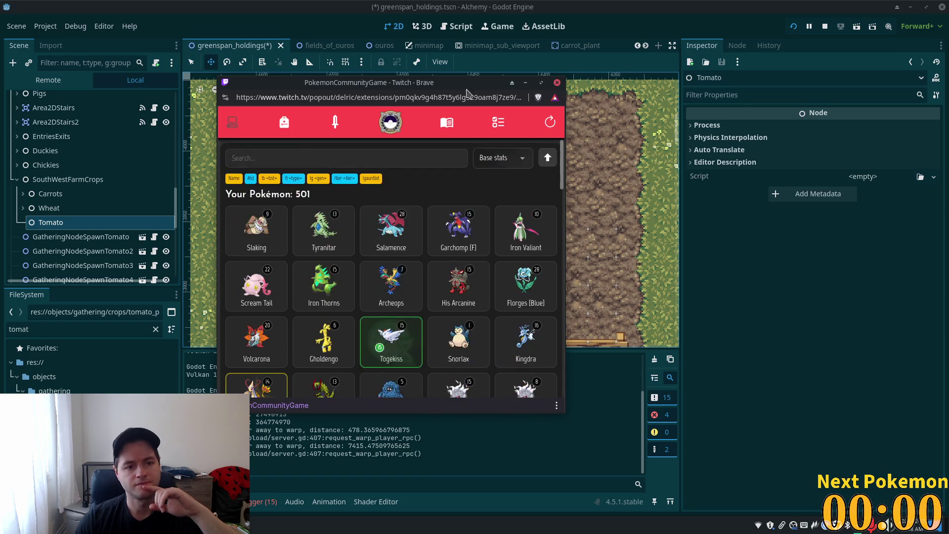
{"action": "left_click", "coordinate": [543, 121]}
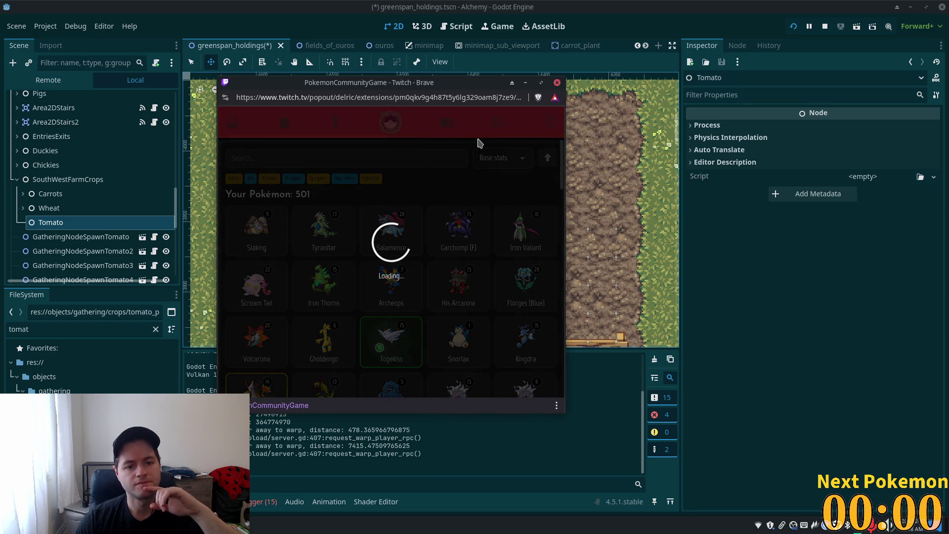
{"action": "left_click", "coordinate": [494, 158]}
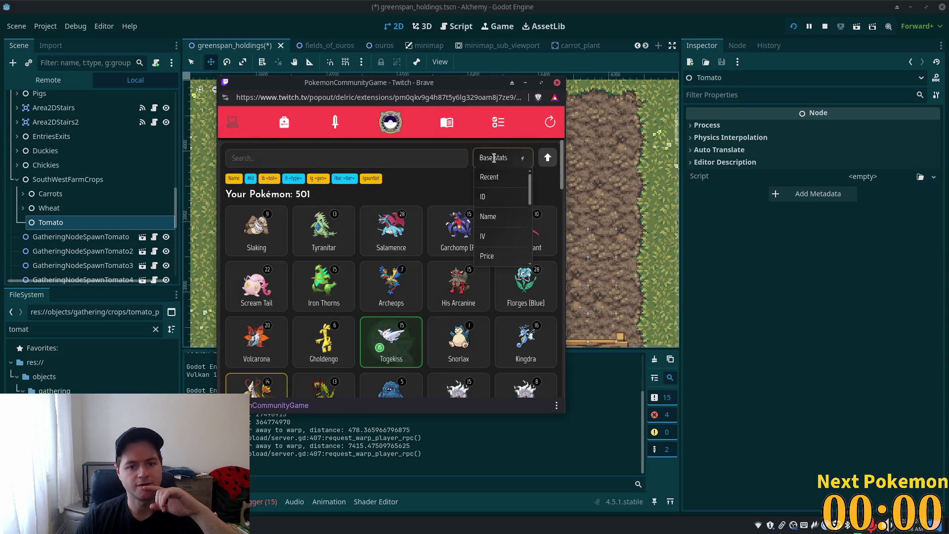
{"action": "left_click", "coordinate": [510, 181]}
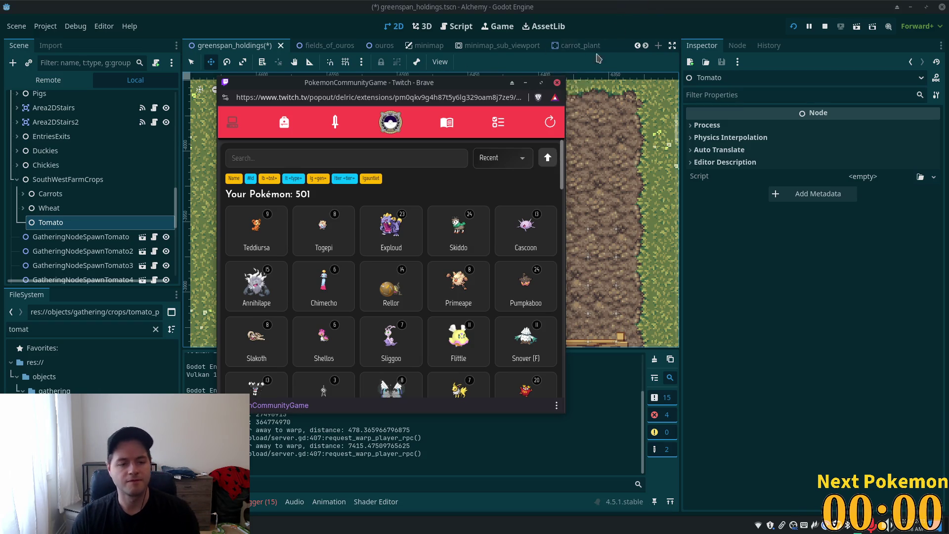
Zoom out on the greenspan_holdings canvas in Godot, then switch to the phpMyAdmin items table
{"action": "left_click", "coordinate": [672, 10]}
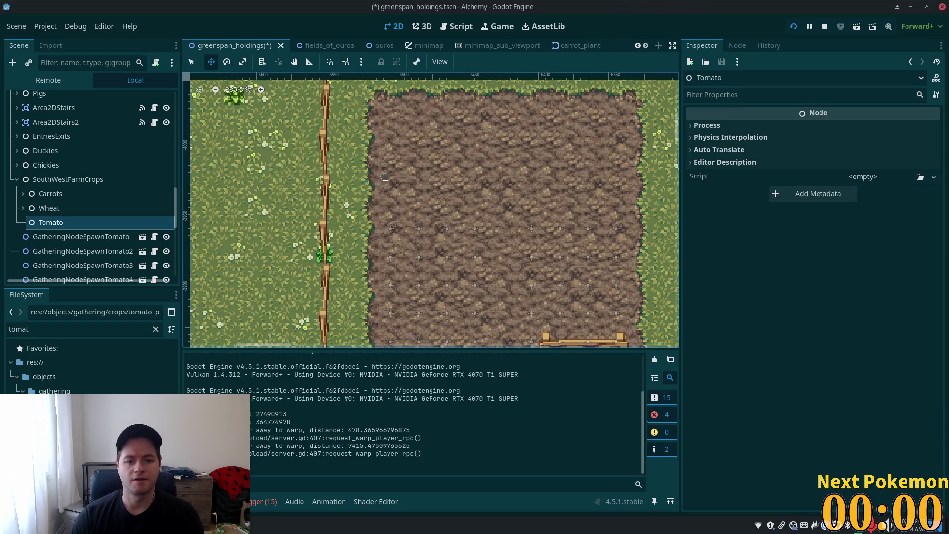
{"action": "scroll", "coordinate": [383, 172], "scroll_direction": "down", "scroll_amount": 2}
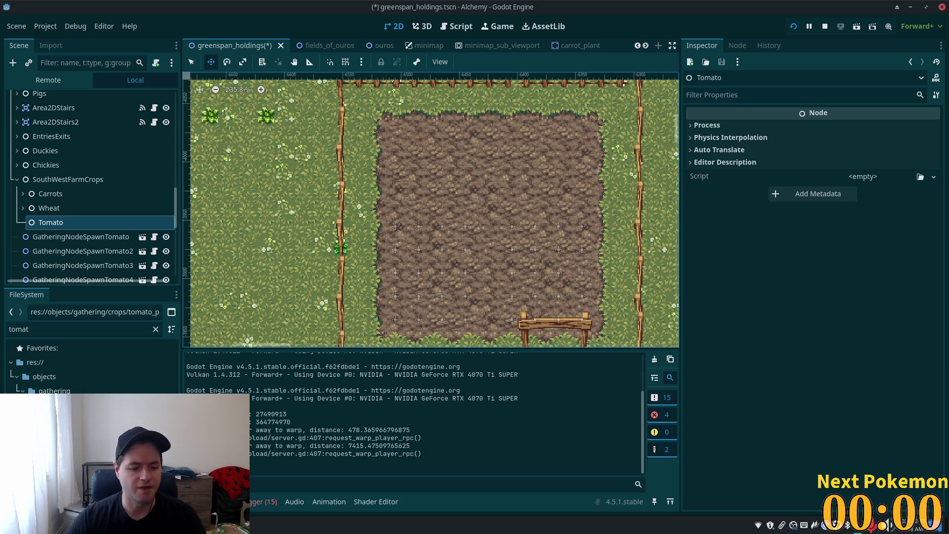
{"action": "left_click", "coordinate": [198, 525]}
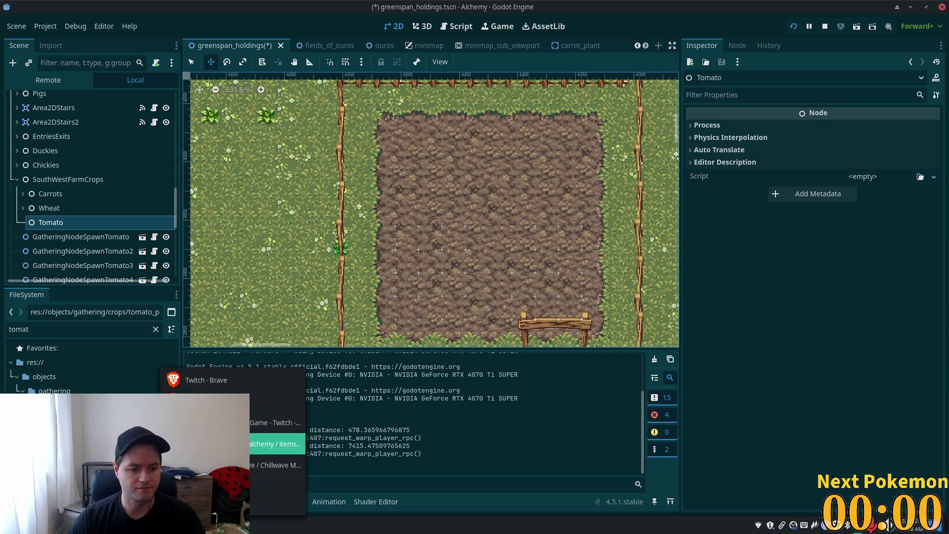
{"action": "left_click", "coordinate": [277, 443]}
Open the Search form for the alchemy items table
{"action": "scroll", "coordinate": [783, 301], "scroll_direction": "down", "scroll_amount": 5}
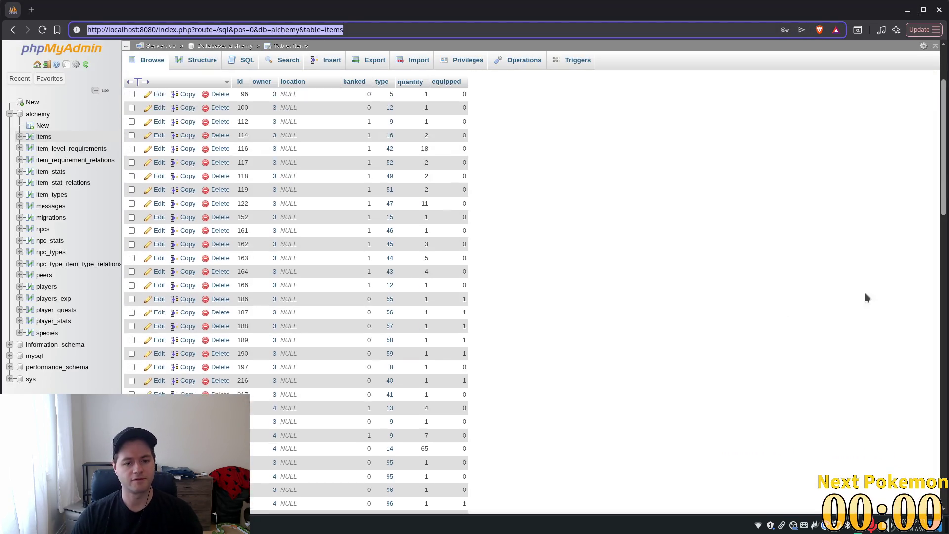
{"action": "mouse_move", "coordinate": [940, 115]}
{"action": "left_mouse_down"}
{"action": "mouse_move", "coordinate": [906, 262]}
{"action": "mouse_move", "coordinate": [906, 372]}
{"action": "mouse_move", "coordinate": [922, 411]}
{"action": "left_mouse_up"}
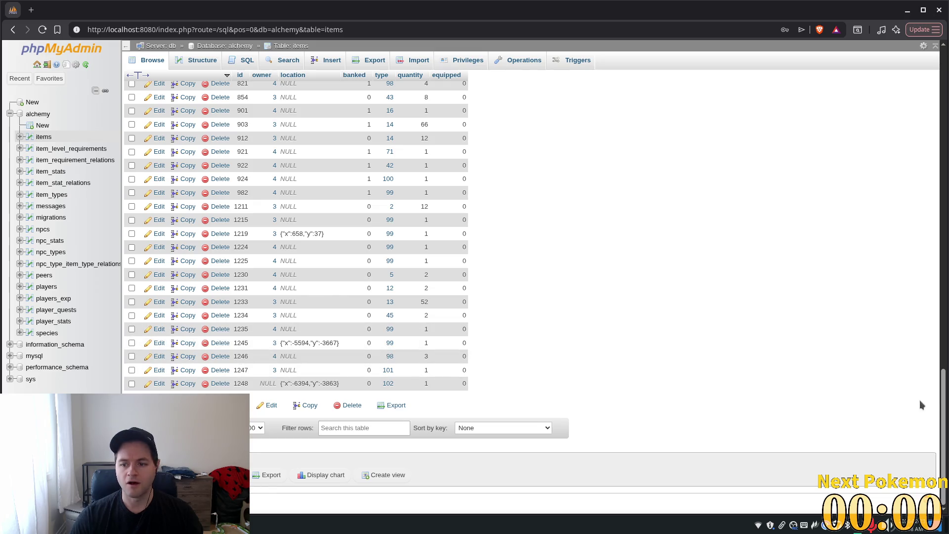
{"action": "mouse_move", "coordinate": [942, 410]}
{"action": "left_mouse_down"}
{"action": "mouse_move", "coordinate": [947, 395]}
{"action": "mouse_move", "coordinate": [946, 410]}
{"action": "left_mouse_up"}
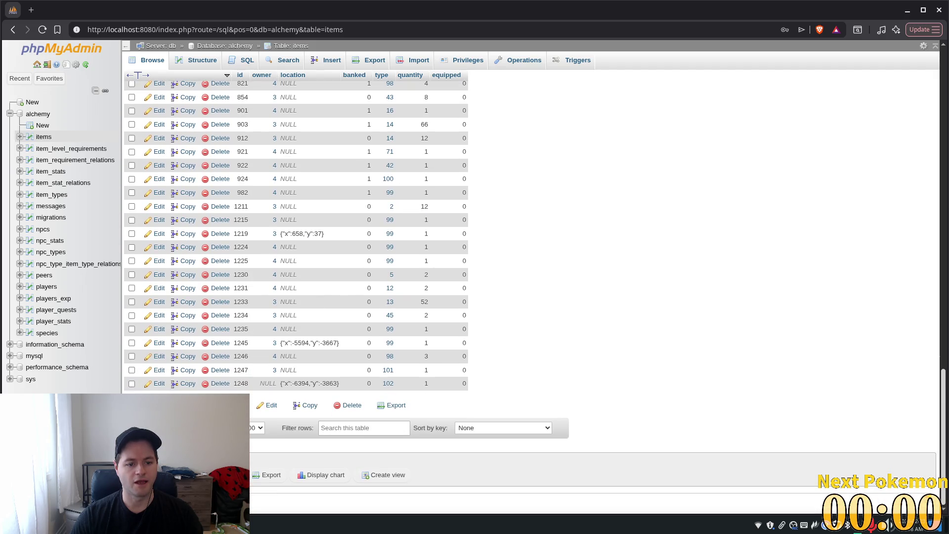
{"action": "left_click_drag", "start_coordinate": [947, 410], "coordinate": [359, 16]}
{"action": "left_click", "coordinate": [273, 67]}
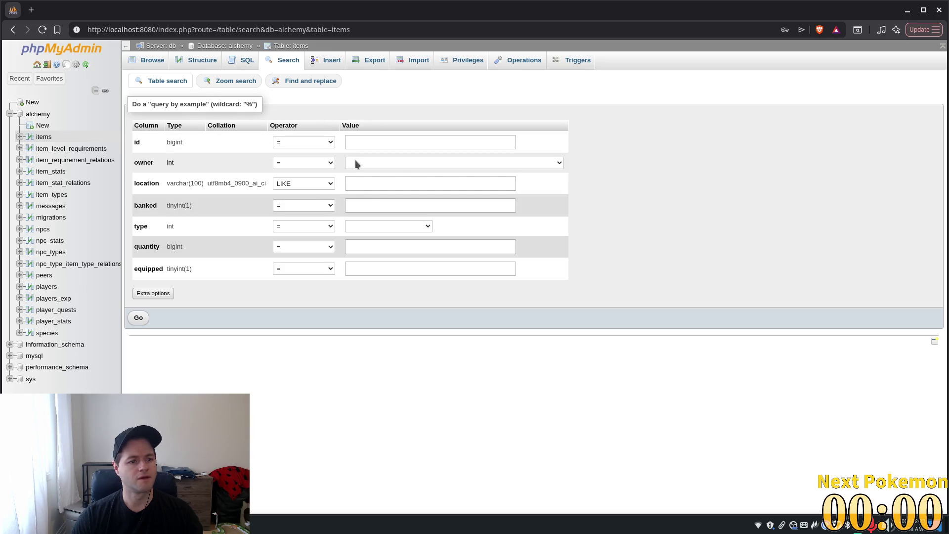
Set both the owner and location operators to IS NOT NULL
{"action": "left_click", "coordinate": [401, 163]}
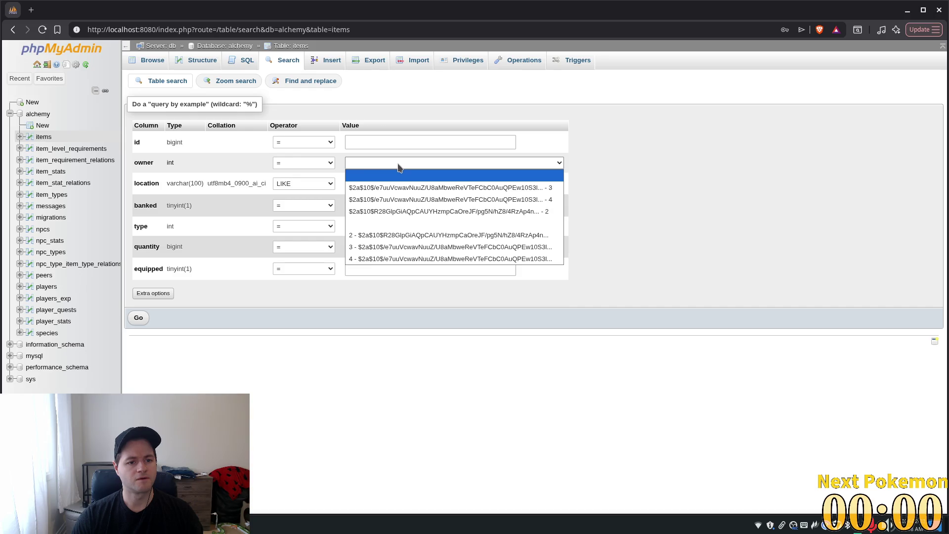
{"action": "left_click", "coordinate": [331, 162]}
{"action": "left_click", "coordinate": [323, 162]}
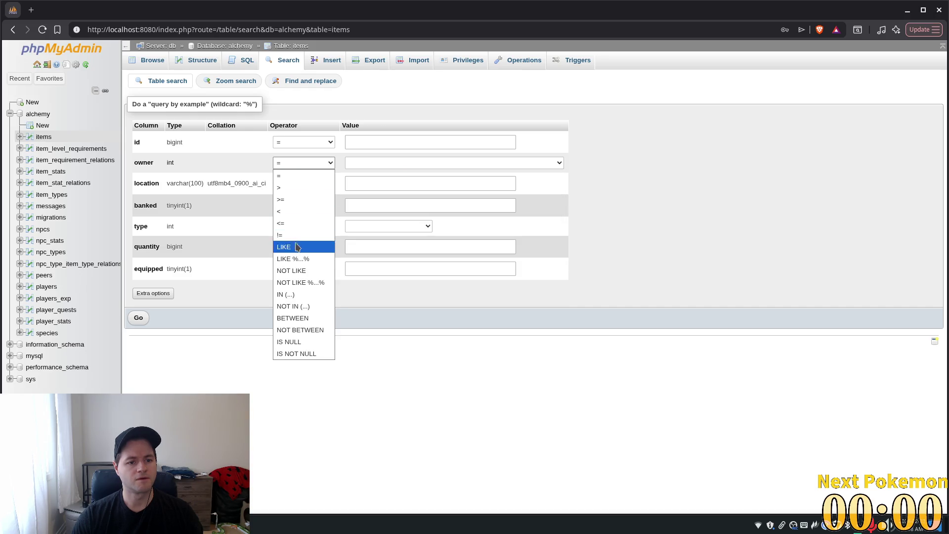
{"action": "left_click", "coordinate": [290, 225]}
{"action": "left_click", "coordinate": [297, 166]}
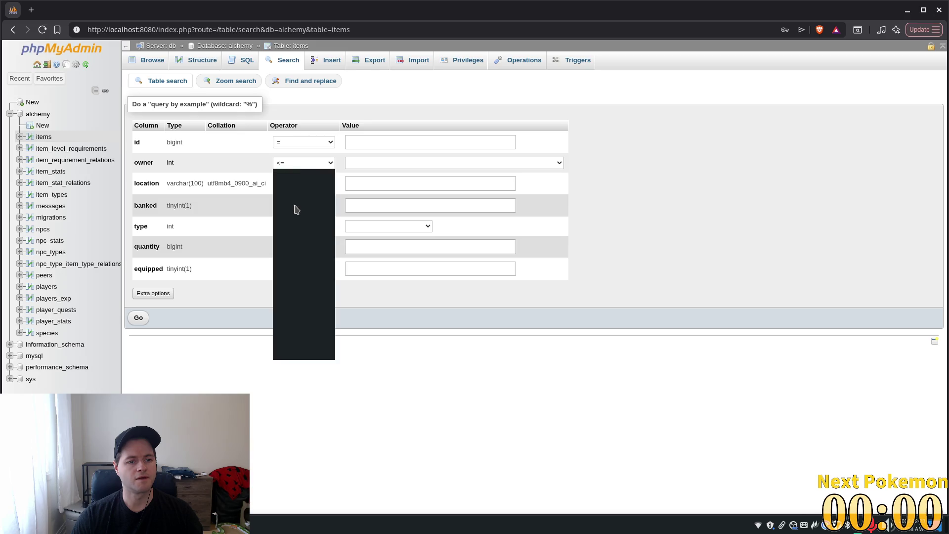
{"action": "left_click", "coordinate": [305, 232]}
{"action": "left_click", "coordinate": [389, 164]}
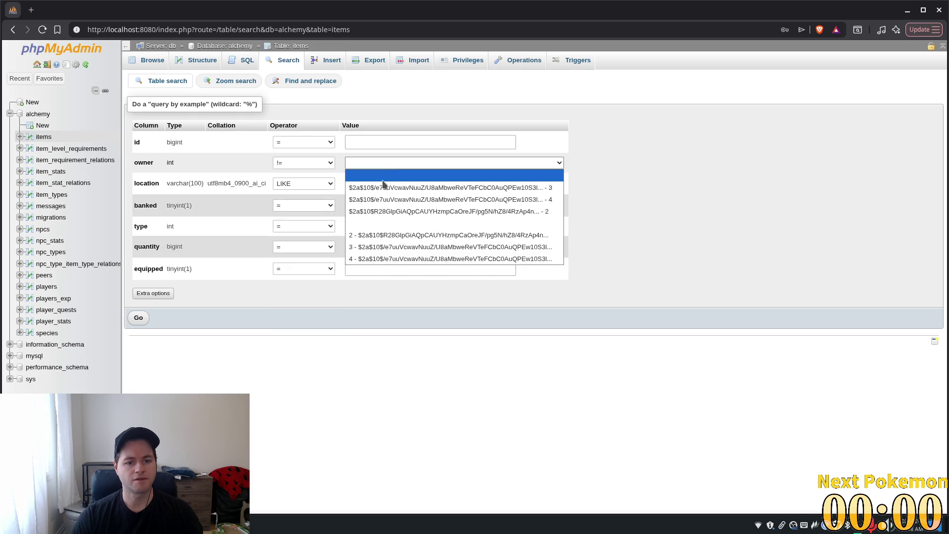
{"action": "left_click", "coordinate": [363, 226]}
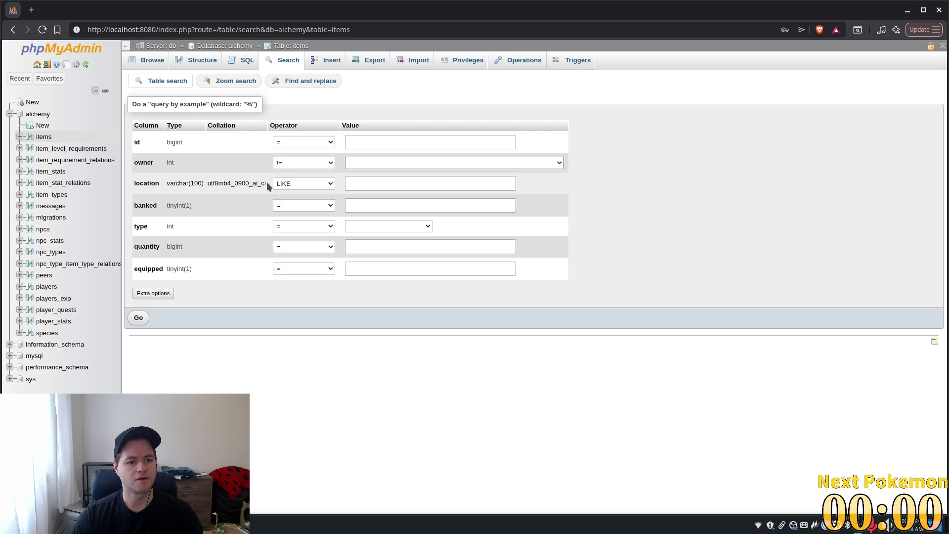
{"action": "left_click", "coordinate": [313, 186]}
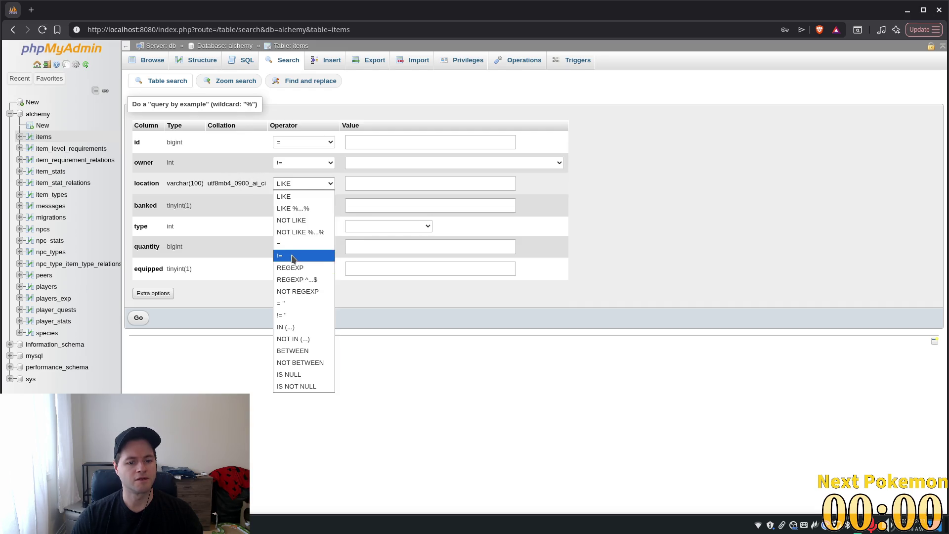
{"action": "left_click", "coordinate": [313, 386]}
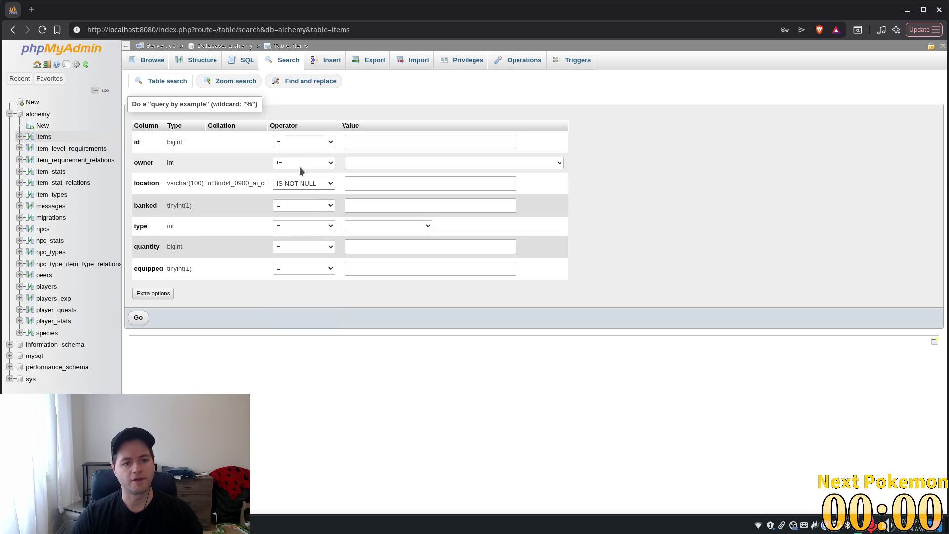
{"action": "left_click", "coordinate": [301, 163]}
{"action": "left_click", "coordinate": [303, 354]}
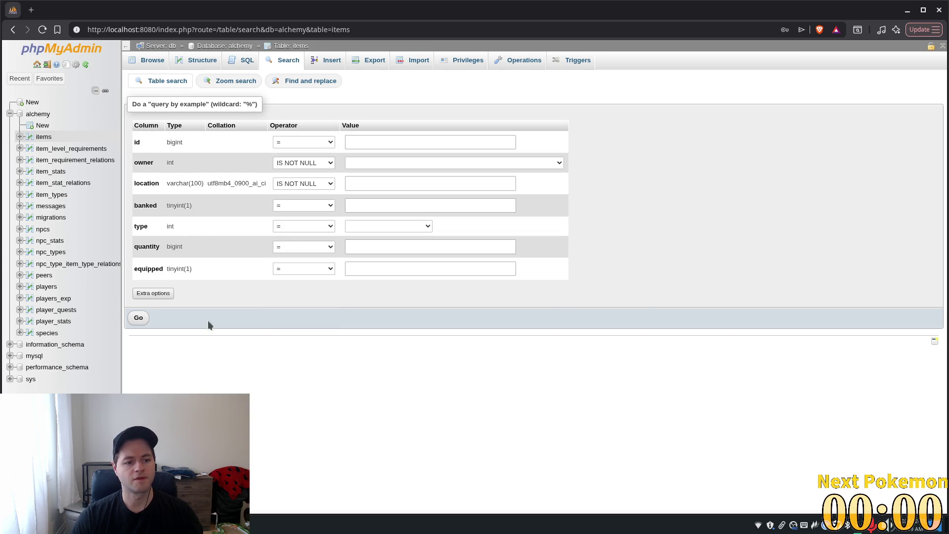
Run the search and check both returned rows, ids 1219 and 1245
{"action": "left_click", "coordinate": [138, 318]}
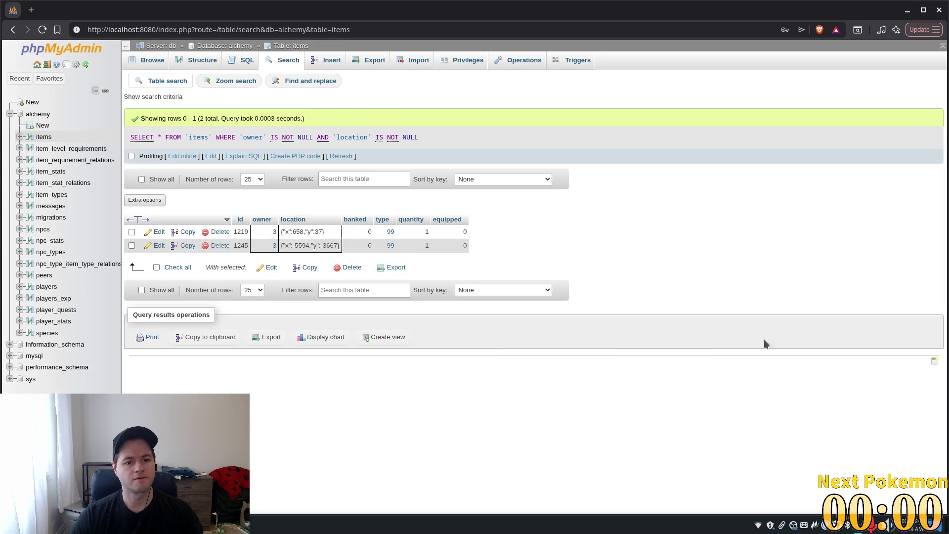
{"action": "left_click", "coordinate": [132, 231]}
{"action": "left_click", "coordinate": [131, 245]}
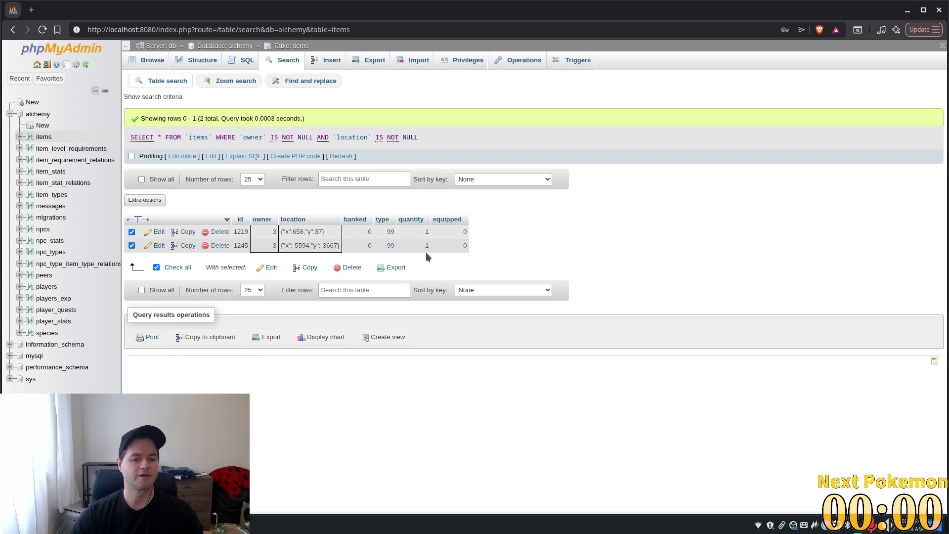
Delete the two checked item rows, then bring the Alchemy game window forward
{"action": "left_click", "coordinate": [348, 267]}
{"action": "left_click", "coordinate": [931, 141]}
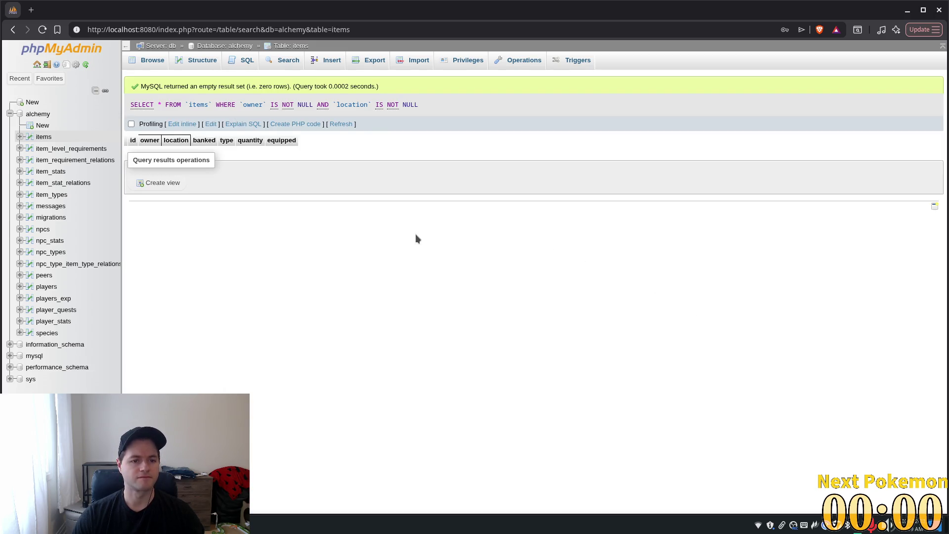
{"action": "mouse_move", "coordinate": [290, 516]}
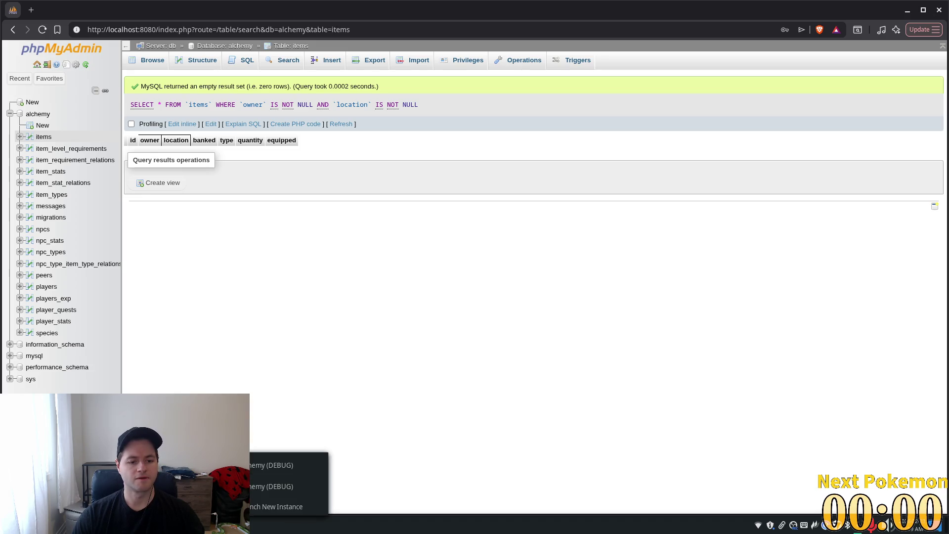
{"action": "left_click", "coordinate": [277, 467]}
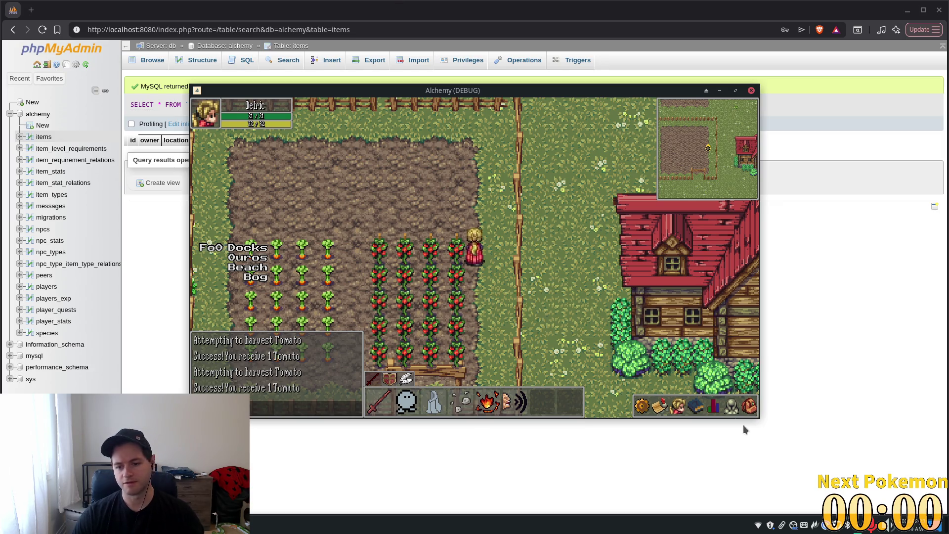
Open the inventory to check the harvested Tomatoes and walk the character around the crops
{"action": "left_click", "coordinate": [748, 406]}
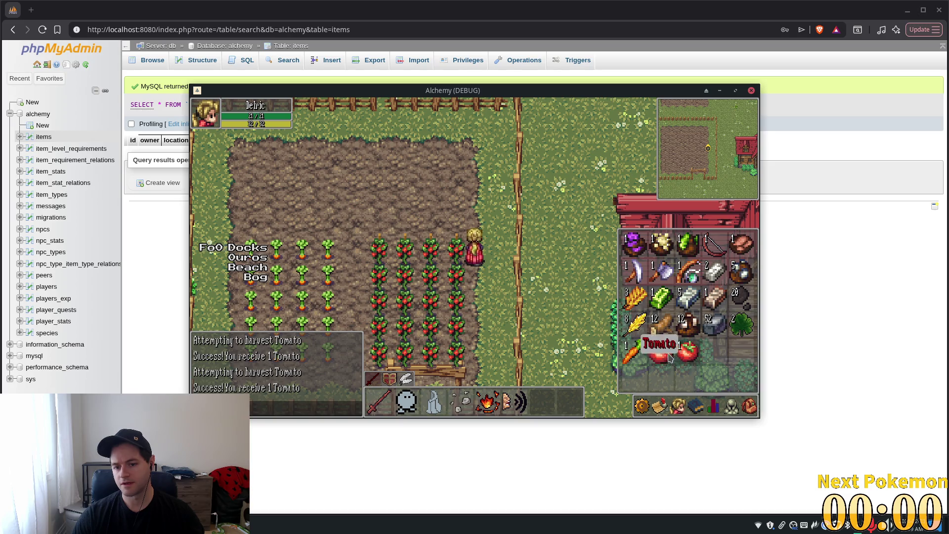
{"action": "key", "text": "Up"}
{"action": "key", "text": "Left"}
{"action": "key", "text": "Down"}
Reopen the inventory, walk past the fence, peek at equipment, then return to the database browser
{"action": "left_click", "coordinate": [750, 406]}
{"action": "key", "text": "Down"}
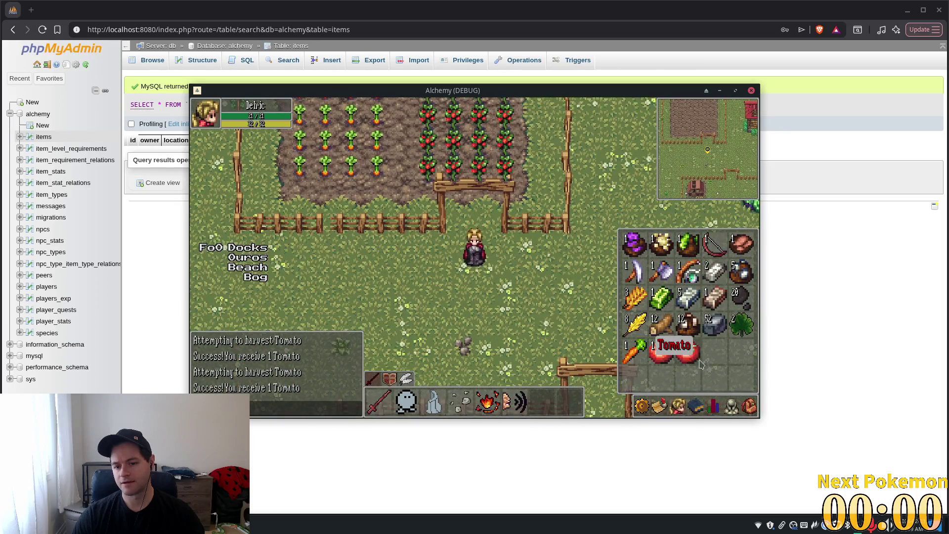
{"action": "left_click", "coordinate": [755, 406]}
{"action": "left_click", "coordinate": [733, 407]}
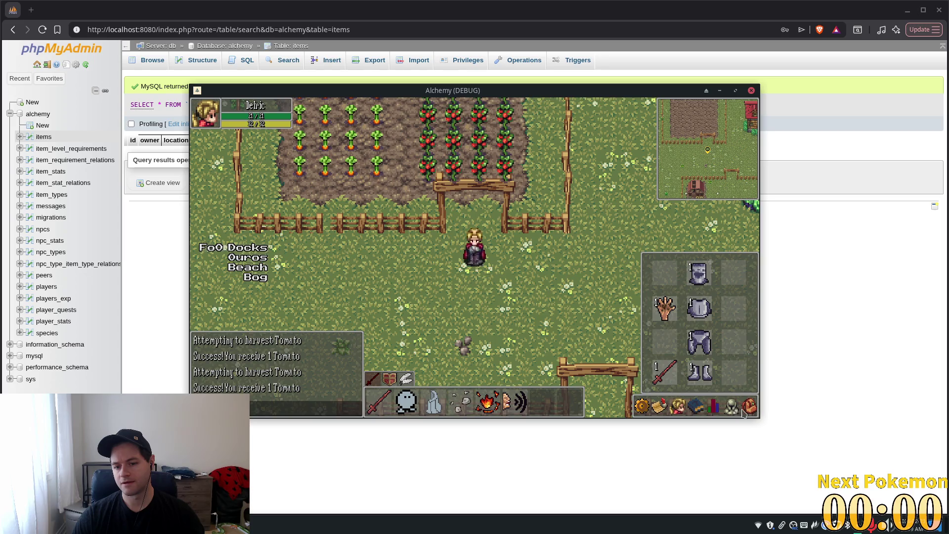
{"action": "left_click", "coordinate": [744, 409]}
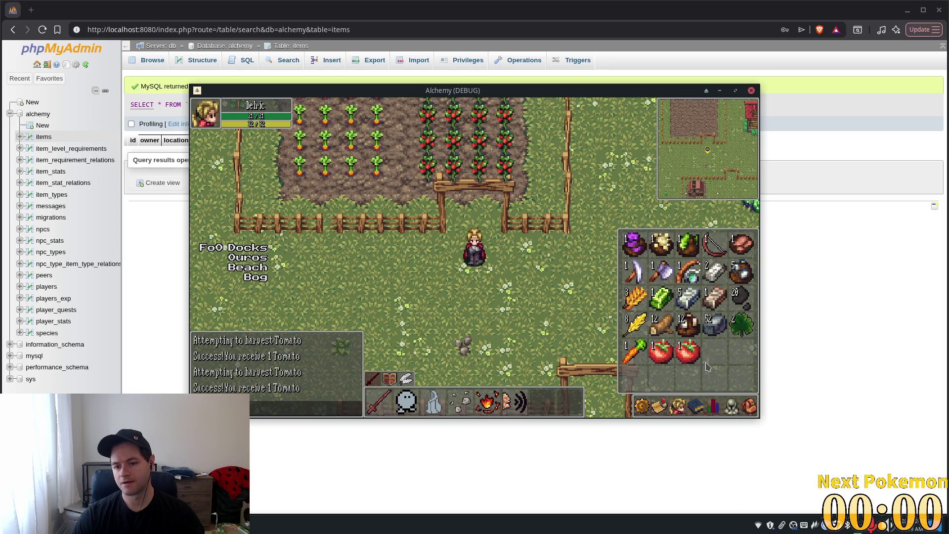
{"action": "key", "text": "Right"}
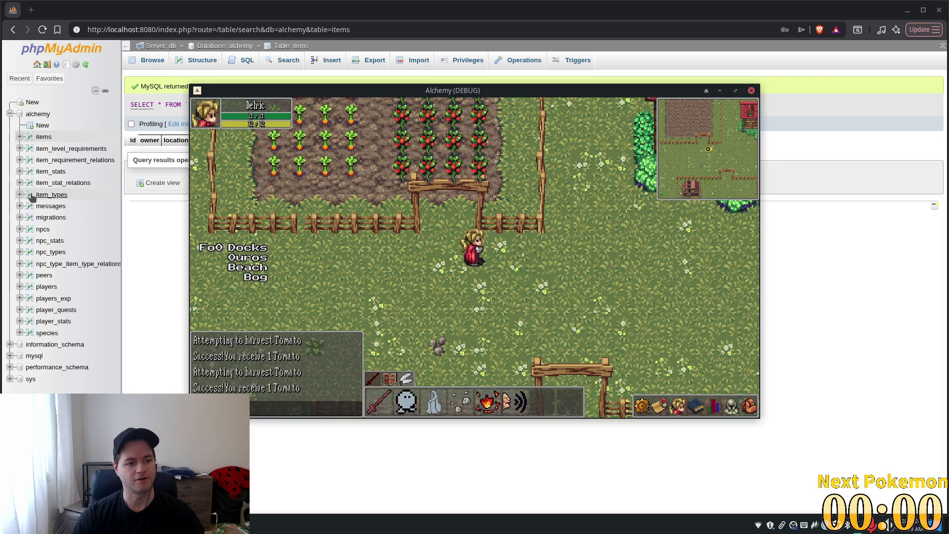
{"action": "left_click", "coordinate": [63, 183]}
Browse the seven rows of item_stats, then Alt+Tab back to the Godot editor
{"action": "left_click", "coordinate": [50, 171]}
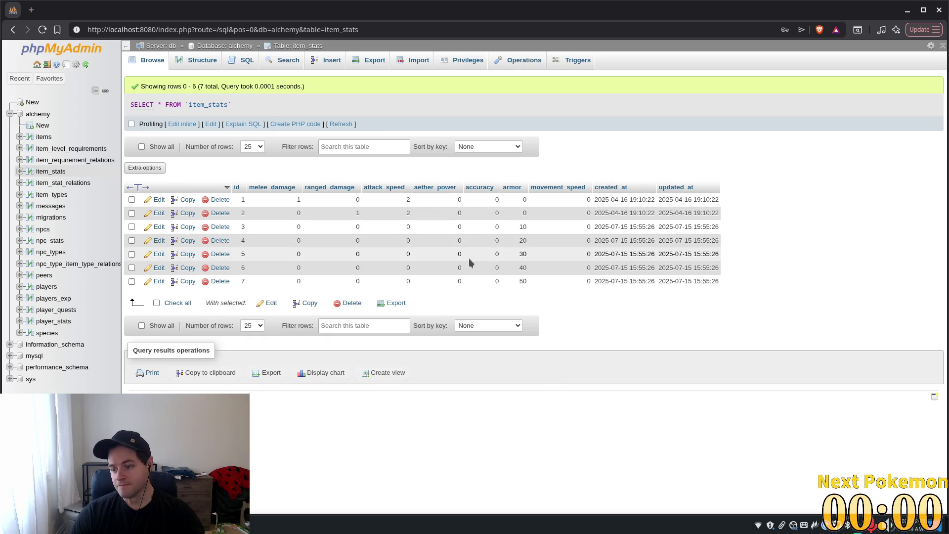
{"action": "key", "text": "alt+Tab"}
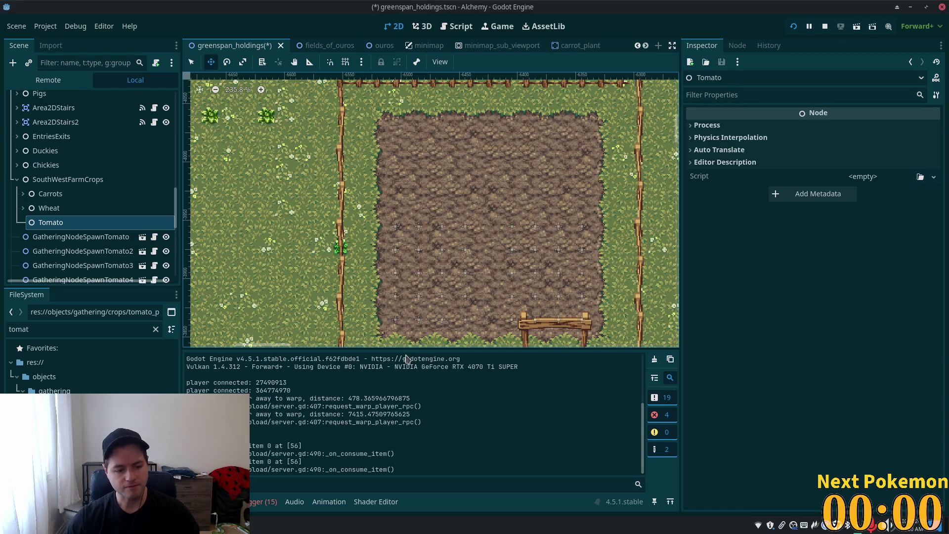
Filter the FileSystem dock by 'carrot' and select the first GatheringNodeSpawnTomato node
{"action": "left_click", "coordinate": [68, 329]}
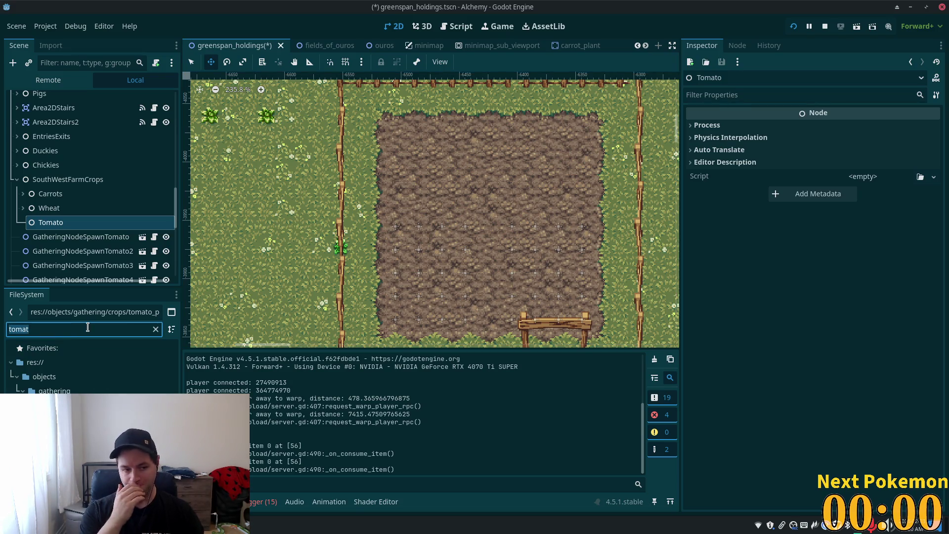
{"action": "type", "text": "carrot"}
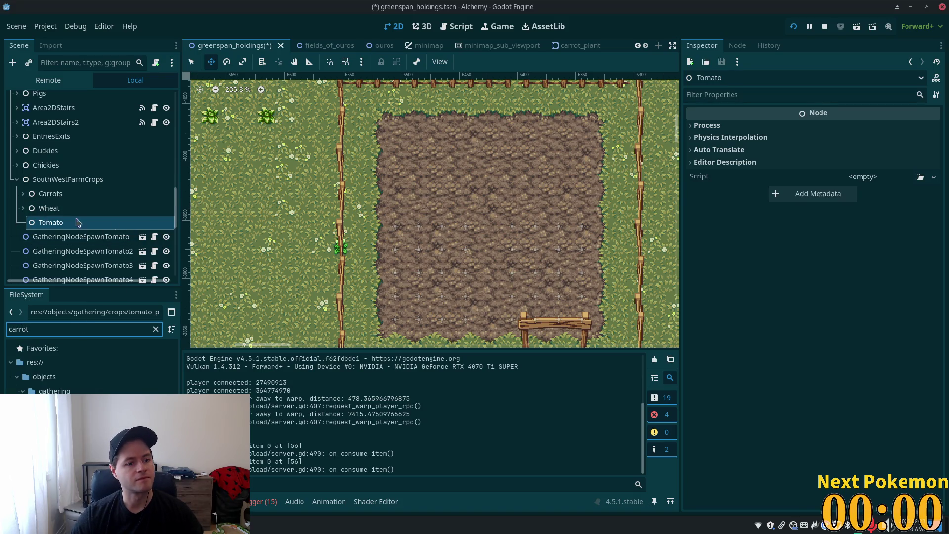
{"action": "left_click", "coordinate": [81, 237]}
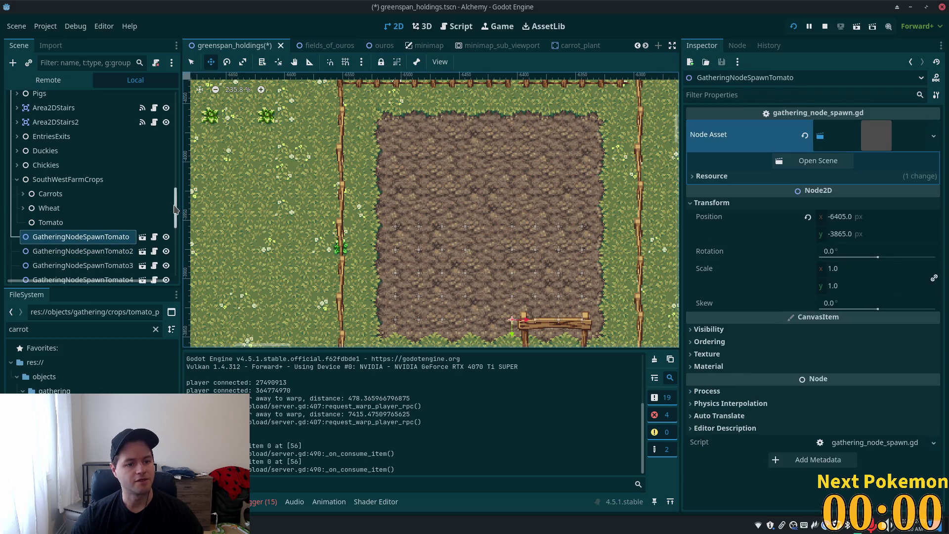
{"action": "left_click_drag", "start_coordinate": [175, 208], "coordinate": [175, 258]}
Move all twenty GatheringNodeSpawnTomato nodes under the Tomato node and collapse Tomato
{"action": "left_click", "coordinate": [98, 269], "text": "shift"}
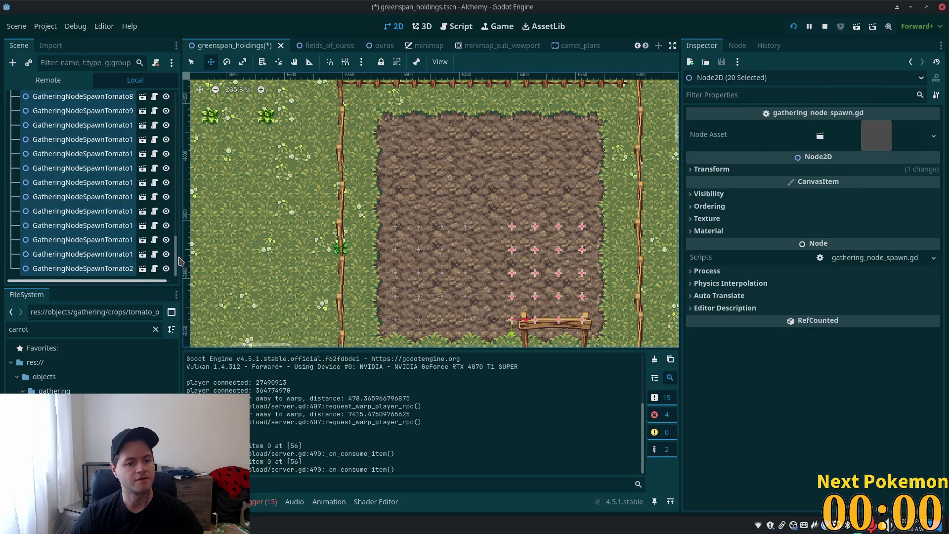
{"action": "scroll", "coordinate": [143, 224], "scroll_direction": "up", "scroll_amount": 5}
{"action": "mouse_move", "coordinate": [62, 255]}
{"action": "left_mouse_down"}
{"action": "mouse_move", "coordinate": [64, 276]}
{"action": "mouse_move", "coordinate": [20, 241]}
{"action": "left_mouse_up"}
{"action": "left_click", "coordinate": [20, 241]}
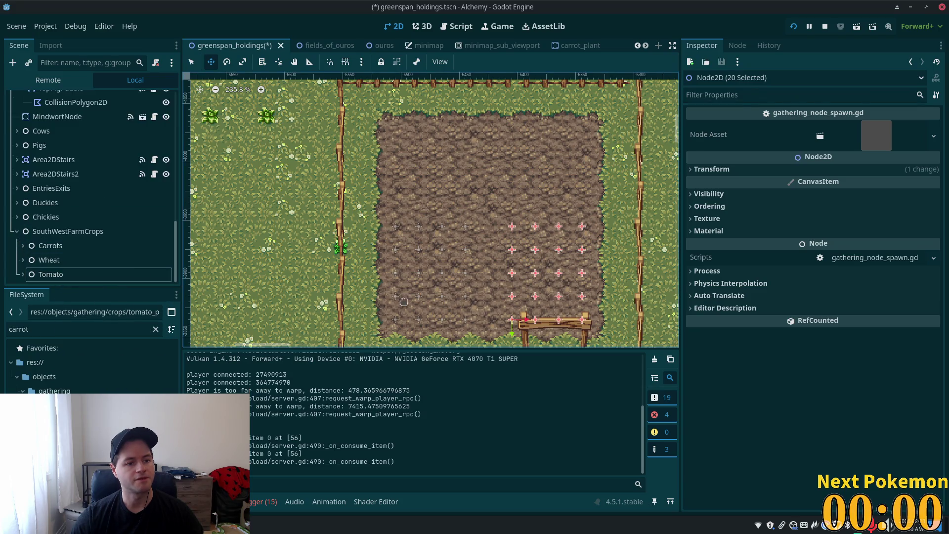
{"action": "scroll", "coordinate": [191, 254], "scroll_direction": "down", "scroll_amount": 2}
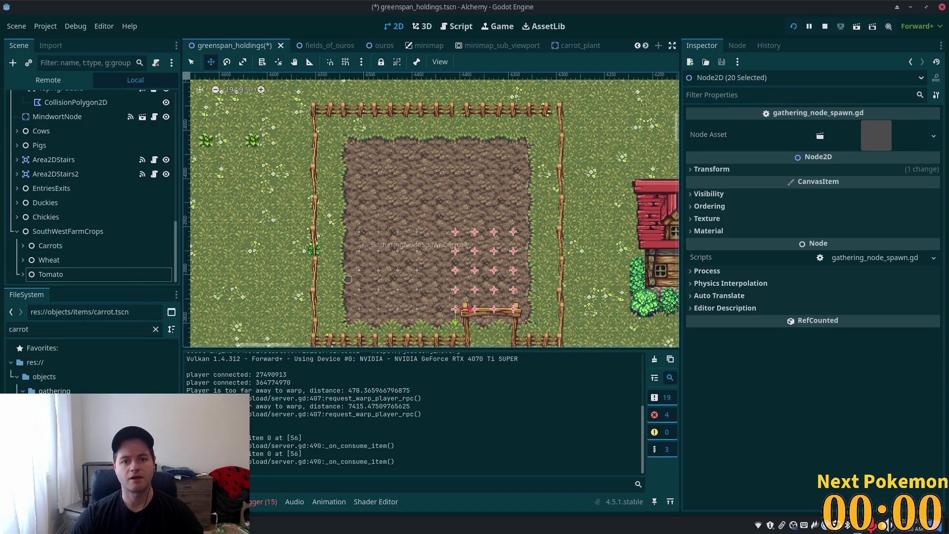
{"action": "key", "text": "ctrl+z"}
{"action": "key", "text": "ctrl+z"}
Duplicate carrot.tscn as cabbage.tscn, then open 'farming crops 1 cell reference.txt'
{"action": "left_click", "coordinate": [129, 357]}
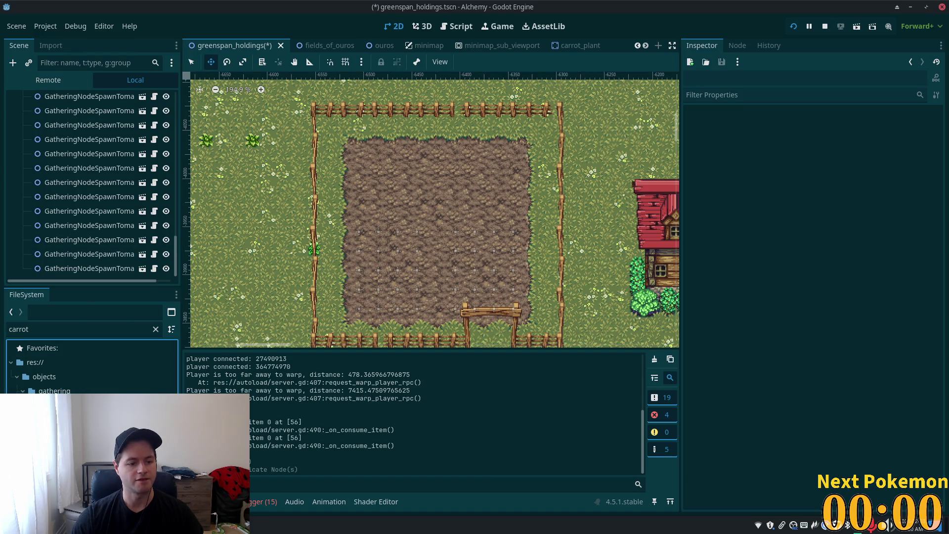
{"action": "key", "text": "ctrl+d"}
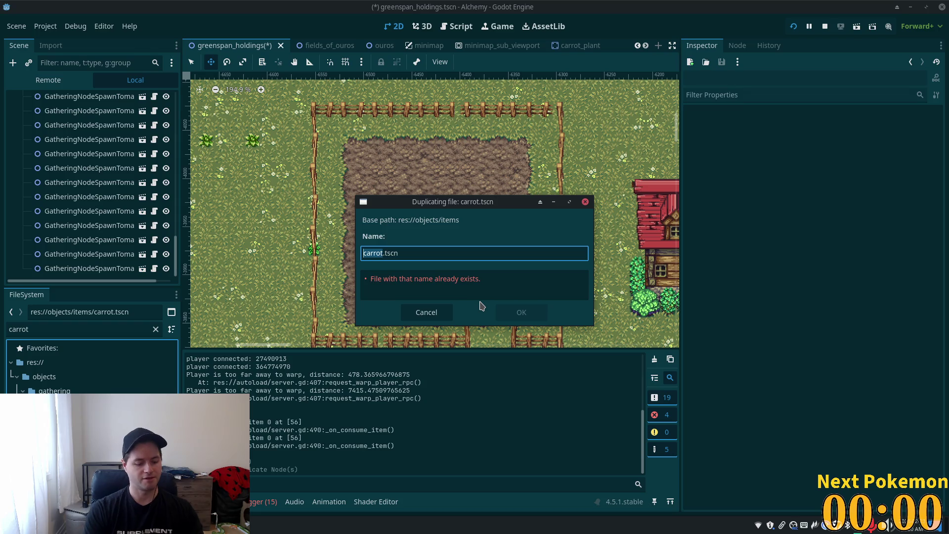
{"action": "type", "text": "carrot_seed"}
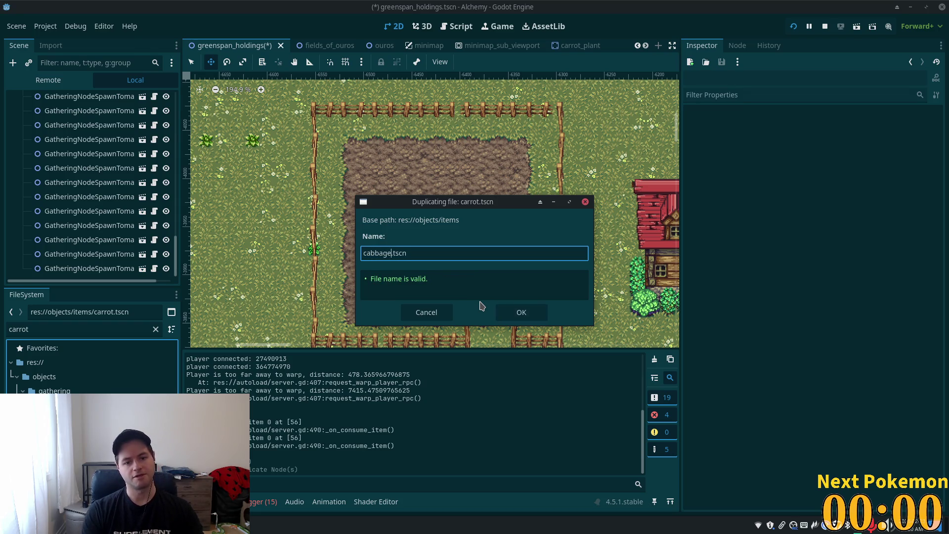
{"action": "key", "text": "Return"}
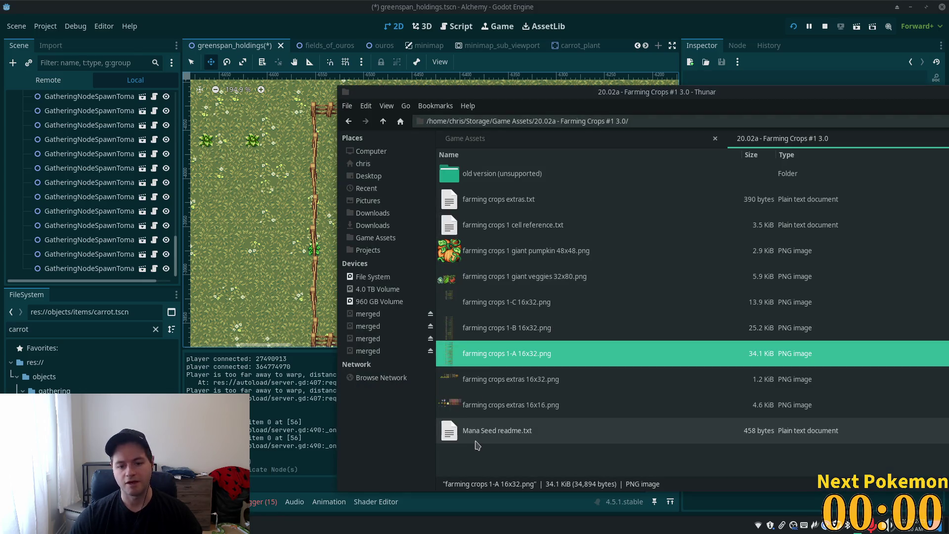
{"action": "left_click", "coordinate": [522, 231]}
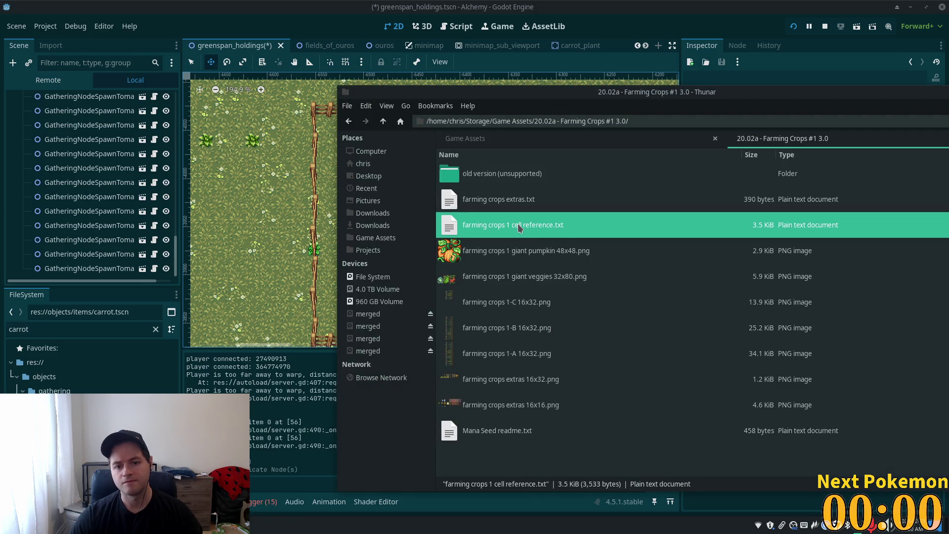
{"action": "double_click", "coordinate": [569, 228]}
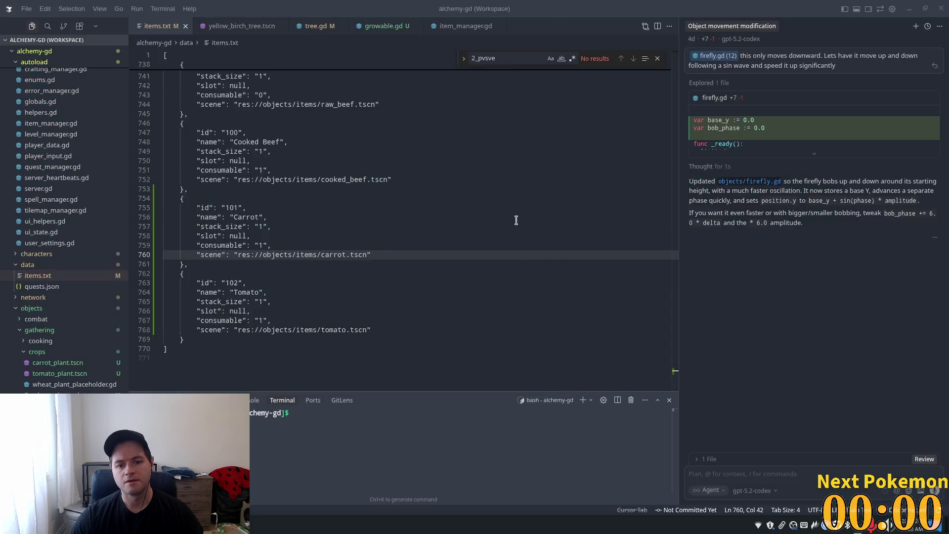
Find Cabbage at cell 9 in the crop list, then view the zoomed-out farming crops 1-A sheet
{"action": "scroll", "coordinate": [336, 225], "scroll_direction": "down", "scroll_amount": 3}
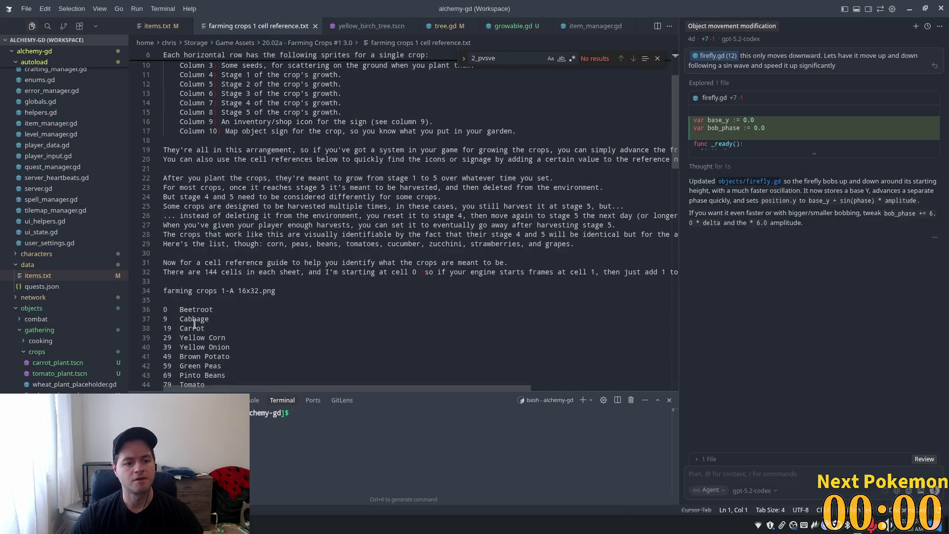
{"action": "left_click", "coordinate": [217, 309]}
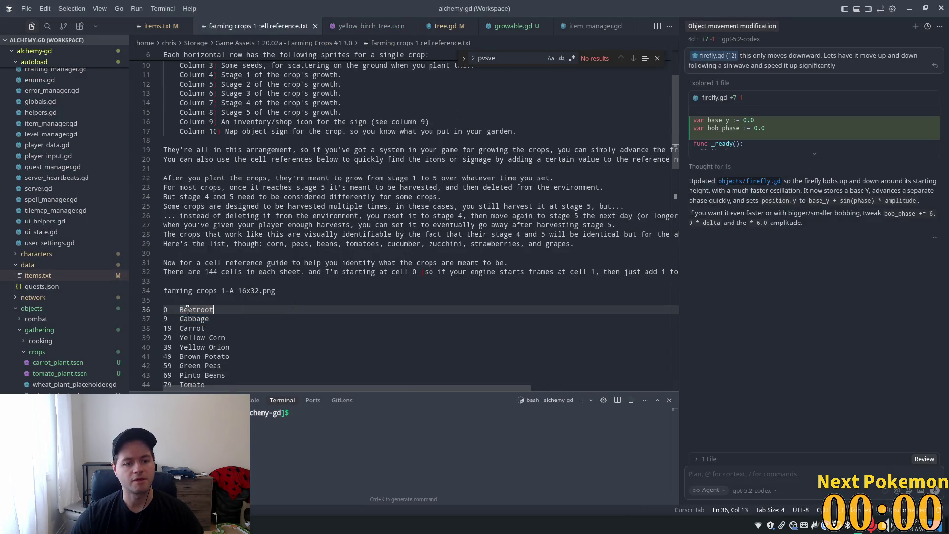
{"action": "left_click", "coordinate": [287, 284]}
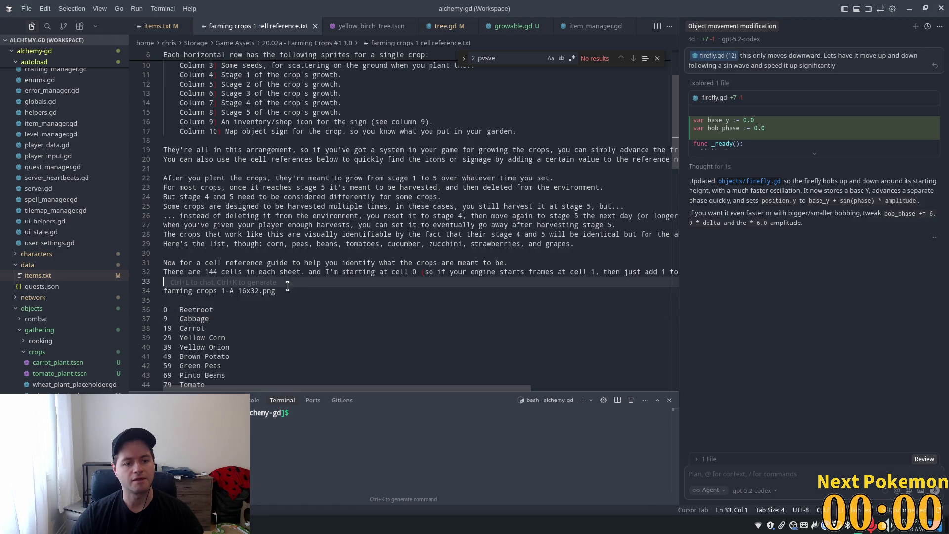
{"action": "left_click", "coordinate": [195, 318]}
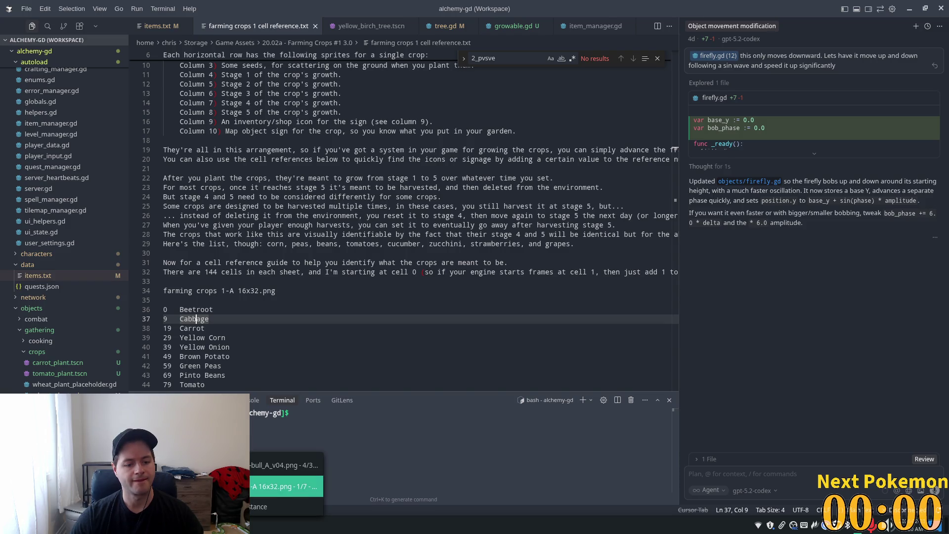
{"action": "left_click", "coordinate": [286, 486]}
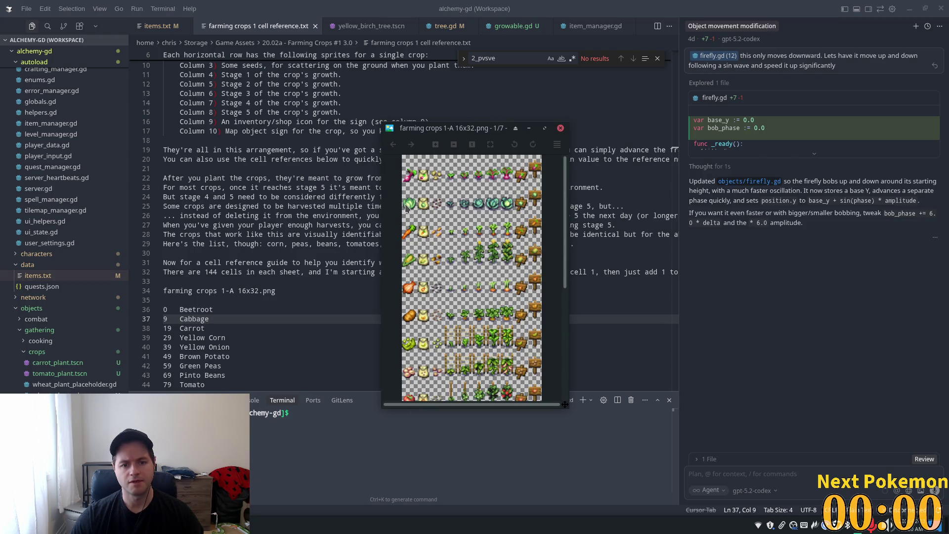
{"action": "scroll", "coordinate": [405, 206], "scroll_direction": "down", "scroll_amount": 2}
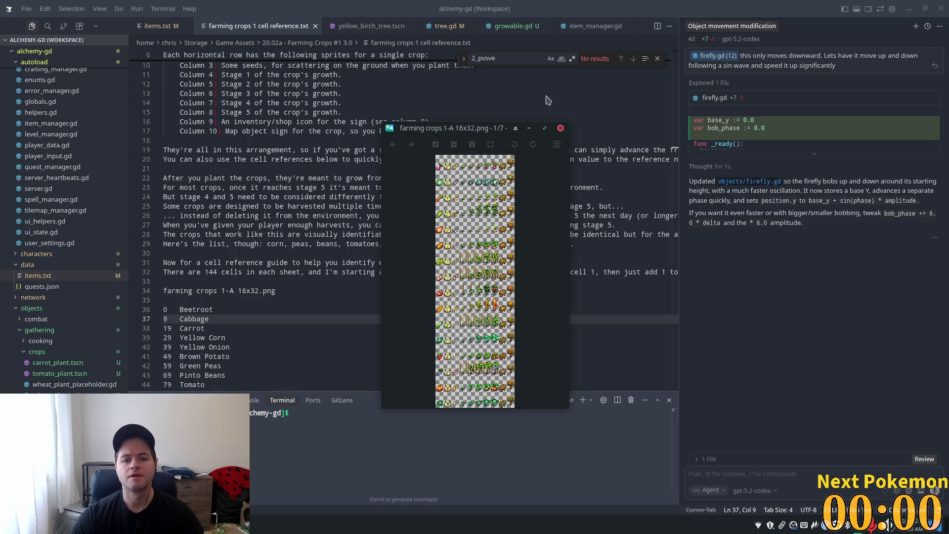
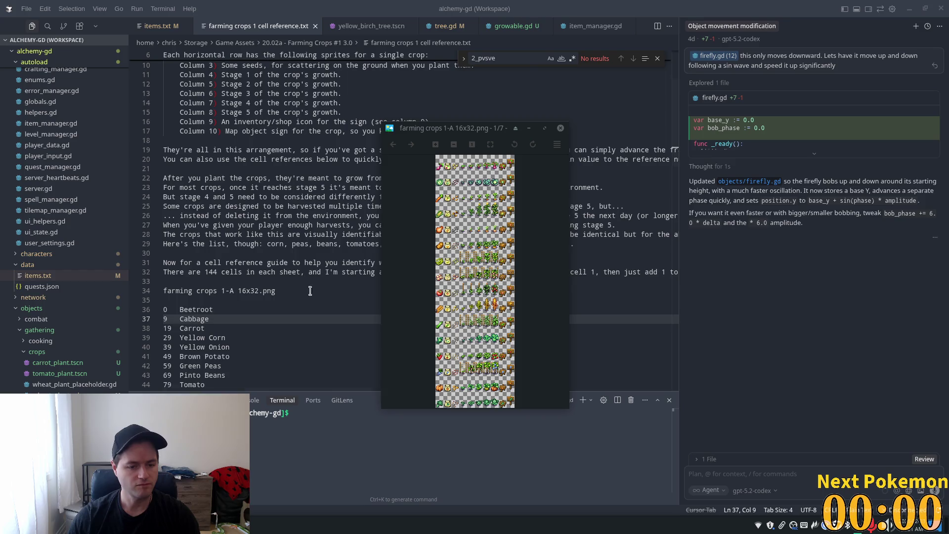
Move the Cursor notes window aside and return to the Godot editor's farm scene
{"action": "mouse_move", "coordinate": [563, 89]}
{"action": "left_mouse_down"}
{"action": "mouse_move", "coordinate": [387, 322]}
{"action": "mouse_move", "coordinate": [515, 245]}
{"action": "mouse_move", "coordinate": [659, 121]}
{"action": "mouse_move", "coordinate": [662, 3]}
{"action": "left_mouse_up"}
{"action": "key", "text": "alt+Tab"}
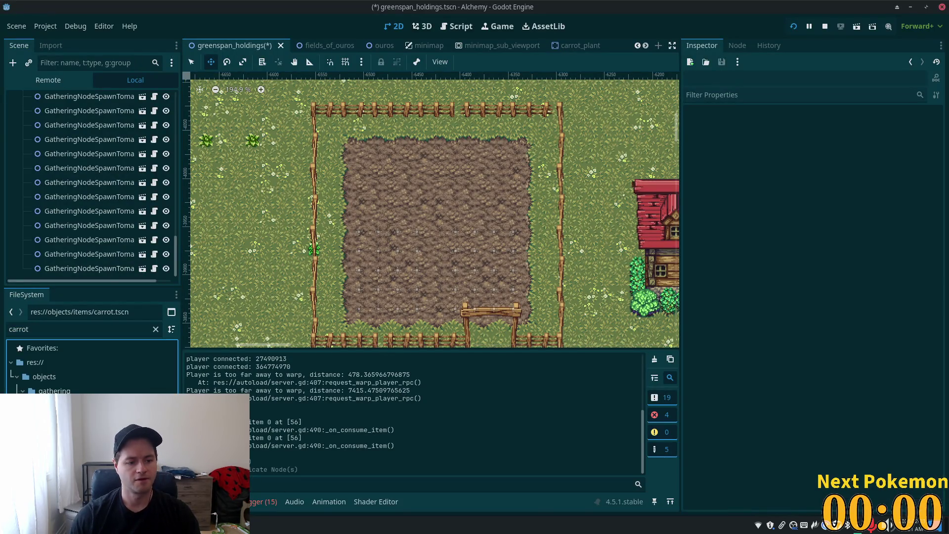
Try duplicating carrot.tscn as 'cabbage', then cancel because that name already exists
{"action": "key", "text": "ctrl+d"}
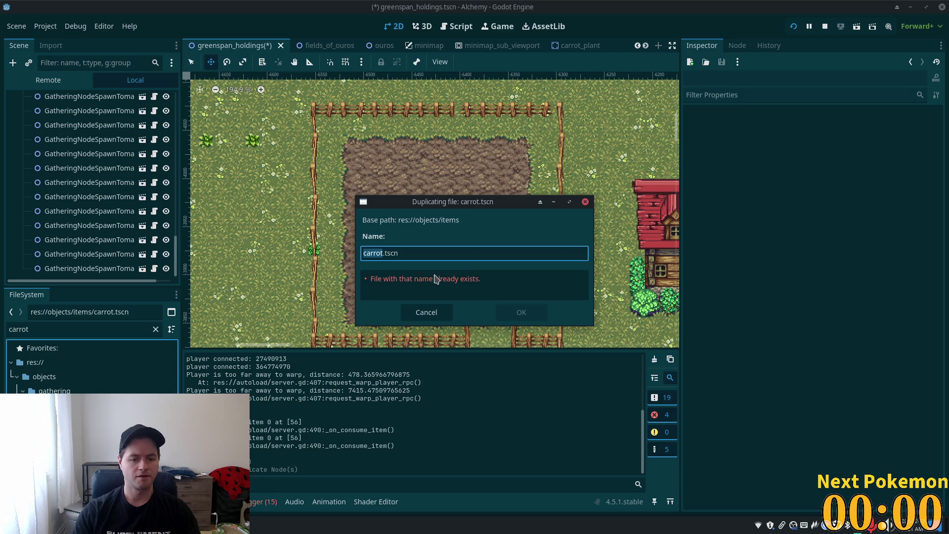
{"action": "type", "text": "cabbage"}
{"action": "key", "text": "Tab"}
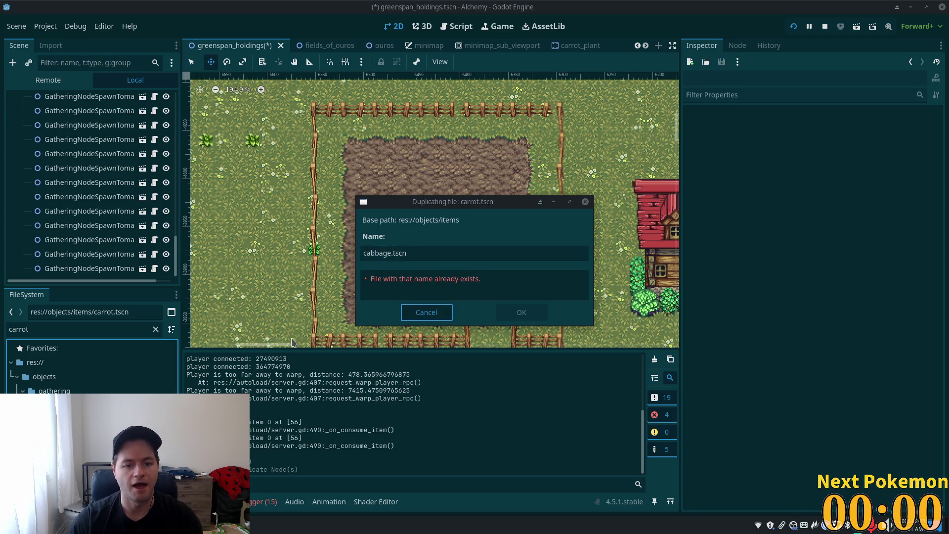
{"action": "key", "text": "Escape"}
Filter the FileSystem for 'cabbag', open cabbage.tscn and select its root node
{"action": "left_click", "coordinate": [26, 329]}
{"action": "key", "text": "ctrl+a"}
{"action": "type", "text": "cabbag"}
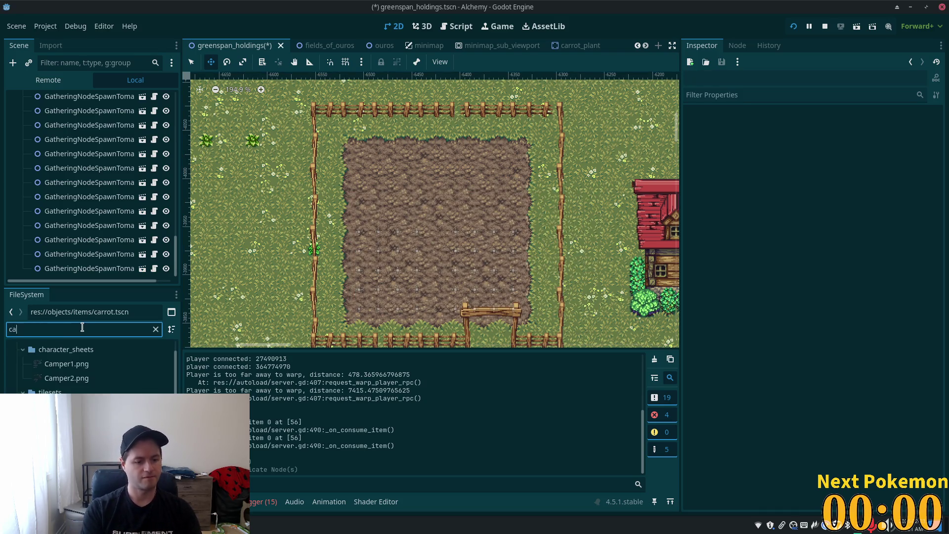
{"action": "double_click", "coordinate": [59, 405]}
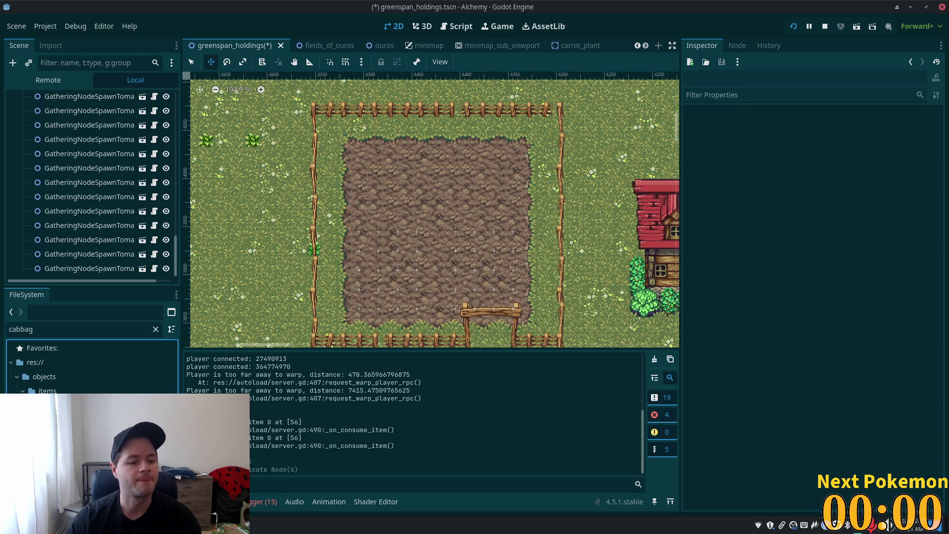
{"action": "left_click", "coordinate": [13, 96]}
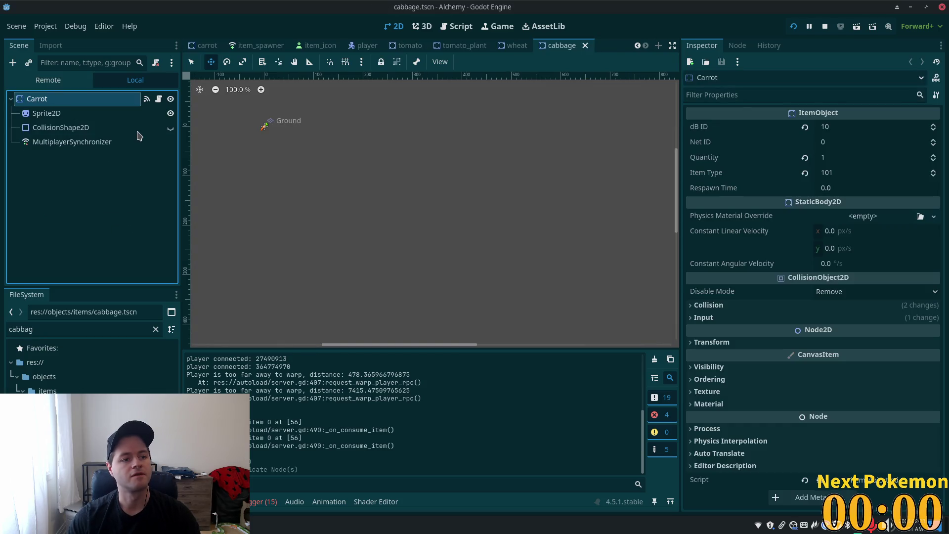
Rename the root node to Cabbage, set Item Type to 103 and reset dB ID to 0
{"action": "key", "text": "F2"}
{"action": "type", "text": "Cabbage"}
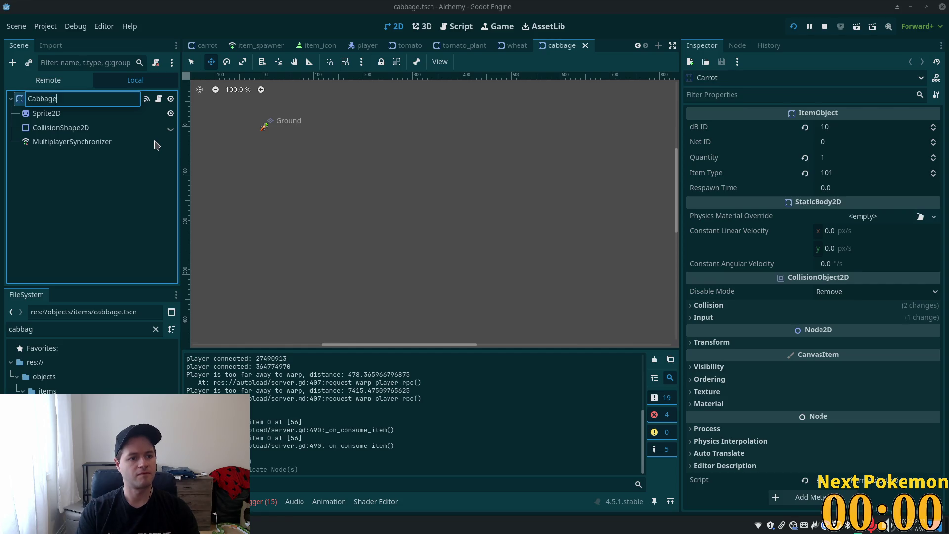
{"action": "key", "text": "Return"}
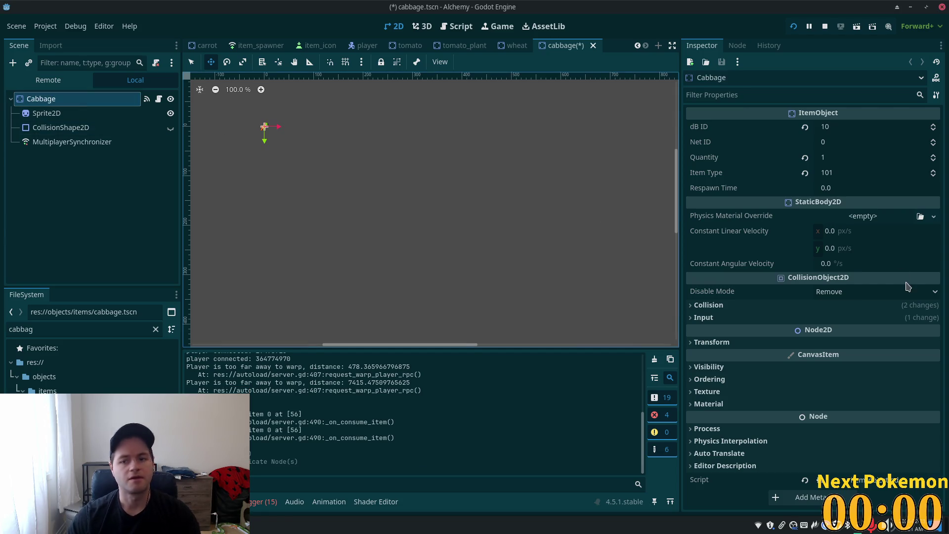
{"action": "left_click", "coordinate": [846, 180]}
{"action": "left_click", "coordinate": [885, 173]}
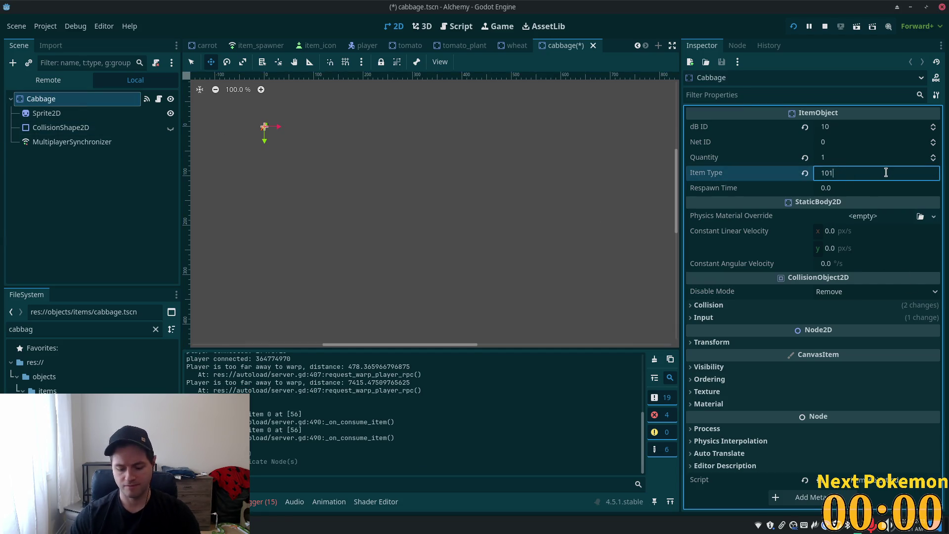
{"action": "type", "text": "103"}
{"action": "key", "text": "Tab"}
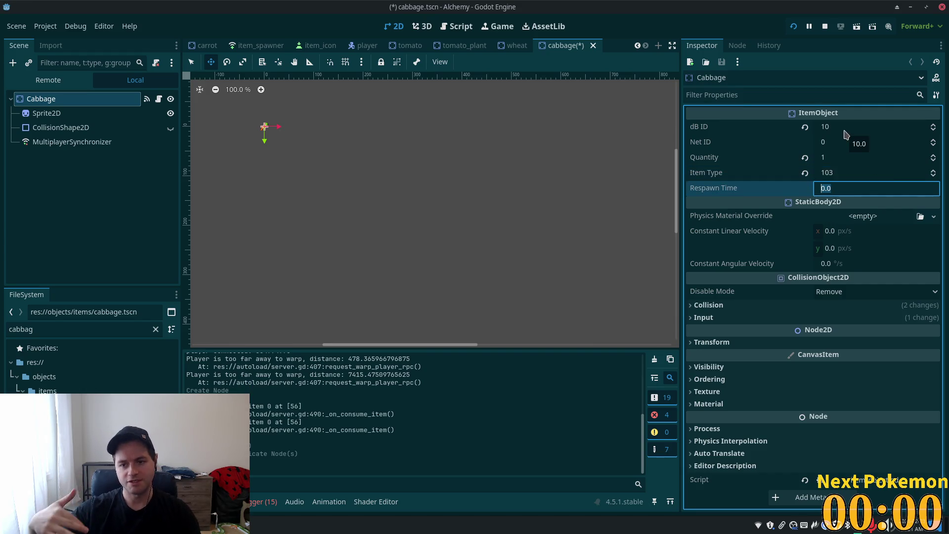
{"action": "left_click", "coordinate": [805, 129]}
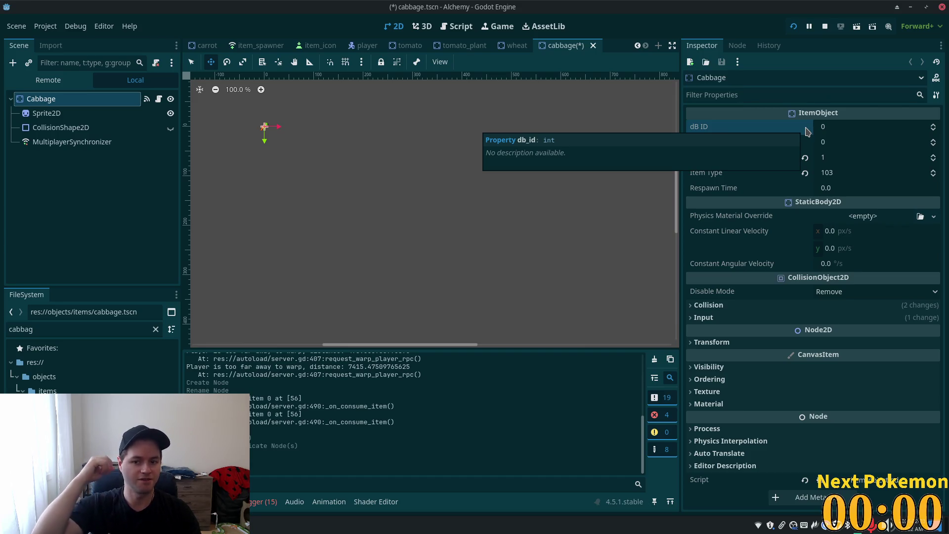
Set the Sprite2D region to the cabbage icon from the sprite sheet
{"action": "left_click", "coordinate": [46, 113]}
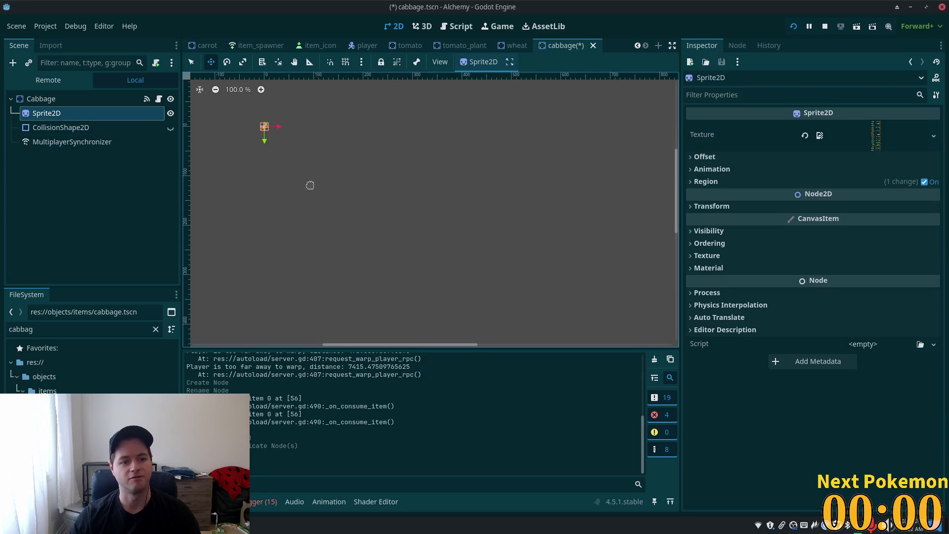
{"action": "left_click", "coordinate": [712, 182]}
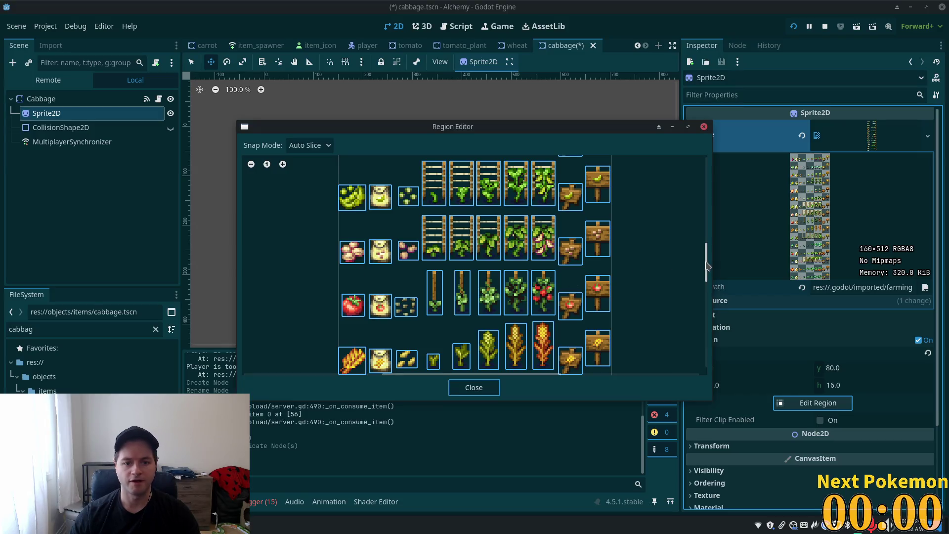
{"action": "left_click_drag", "start_coordinate": [706, 265], "coordinate": [708, 218]}
{"action": "scroll", "coordinate": [569, 254], "scroll_direction": "up", "scroll_amount": 3}
{"action": "left_click", "coordinate": [358, 288]}
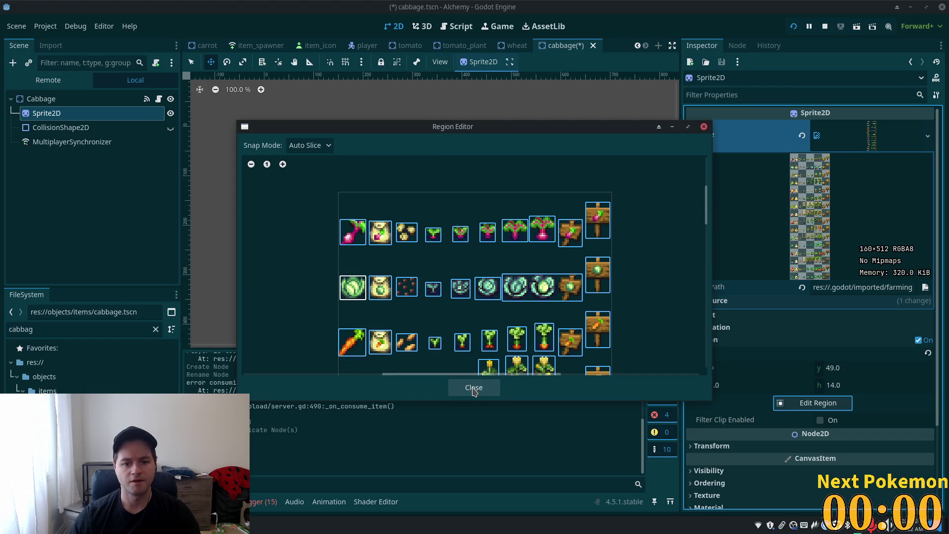
{"action": "left_click", "coordinate": [473, 388]}
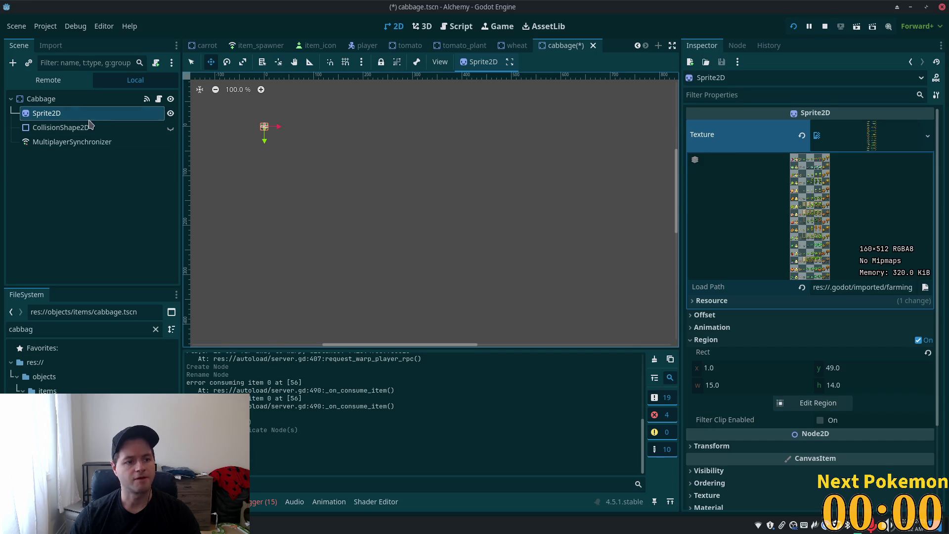
Reselect the Cabbage root and check the synchronizer's replicated properties
{"action": "left_click", "coordinate": [46, 99]}
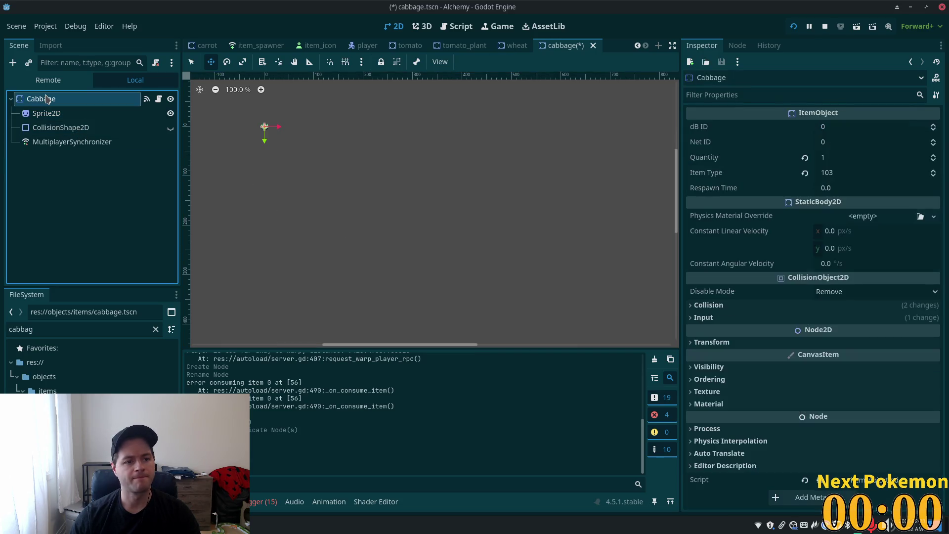
{"action": "left_click", "coordinate": [67, 142]}
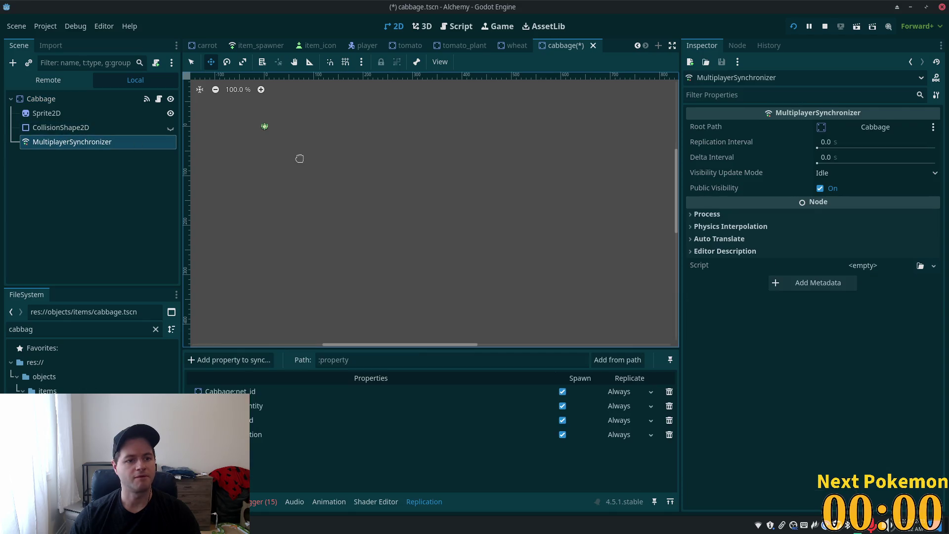
{"action": "key", "text": "alt+Tab"}
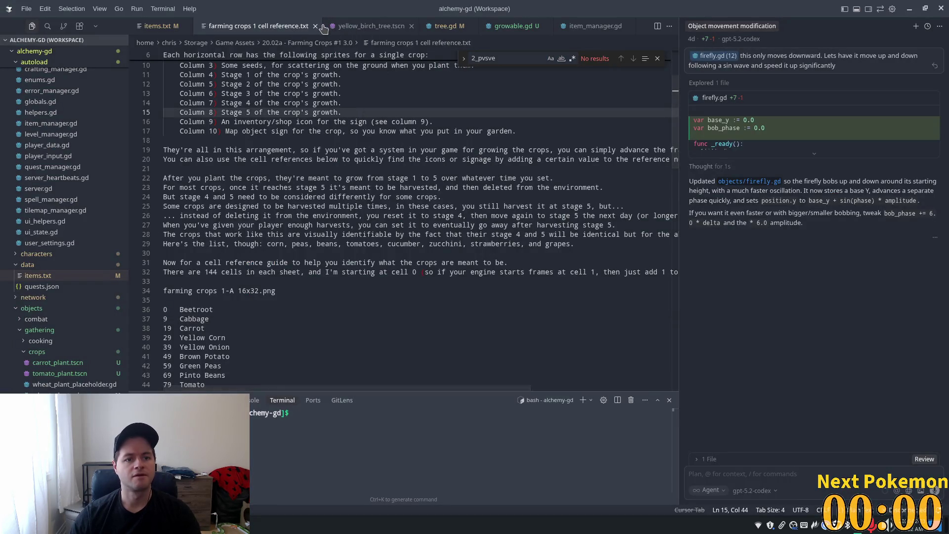
Copy the Tomato entry in items.txt and paste a duplicate below it
{"action": "left_click", "coordinate": [244, 292]}
{"action": "mouse_move", "coordinate": [186, 339]}
{"action": "left_mouse_down"}
{"action": "mouse_move", "coordinate": [195, 330]}
{"action": "mouse_move", "coordinate": [176, 275]}
{"action": "left_mouse_up"}
{"action": "key", "text": "ctrl+c"}
{"action": "key", "text": "Right"}
{"action": "type", "text": ","}
{"action": "key", "text": "Return"}
{"action": "key", "text": "ctrl+v"}
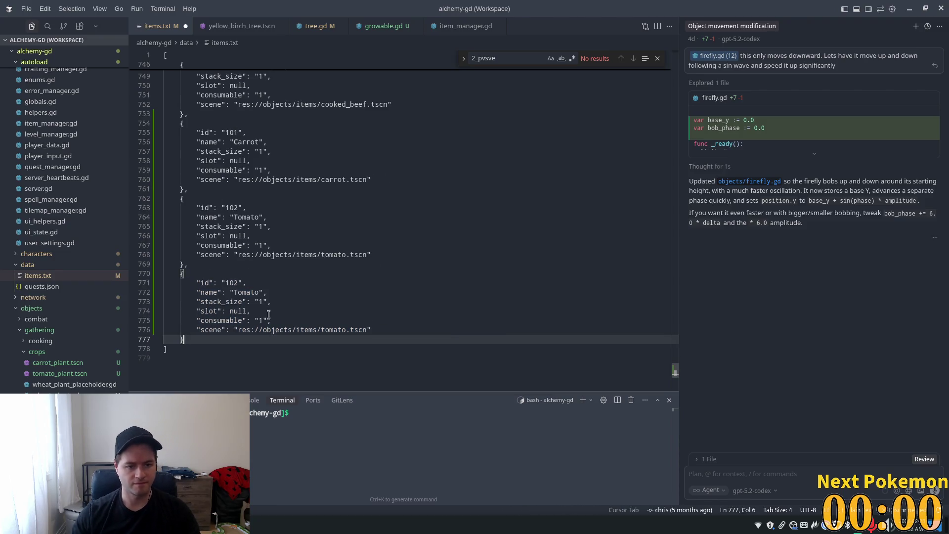
Rename the copied entry to Cabbage and change its id from 102 to 103
{"action": "double_click", "coordinate": [247, 292]}
{"action": "type", "text": "CXa"}
{"action": "type", "text": "abbage"}
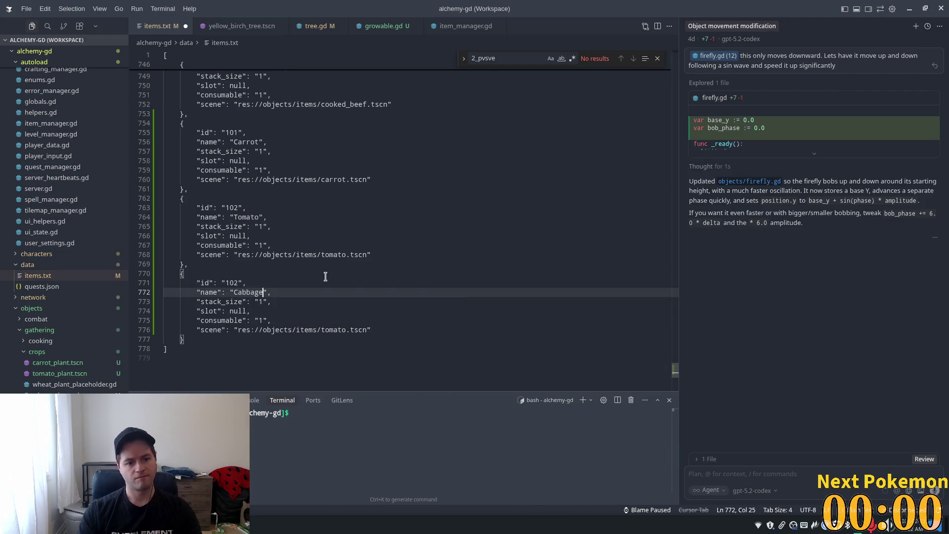
{"action": "left_click", "coordinate": [238, 311]}
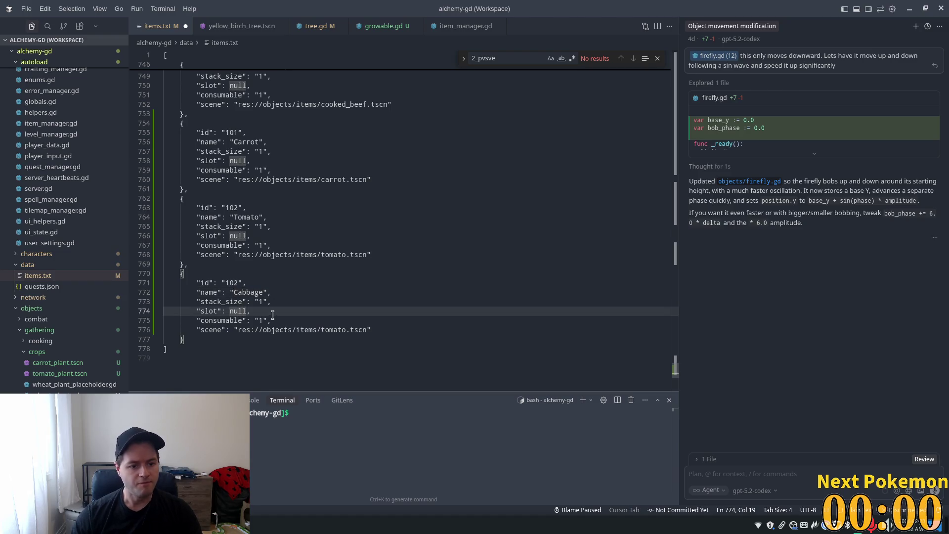
{"action": "left_click", "coordinate": [236, 283]}
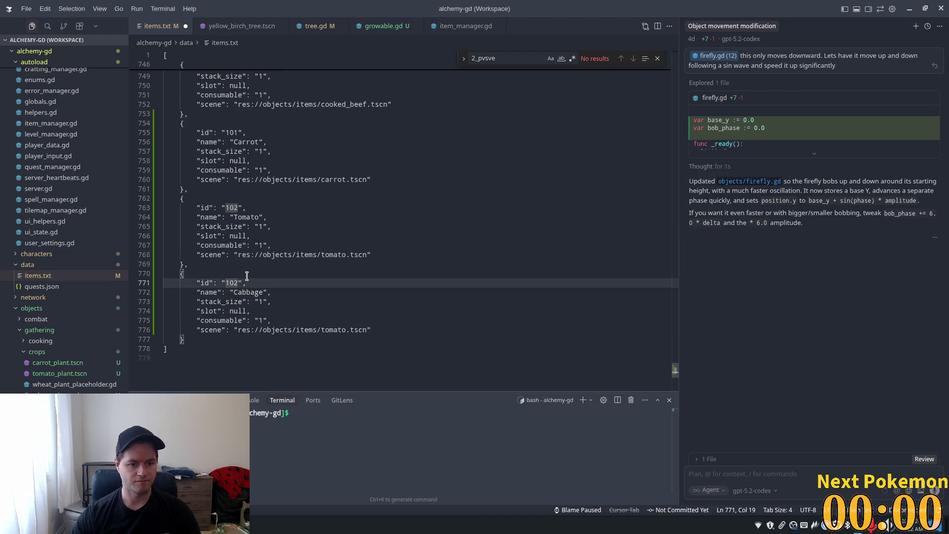
{"action": "key", "text": "BackSpace"}
{"action": "type", "text": "3"}
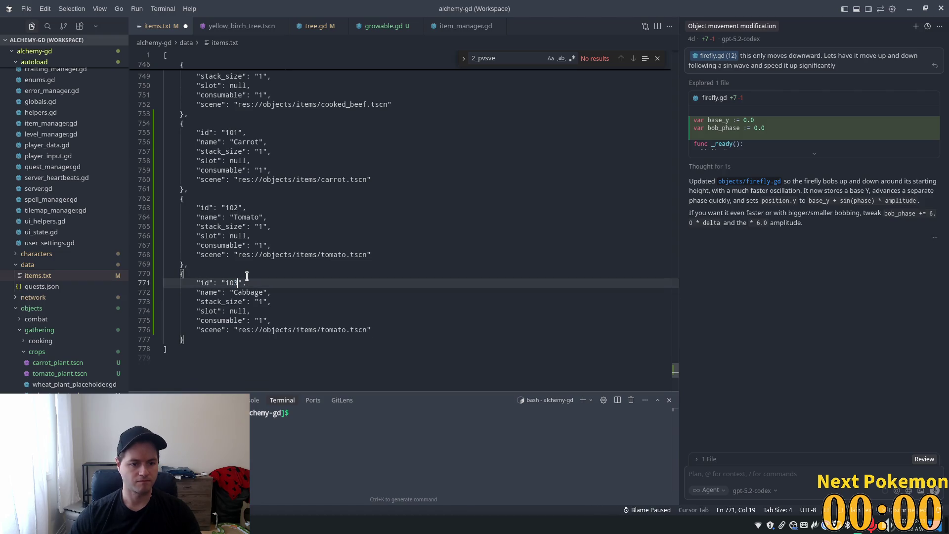
Replace tomato in the new entry's scene path with the Cabbage file name
{"action": "left_click", "coordinate": [308, 335]}
{"action": "left_click", "coordinate": [377, 280]}
{"action": "left_click", "coordinate": [343, 339]}
{"action": "double_click", "coordinate": [333, 330]}
{"action": "type", "text": "vabb"}
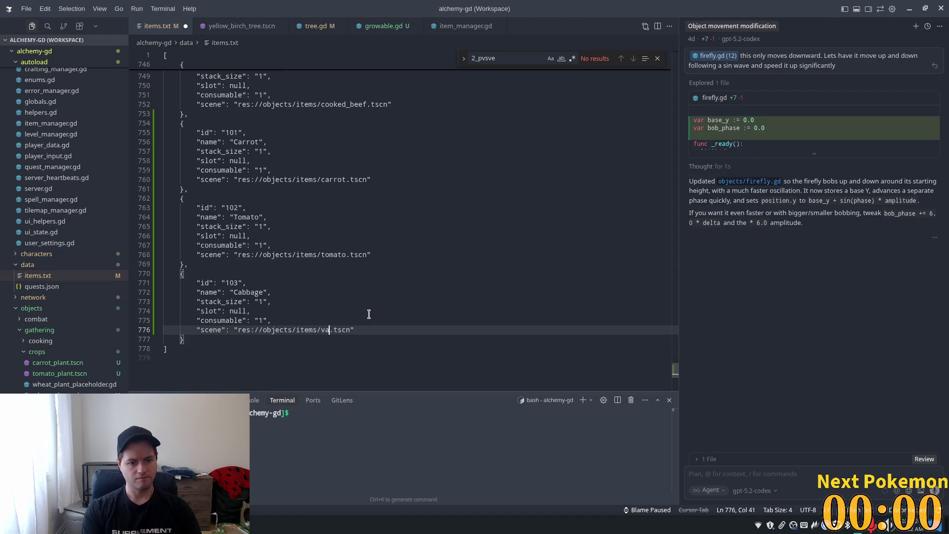
{"action": "key", "text": "BackSpace"}
{"action": "key", "text": "BackSpace"}
{"action": "key", "text": "BackSpace"}
{"action": "type", "text": "Cab"}
{"action": "key", "text": "Tab"}
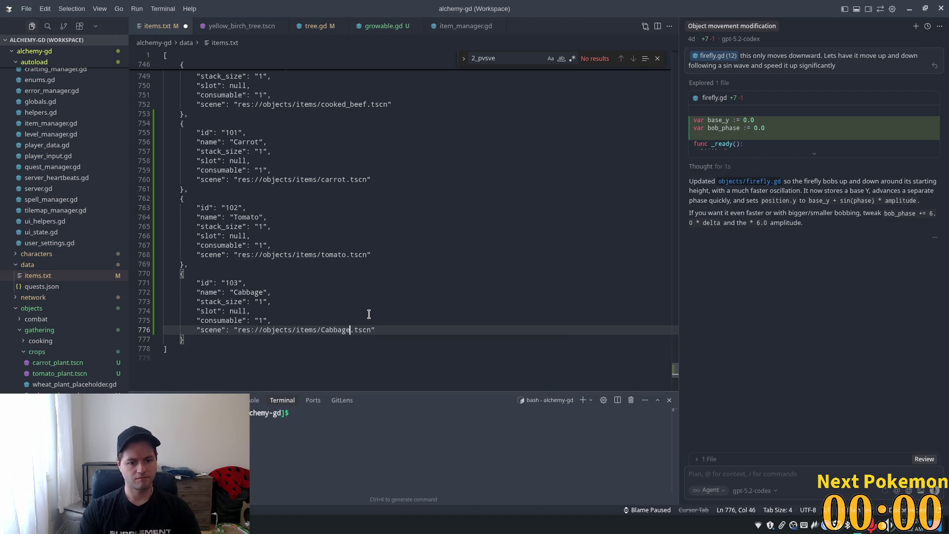
Correct the path to lowercase res://objects/items/cabbage.tscn and save items.txt
{"action": "key", "text": "Up"}
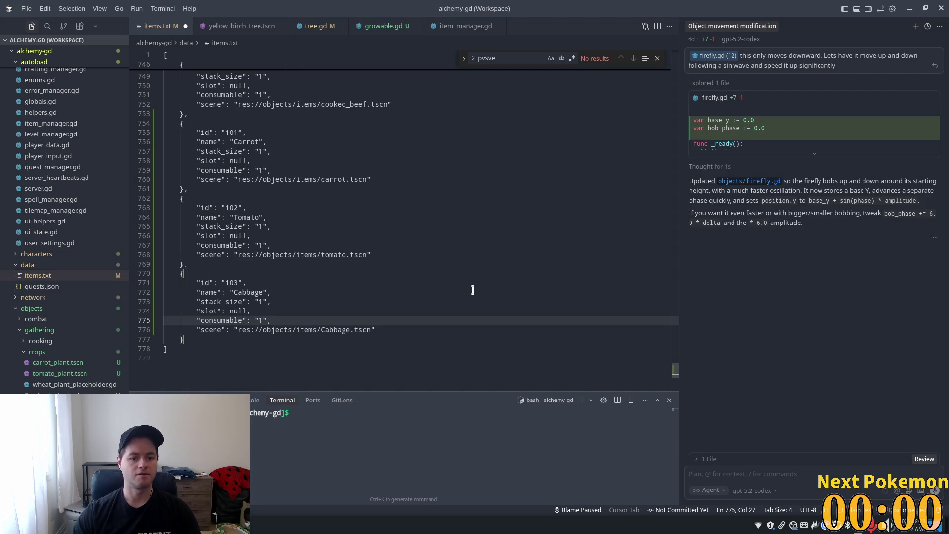
{"action": "left_click", "coordinate": [320, 331]}
{"action": "key", "text": "Delete"}
{"action": "type", "text": "c"}
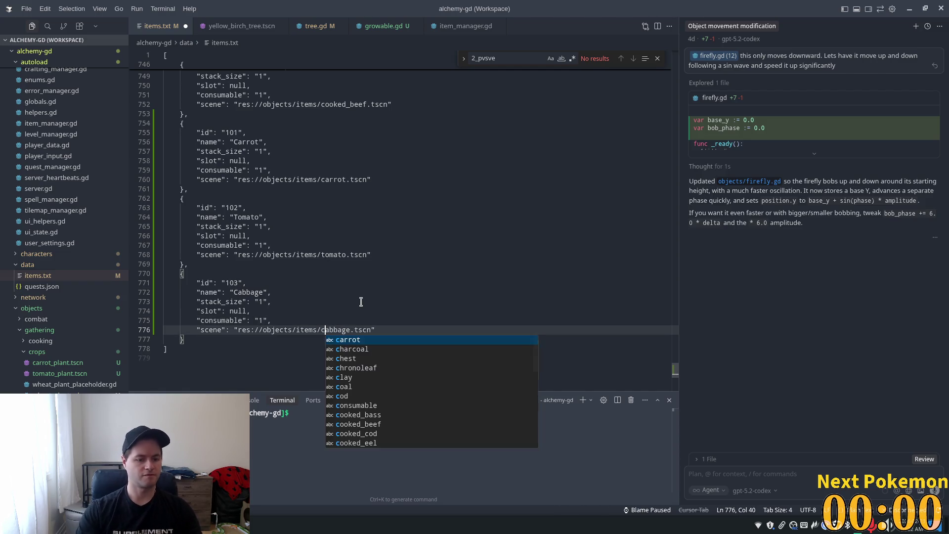
{"action": "key", "text": "Escape"}
{"action": "key", "text": "Up"}
{"action": "key", "text": "Up"}
{"action": "key", "text": "Up"}
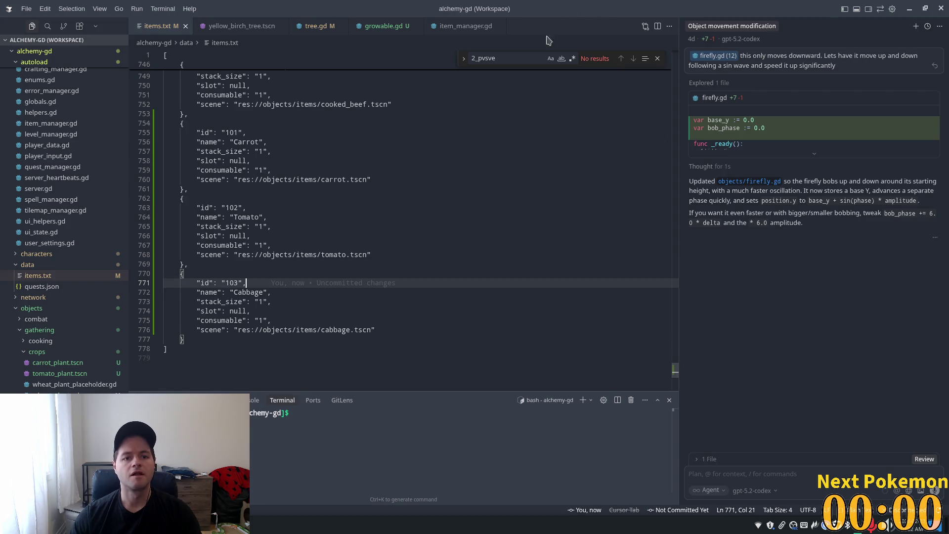
{"action": "key", "text": "alt+Tab"}
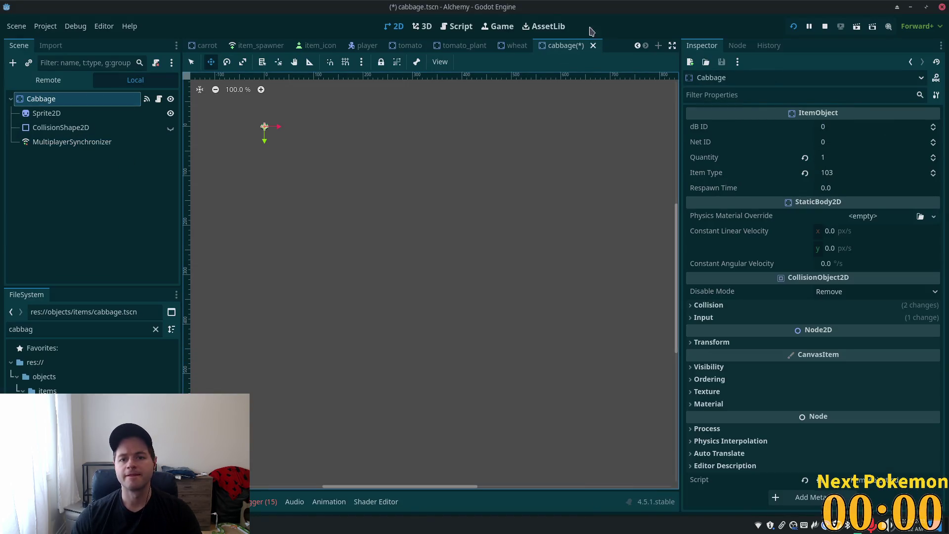
In item_spawner, add Auto Spawn List Element 94 set to cabbage.tscn and save
{"action": "scroll", "coordinate": [339, 47], "scroll_direction": "up", "scroll_amount": 1}
{"action": "left_click", "coordinate": [332, 45]}
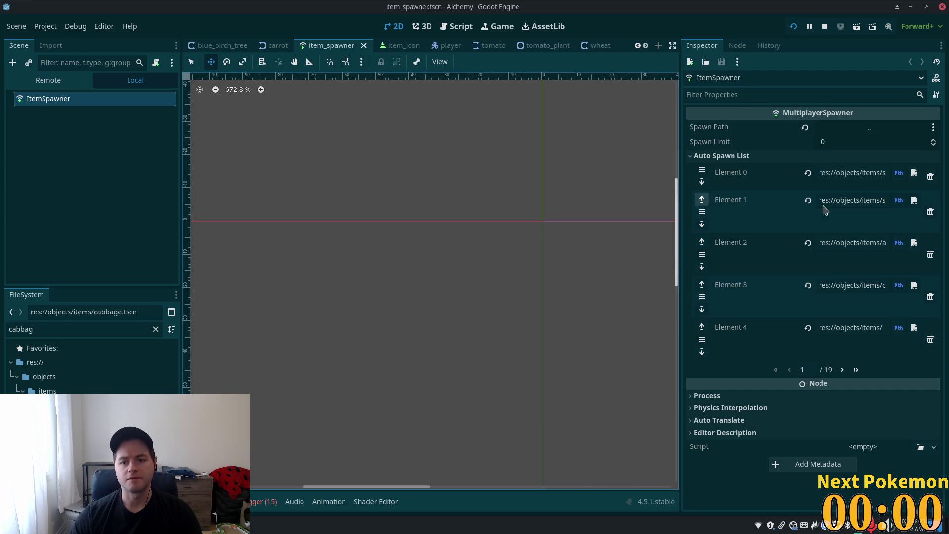
{"action": "left_click", "coordinate": [856, 366]}
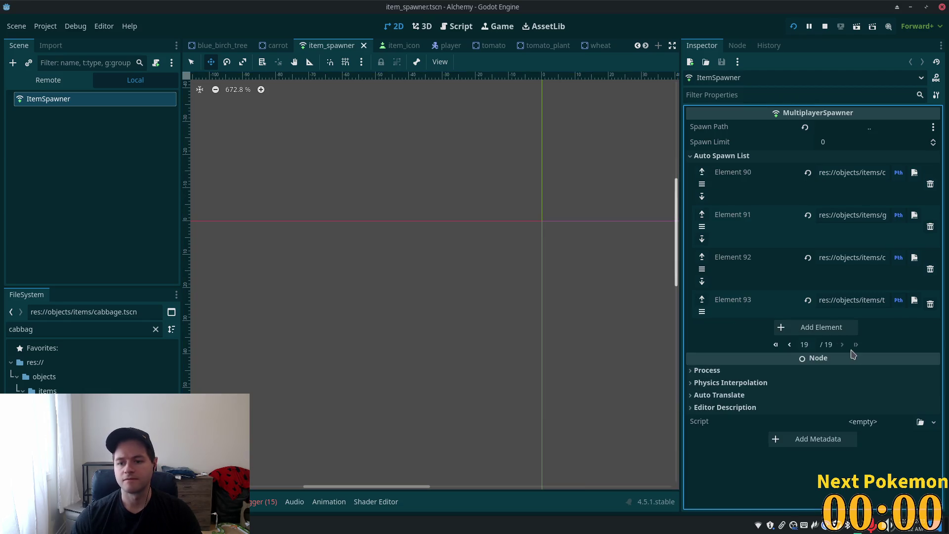
{"action": "left_click", "coordinate": [821, 327]}
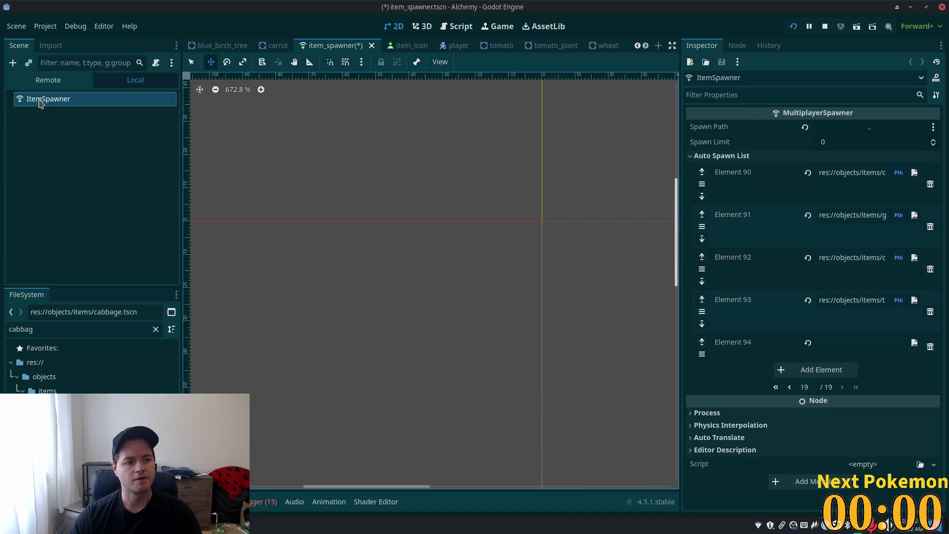
{"action": "mouse_move", "coordinate": [70, 380]}
{"action": "left_mouse_down"}
{"action": "mouse_move", "coordinate": [826, 338]}
{"action": "mouse_move", "coordinate": [840, 346]}
{"action": "left_mouse_up"}
{"action": "key", "text": "ctrl+s"}
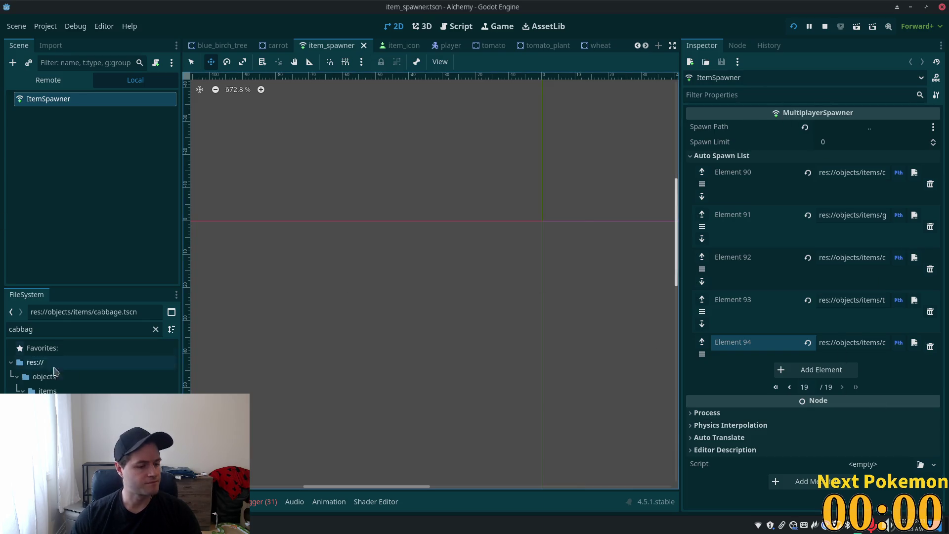
Select the old FileSystem search text so it can be replaced
{"action": "left_click", "coordinate": [44, 331]}
{"action": "double_click", "coordinate": [44, 331]}
{"action": "key", "text": "Right"}
Open carrot_plant.tscn and rename its root node to CabbagePlant
{"action": "type", "text": "carrot"}
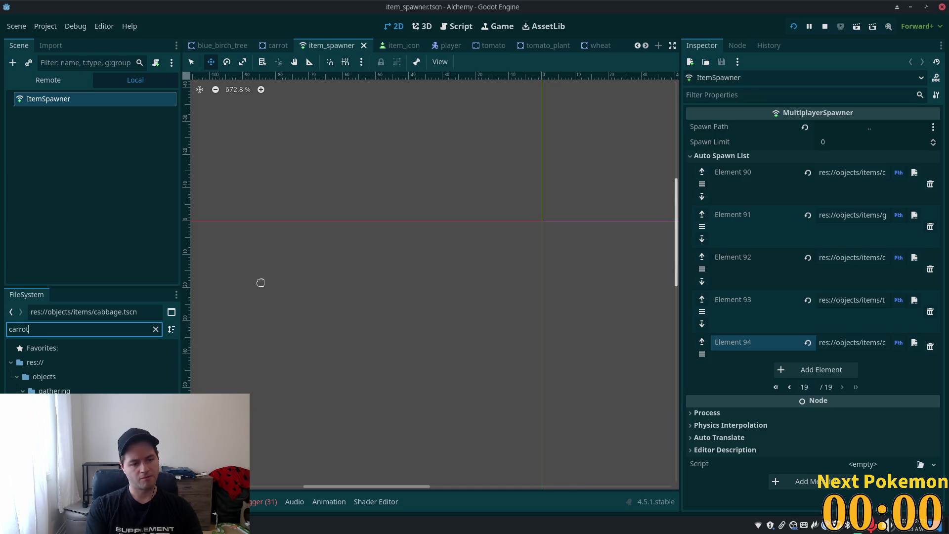
{"action": "double_click", "coordinate": [99, 377]}
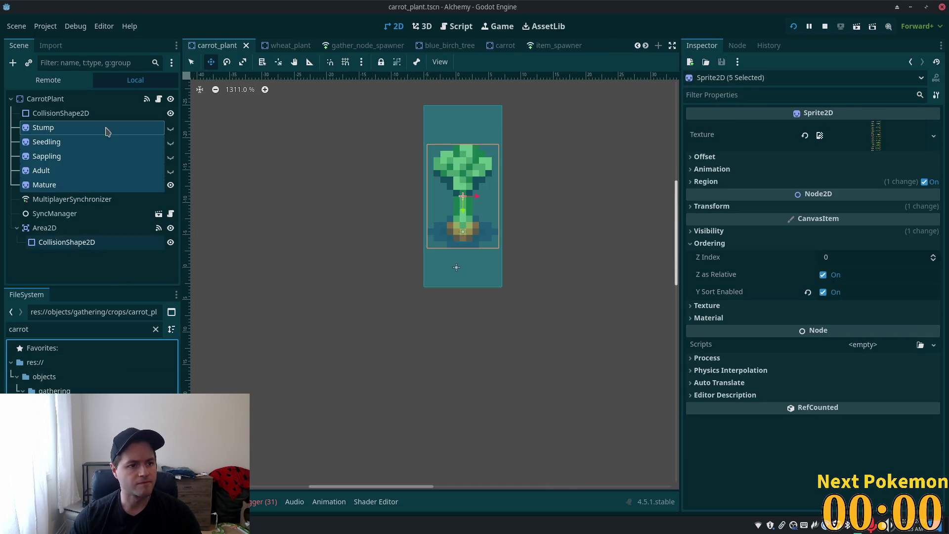
{"action": "left_click", "coordinate": [80, 101]}
{"action": "left_click", "coordinate": [61, 99]}
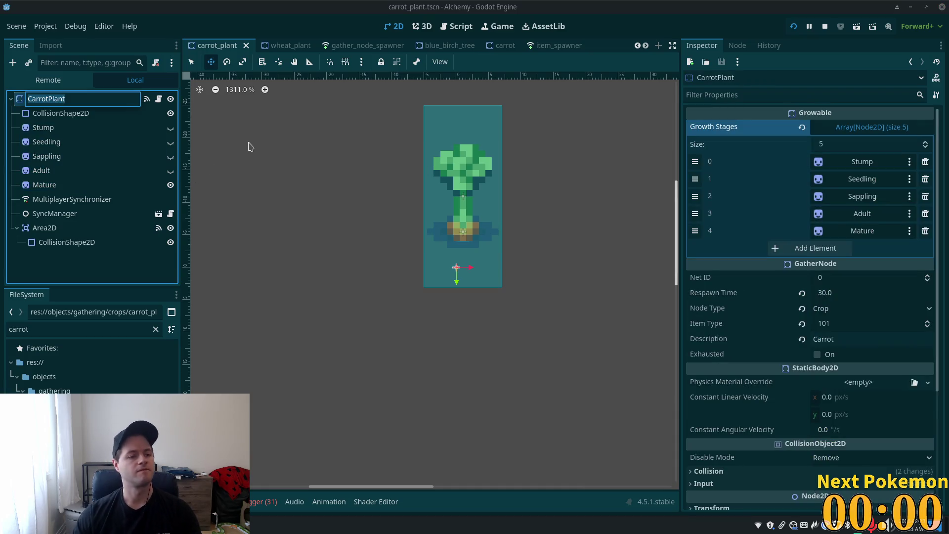
{"action": "type", "text": "C"}
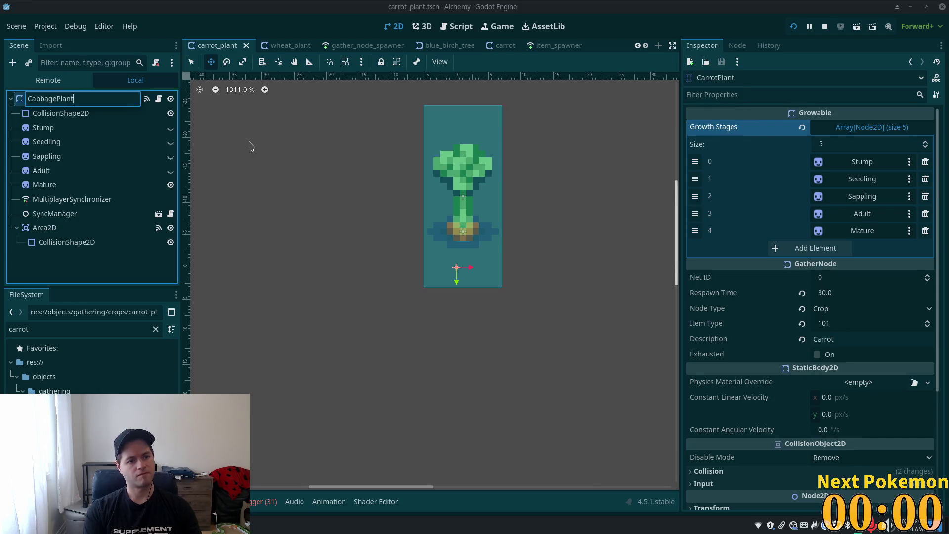
{"action": "key", "text": "Return"}
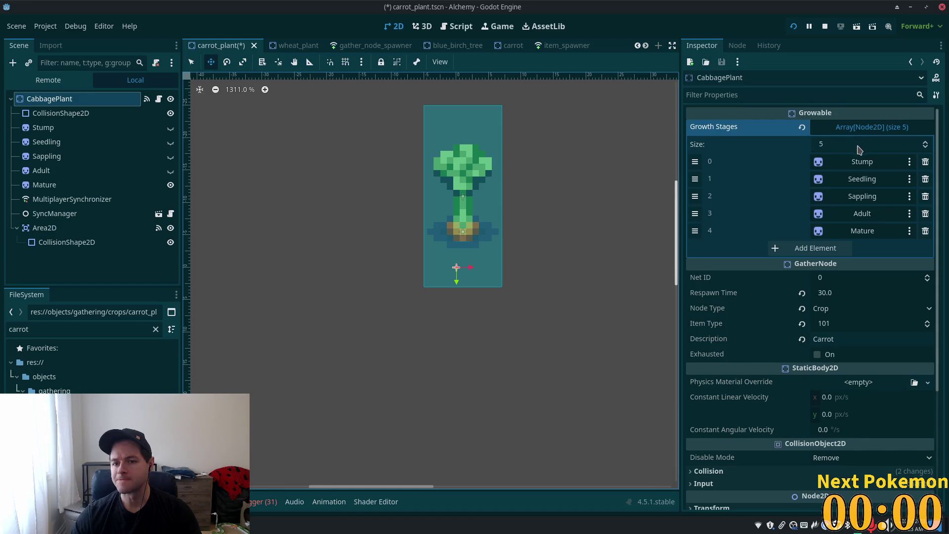
Inspect the Stump growth-stage node and sprite, then return to the CabbagePlant root
{"action": "left_click", "coordinate": [897, 163]}
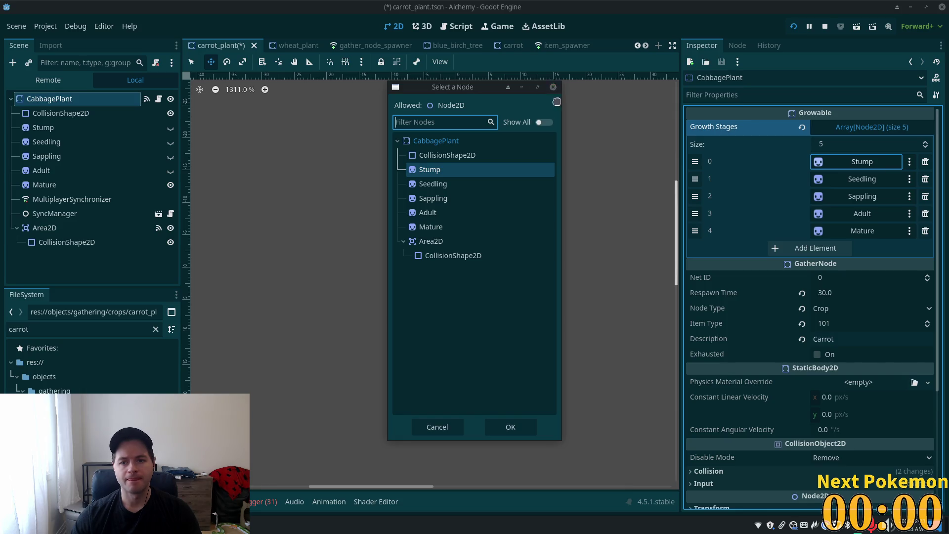
{"action": "left_click", "coordinate": [552, 87]}
{"action": "left_click", "coordinate": [89, 113]}
{"action": "left_click", "coordinate": [64, 127]}
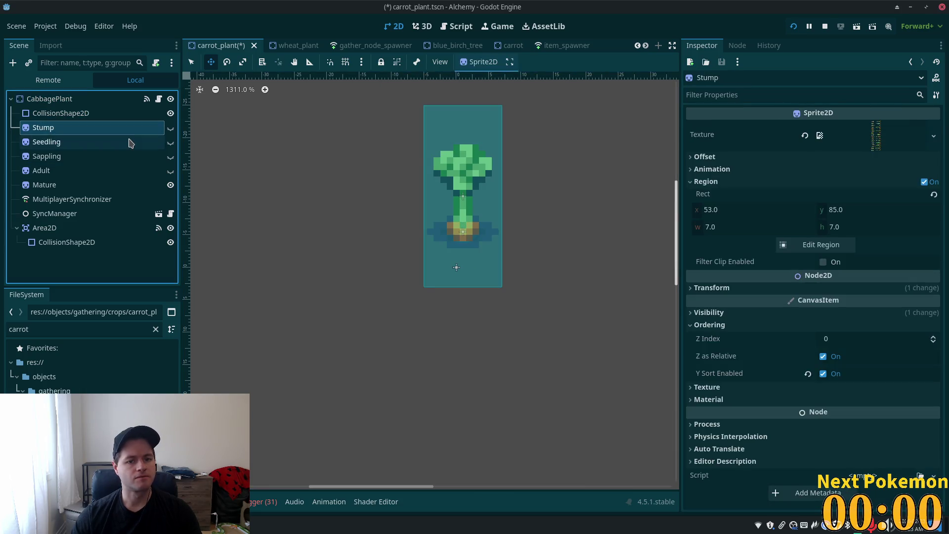
{"action": "left_click", "coordinate": [69, 98]}
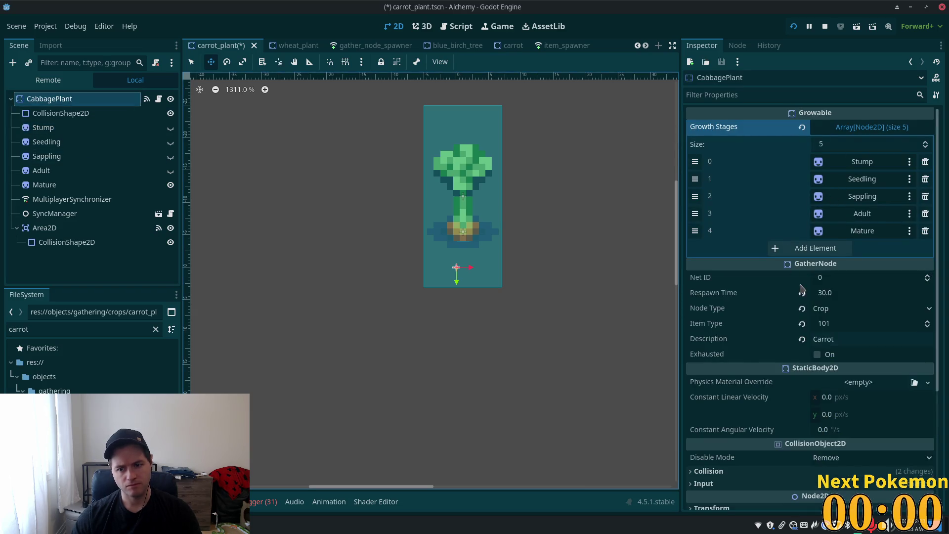
Set Item Type to 103 and Description to Cabbage, then save the plant scene
{"action": "left_click", "coordinate": [818, 289]}
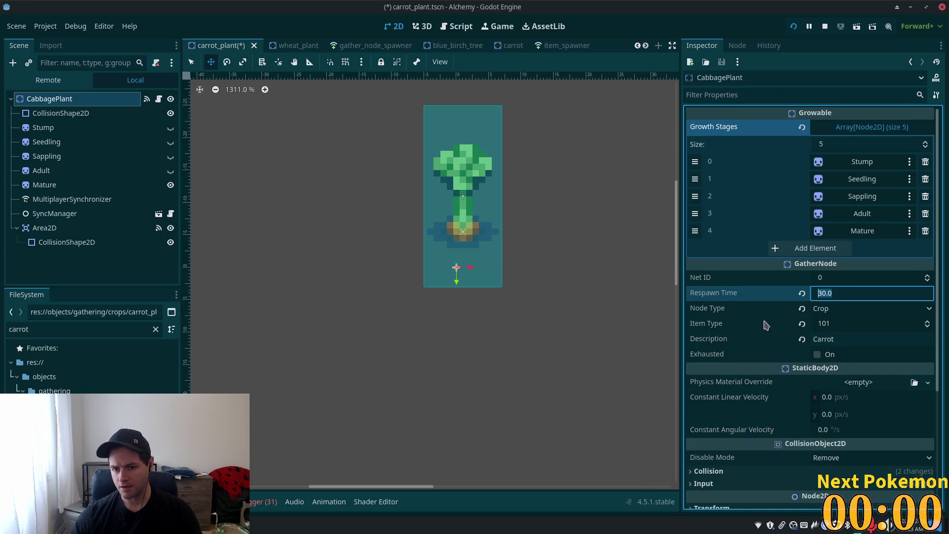
{"action": "left_click", "coordinate": [838, 322]}
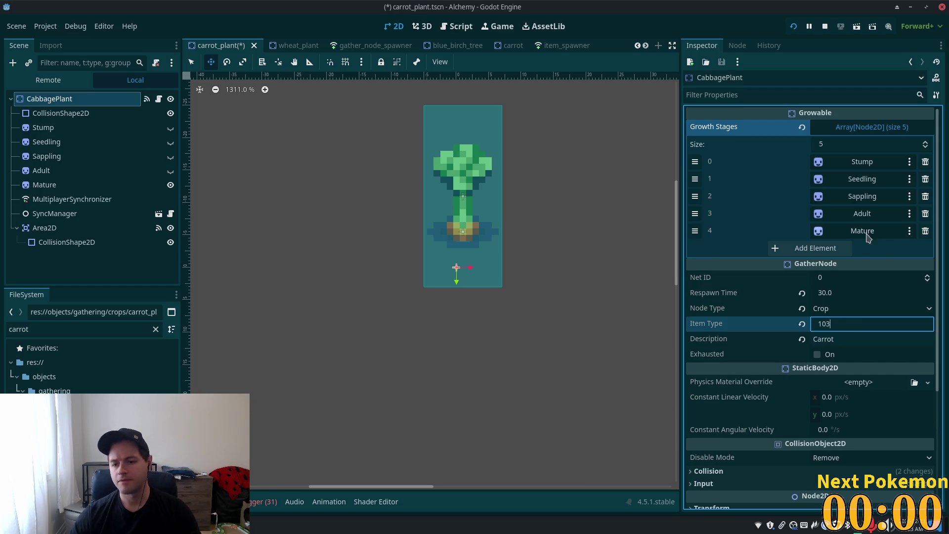
{"action": "type", "text": "3"}
{"action": "key", "text": "Tab"}
{"action": "double_click", "coordinate": [835, 337]}
{"action": "type", "text": "Ca"}
{"action": "key", "text": "ctrl+s"}
{"action": "left_click", "coordinate": [43, 127]}
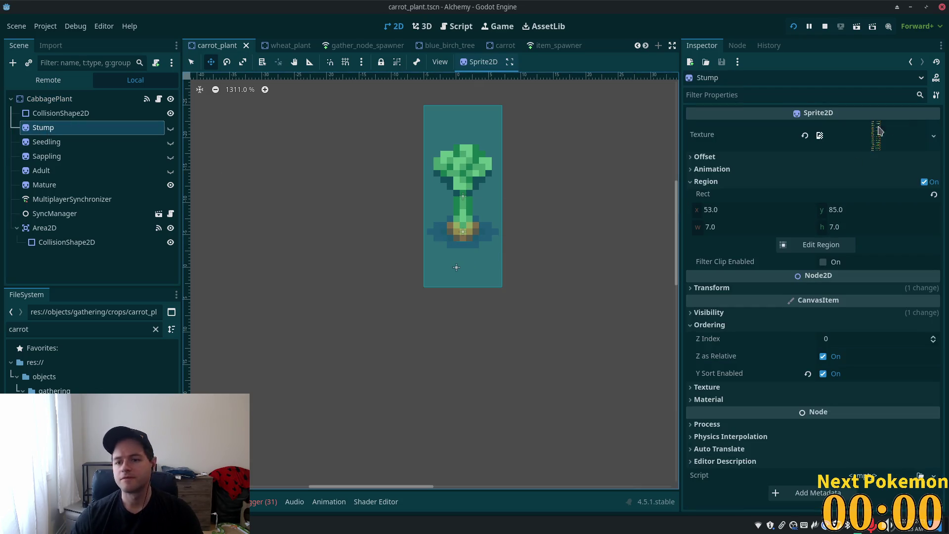
Give the Stump sprite the small cabbage region from the crop sprite sheet
{"action": "left_click", "coordinate": [818, 244]}
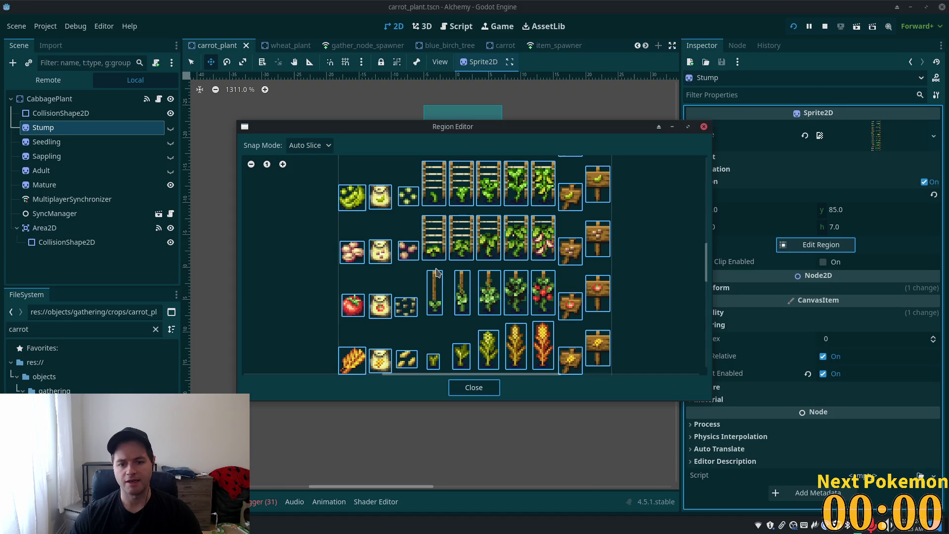
{"action": "scroll", "coordinate": [499, 312], "scroll_direction": "down", "scroll_amount": 2}
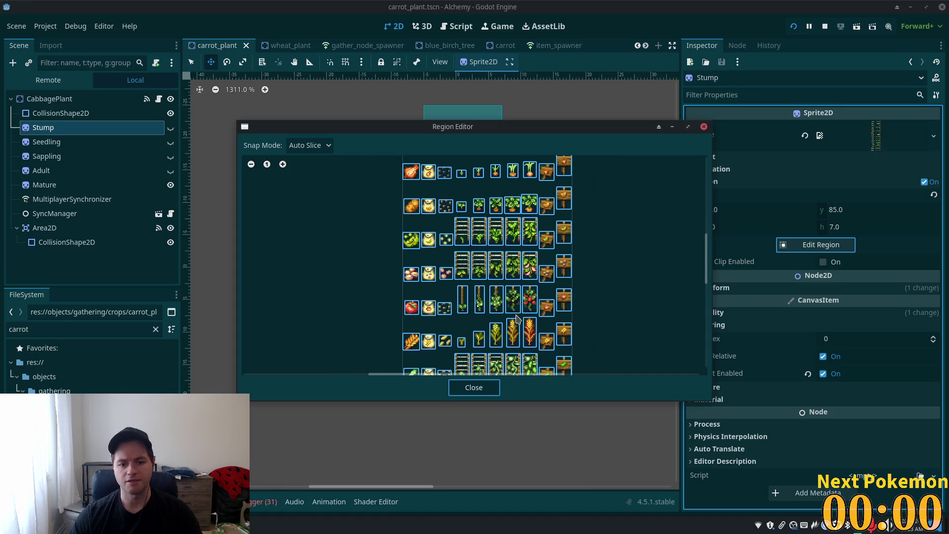
{"action": "left_click_drag", "start_coordinate": [617, 332], "coordinate": [627, 237]}
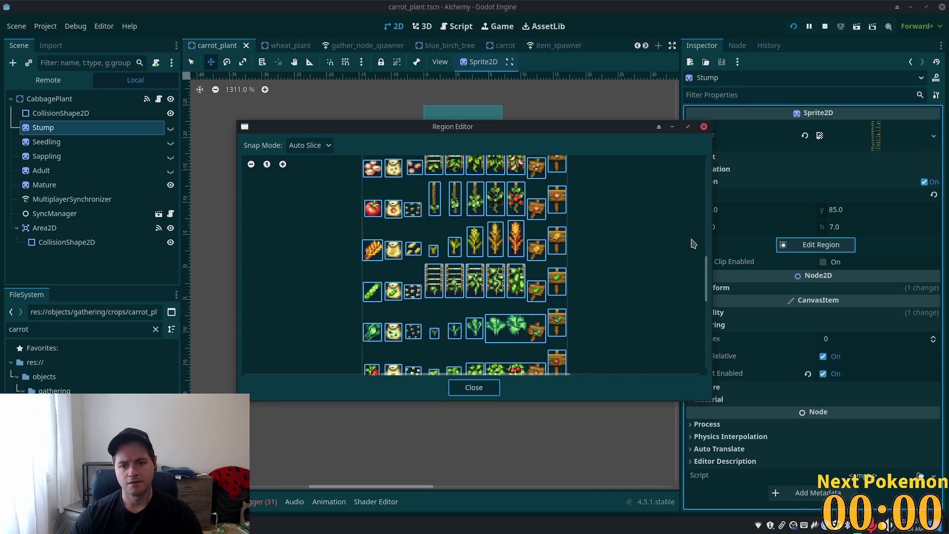
{"action": "mouse_move", "coordinate": [707, 279]}
{"action": "left_mouse_down"}
{"action": "mouse_move", "coordinate": [712, 202]}
{"action": "mouse_move", "coordinate": [712, 216]}
{"action": "left_mouse_up"}
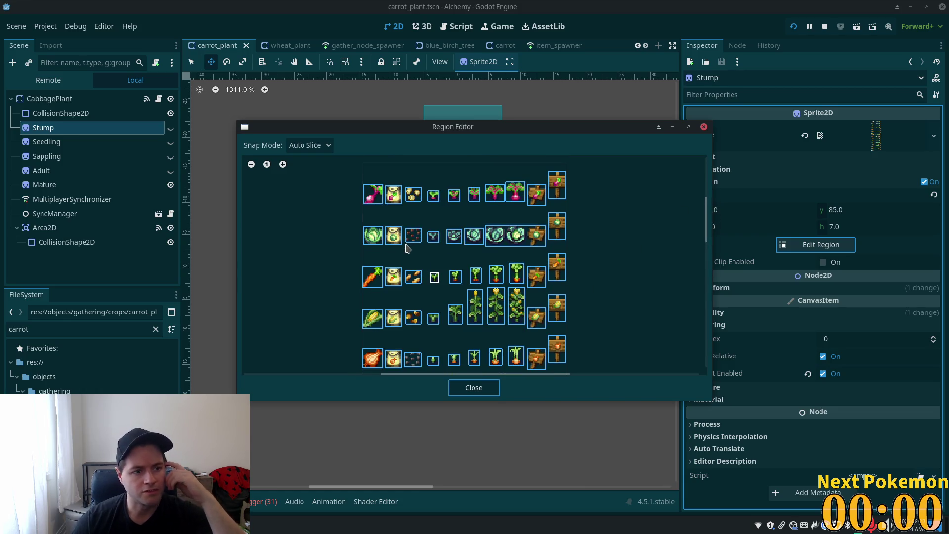
{"action": "left_click", "coordinate": [434, 237]}
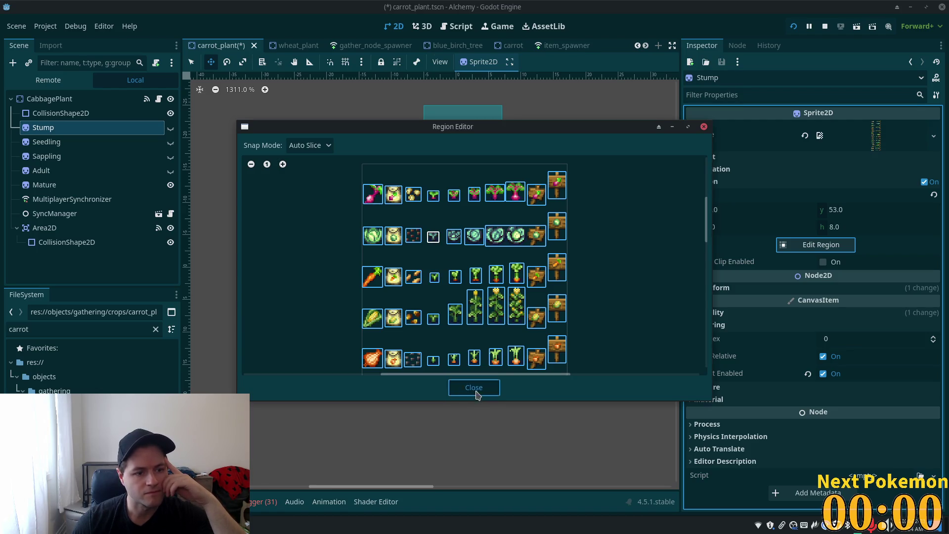
{"action": "left_click", "coordinate": [473, 387]}
Give the Seedling sprite the cabbage seedling region (y 51, height 11)
{"action": "left_click", "coordinate": [46, 141]}
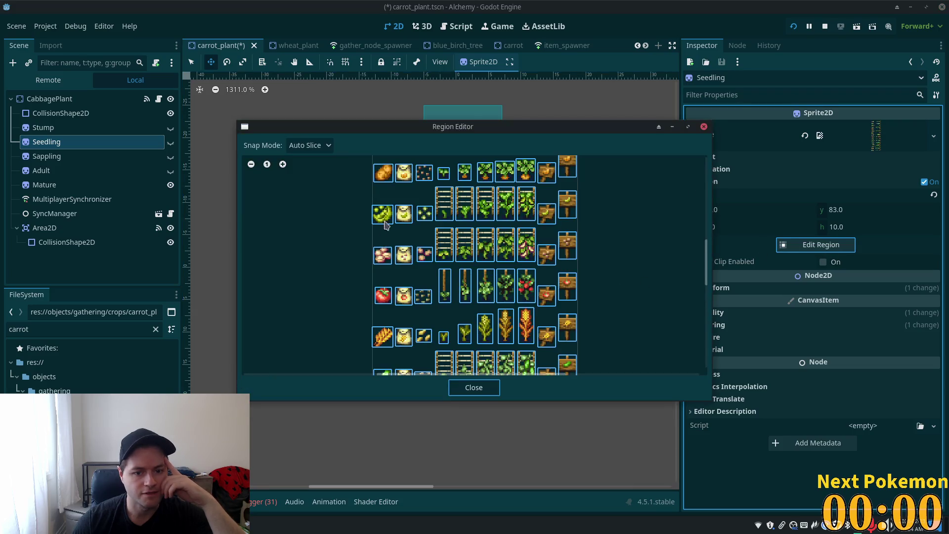
{"action": "scroll", "coordinate": [698, 263], "scroll_direction": "up", "scroll_amount": 5}
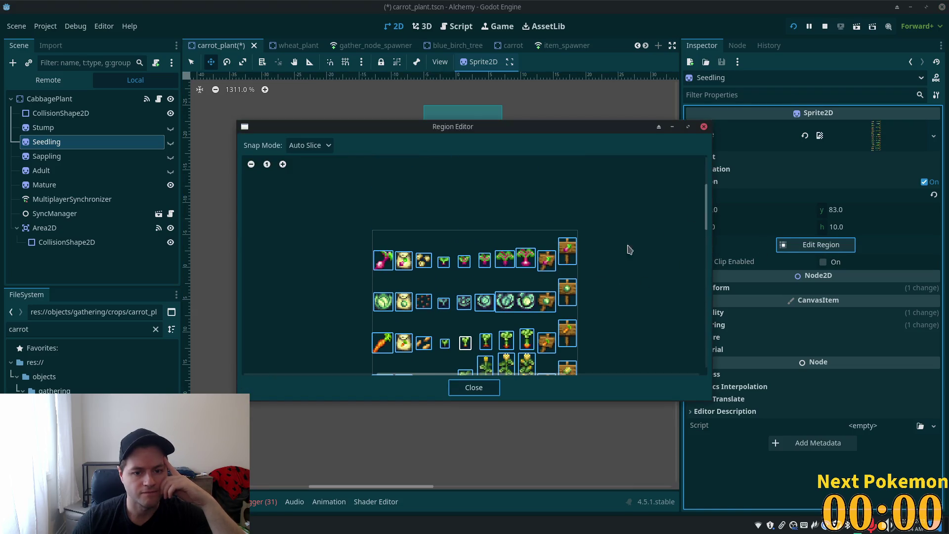
{"action": "left_click", "coordinate": [466, 303]}
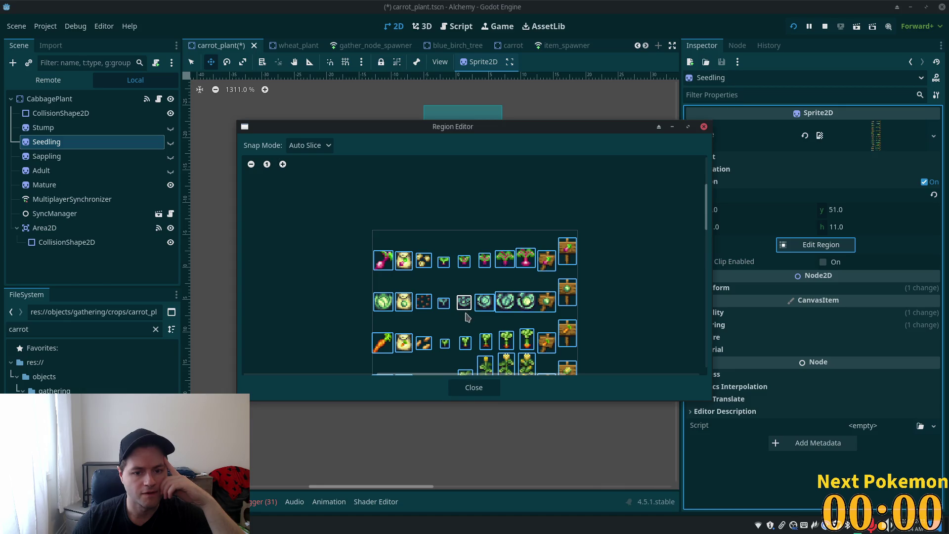
{"action": "left_click", "coordinate": [472, 388]}
Review the Sappling sprite's region without changing it, then select the Adult sprite
{"action": "left_click", "coordinate": [47, 156]}
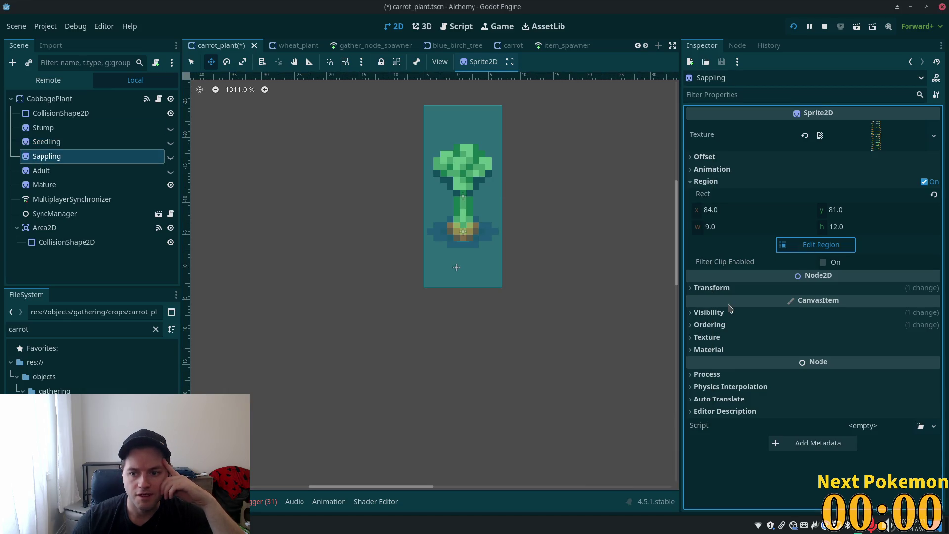
{"action": "left_click", "coordinate": [797, 246]}
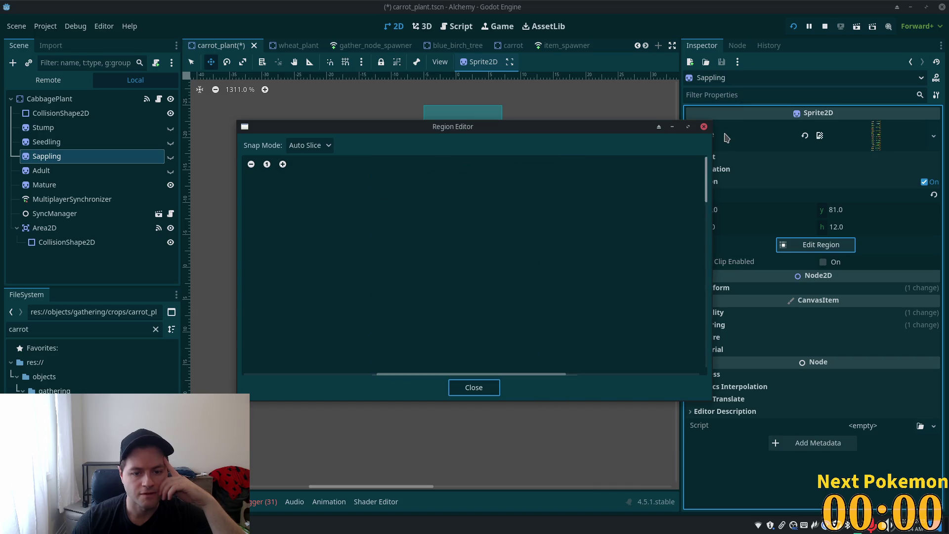
{"action": "scroll", "coordinate": [518, 255], "scroll_direction": "up", "scroll_amount": 5}
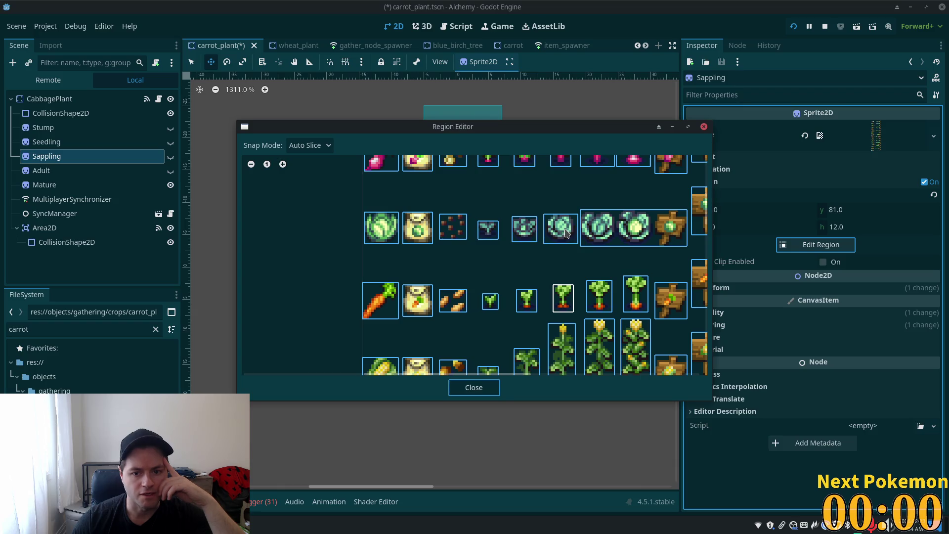
{"action": "left_click", "coordinate": [474, 387]}
{"action": "left_click", "coordinate": [106, 184]}
{"action": "left_click", "coordinate": [87, 174]}
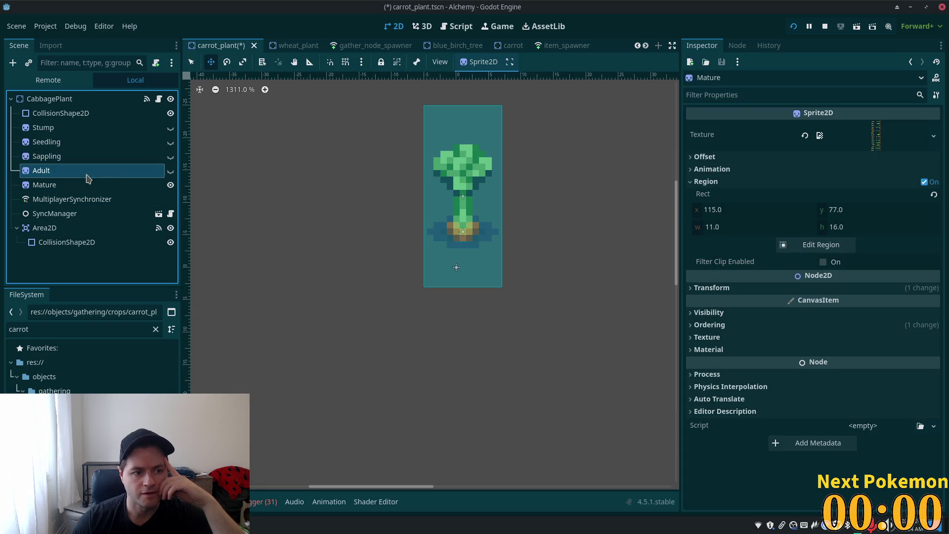
Set the Adult sprite to a trimmed cabbage region (x 96, width 15.338, height 16)
{"action": "left_click", "coordinate": [820, 245]}
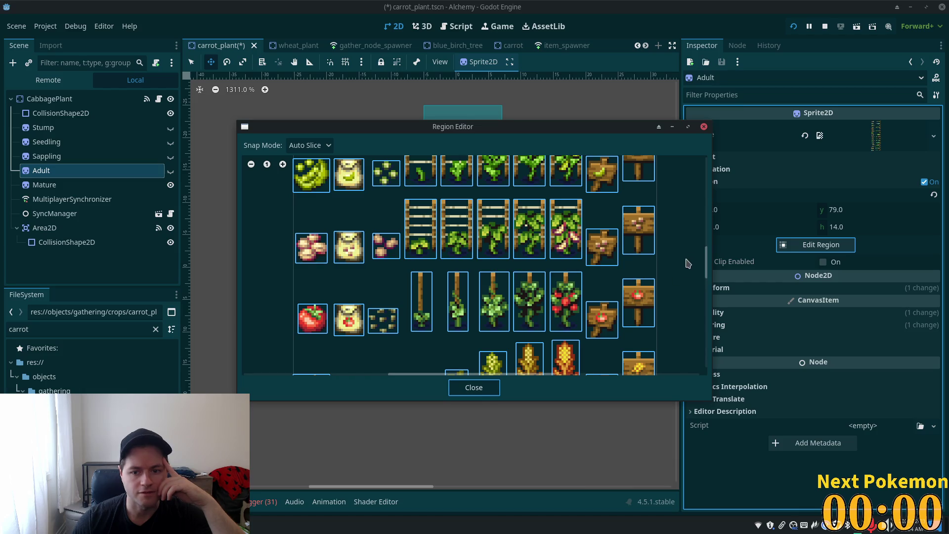
{"action": "scroll", "coordinate": [504, 258], "scroll_direction": "up", "scroll_amount": 5}
{"action": "left_click", "coordinate": [525, 291]}
{"action": "left_click_drag", "start_coordinate": [618, 293], "coordinate": [551, 293]}
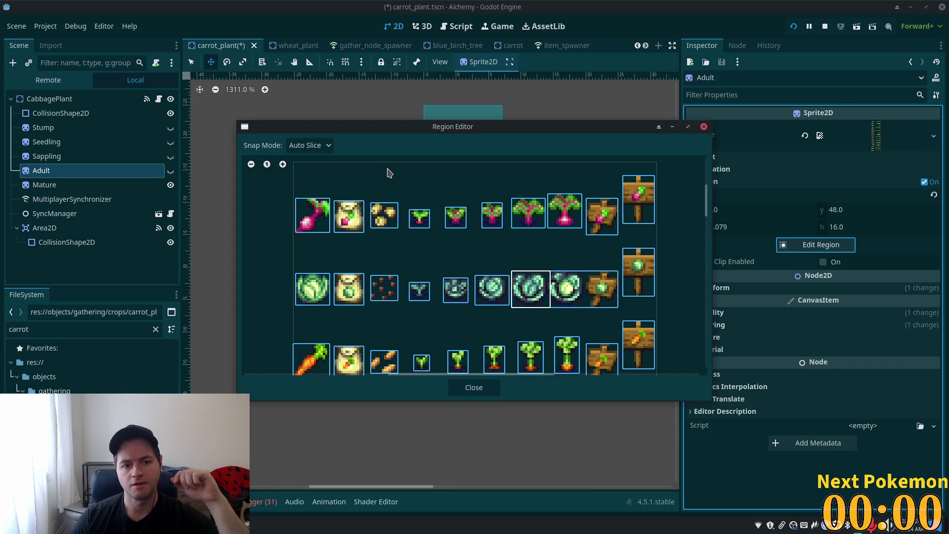
{"action": "left_click", "coordinate": [551, 301]}
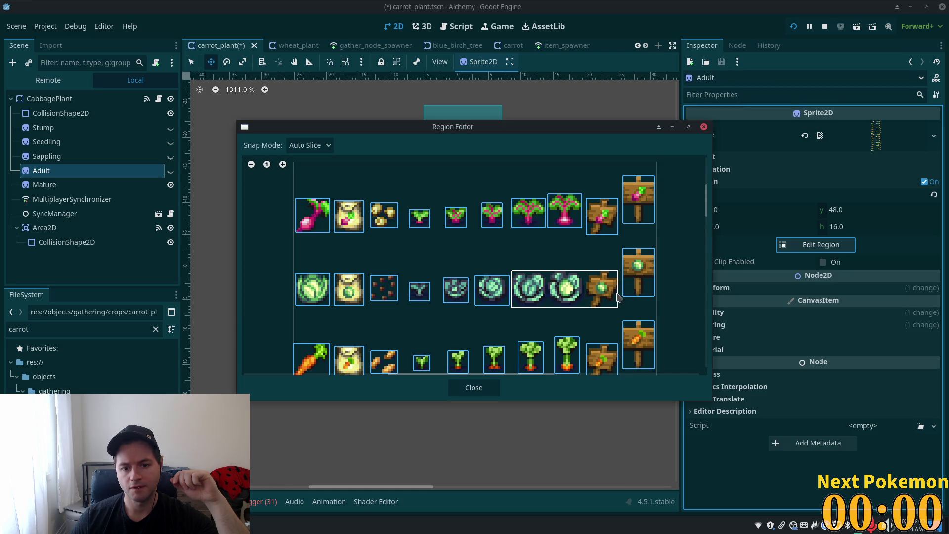
{"action": "left_click_drag", "start_coordinate": [619, 297], "coordinate": [546, 296]}
{"action": "left_click", "coordinate": [535, 285]}
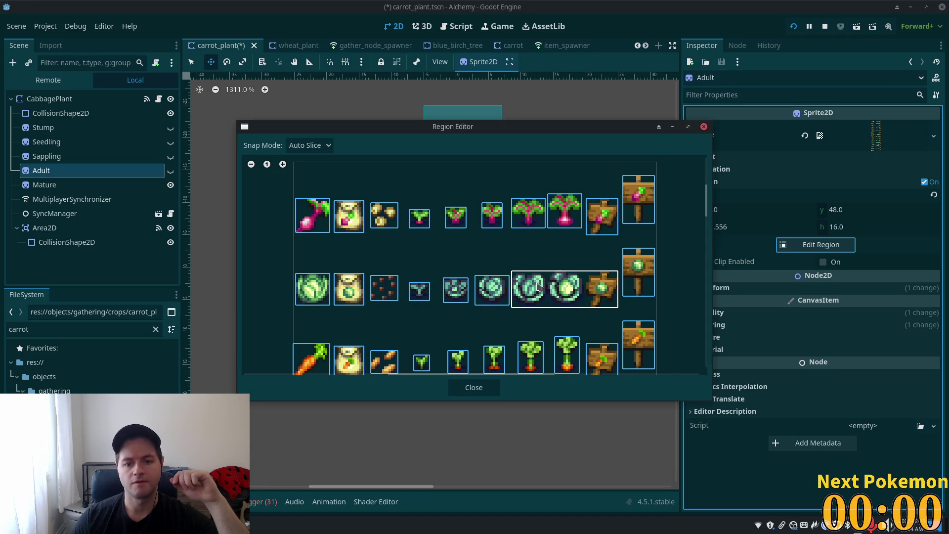
{"action": "left_click_drag", "start_coordinate": [618, 296], "coordinate": [546, 297]}
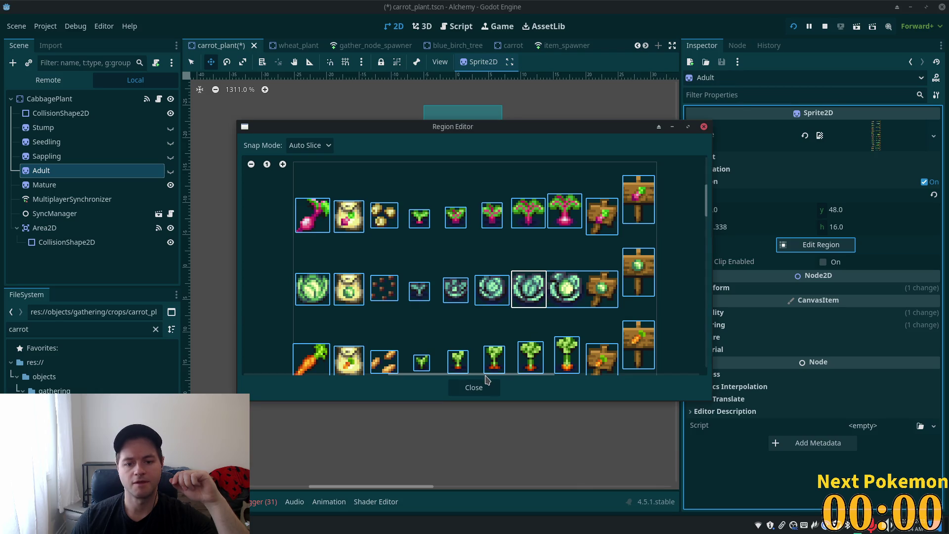
{"action": "left_click", "coordinate": [486, 386]}
Set the Mature sprite to the full cabbage head region: x 111.338, y 48, width 17.193, height 16
{"action": "left_click", "coordinate": [44, 186]}
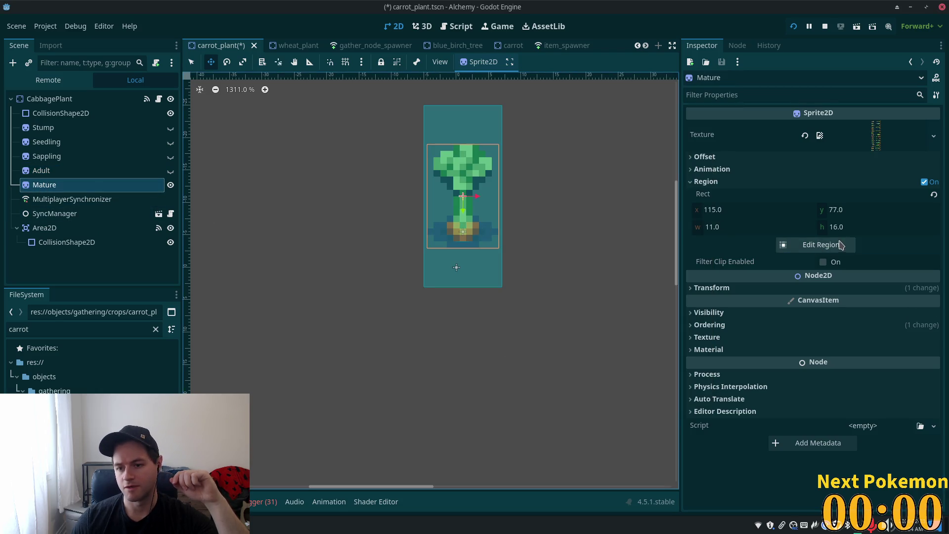
{"action": "left_click", "coordinate": [821, 244]}
{"action": "scroll", "coordinate": [586, 282], "scroll_direction": "up", "scroll_amount": 8}
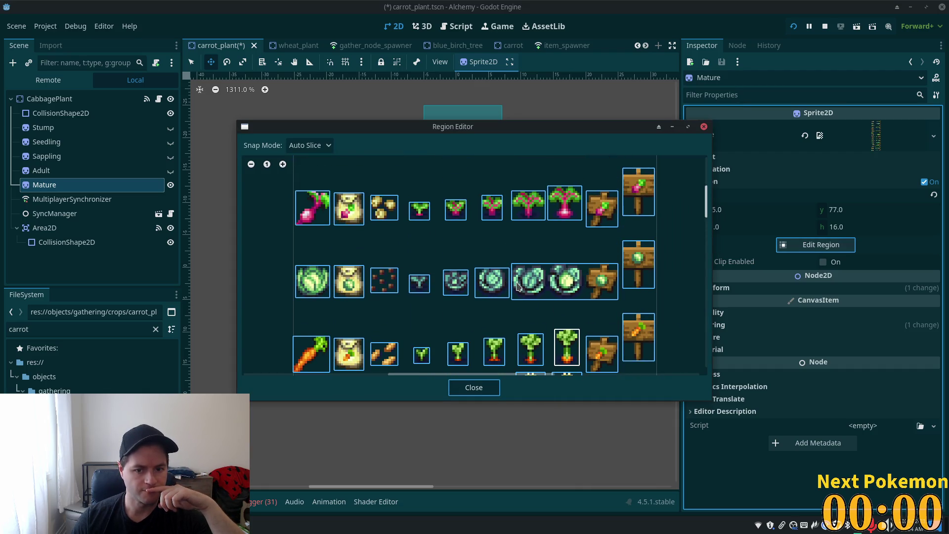
{"action": "left_click", "coordinate": [517, 286]}
{"action": "left_click_drag", "start_coordinate": [512, 284], "coordinate": [548, 284]}
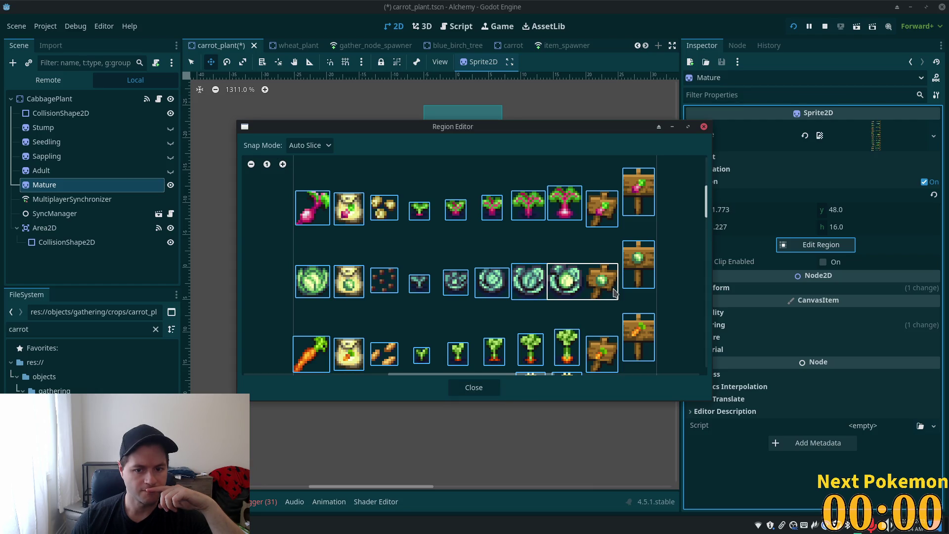
{"action": "key", "text": "ctrl+z"}
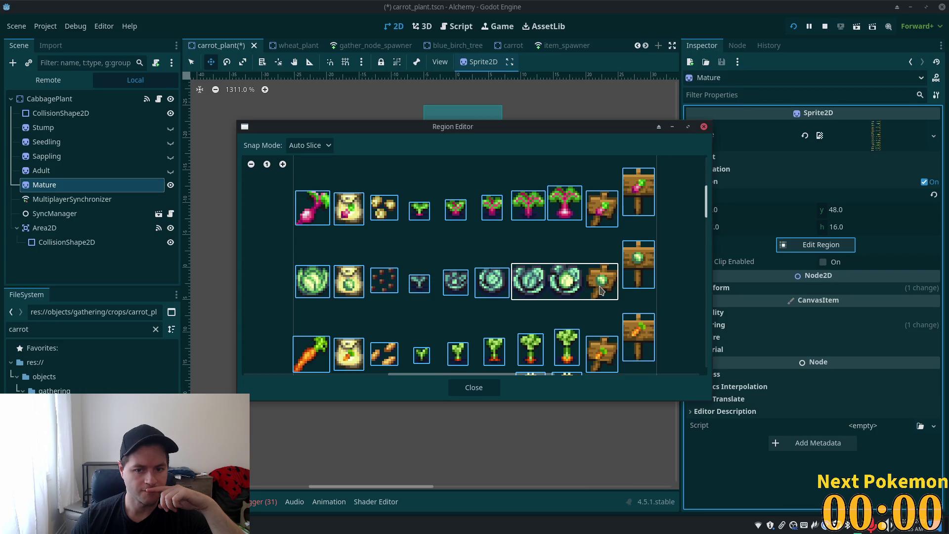
{"action": "left_click_drag", "start_coordinate": [617, 289], "coordinate": [586, 288]}
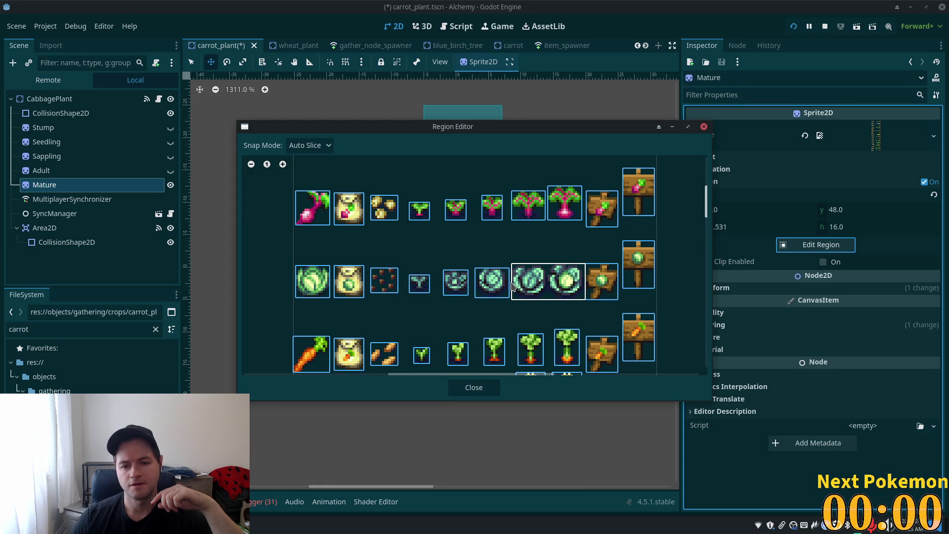
{"action": "left_click_drag", "start_coordinate": [512, 289], "coordinate": [546, 294]}
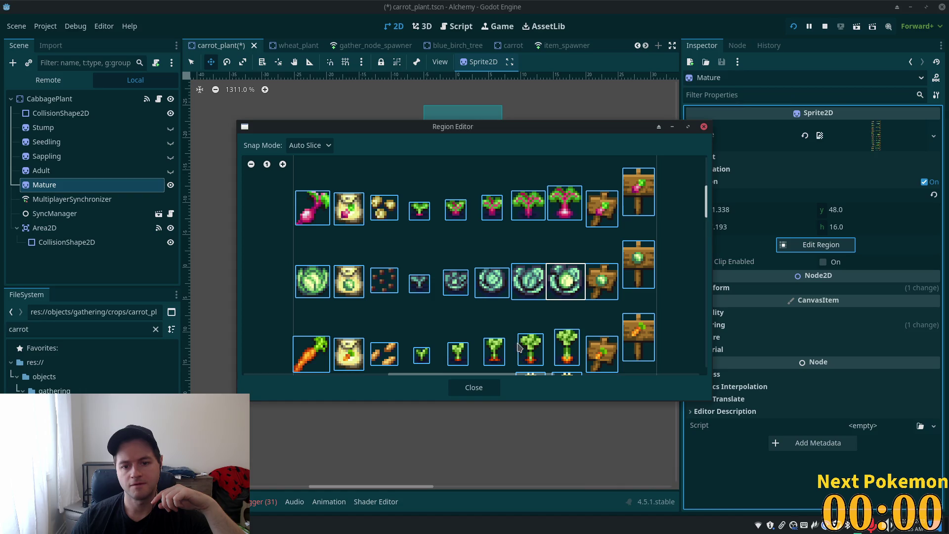
{"action": "left_click", "coordinate": [473, 386]}
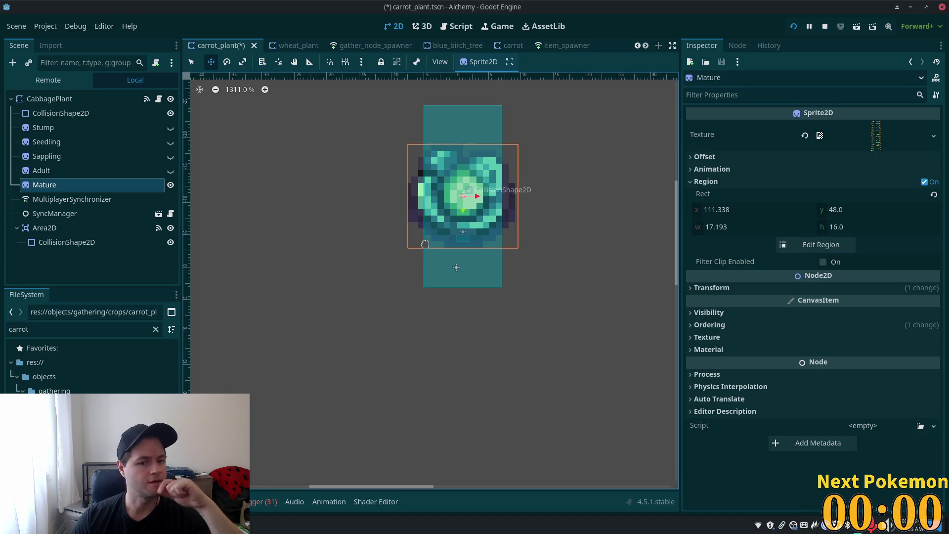
Show the Stump and Seedling sprites and move each higher under the cabbage
{"action": "left_click", "coordinate": [42, 127]}
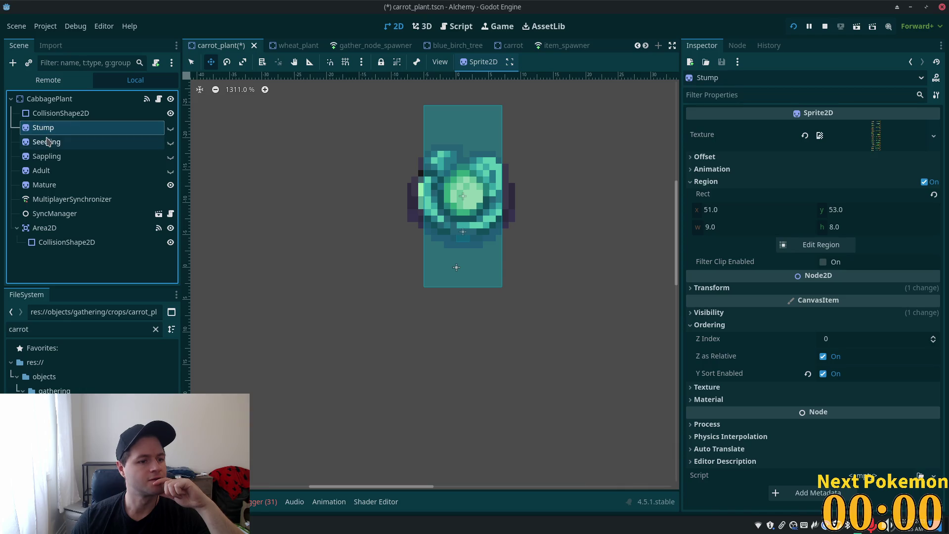
{"action": "left_click", "coordinate": [170, 128]}
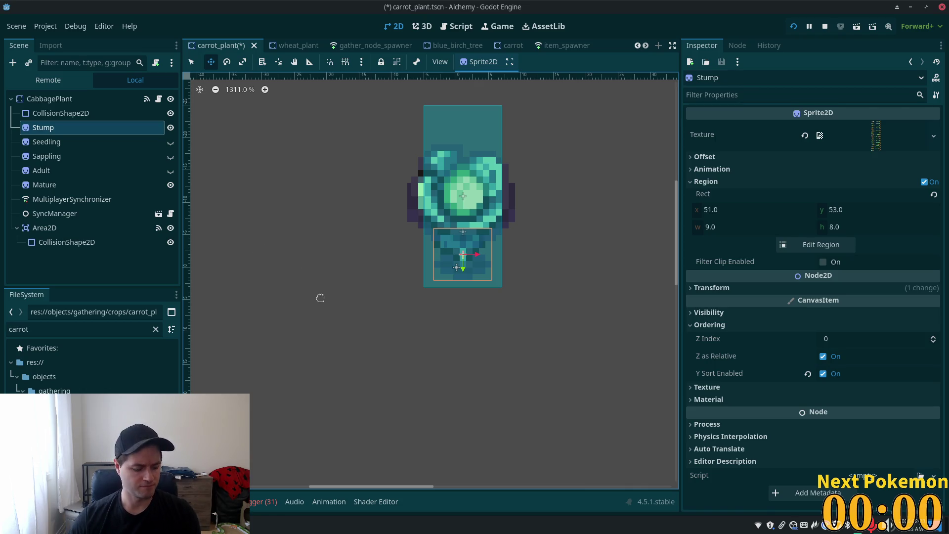
{"action": "left_click_drag", "start_coordinate": [333, 300], "coordinate": [336, 260]}
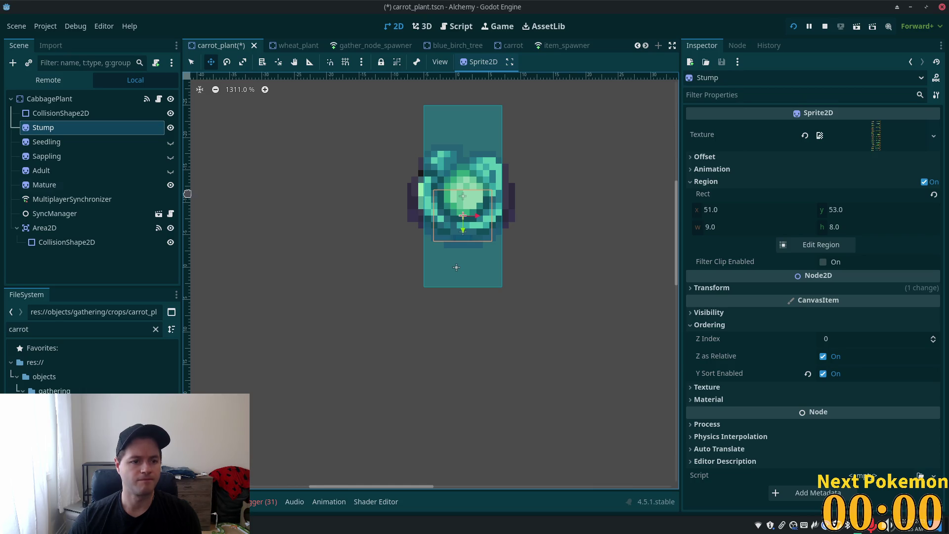
{"action": "left_click", "coordinate": [62, 143]}
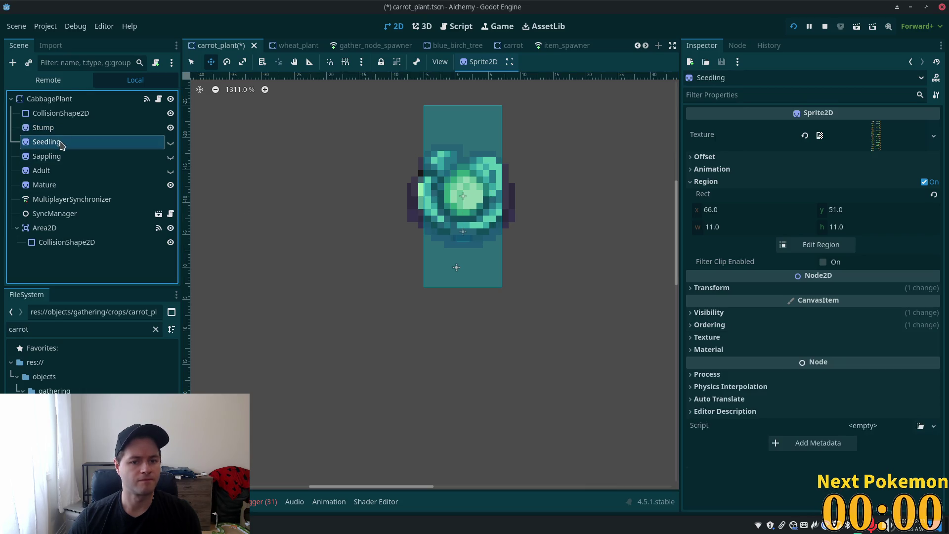
{"action": "left_click", "coordinate": [171, 142]}
{"action": "mouse_move", "coordinate": [315, 244]}
{"action": "left_mouse_down"}
{"action": "mouse_move", "coordinate": [313, 252]}
{"action": "mouse_move", "coordinate": [314, 223]}
{"action": "left_mouse_up"}
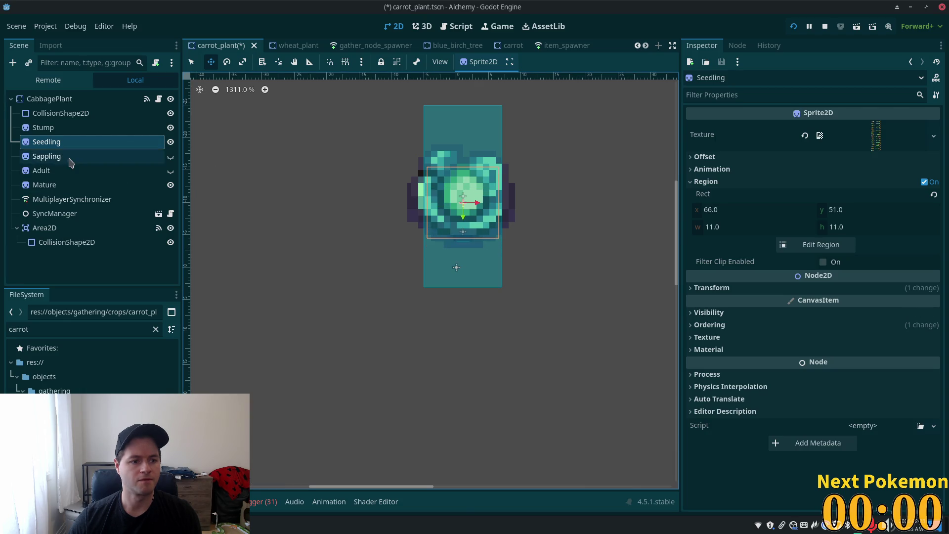
Make the Sappling and Adult sprites visible to compare the stages
{"action": "left_click", "coordinate": [67, 156]}
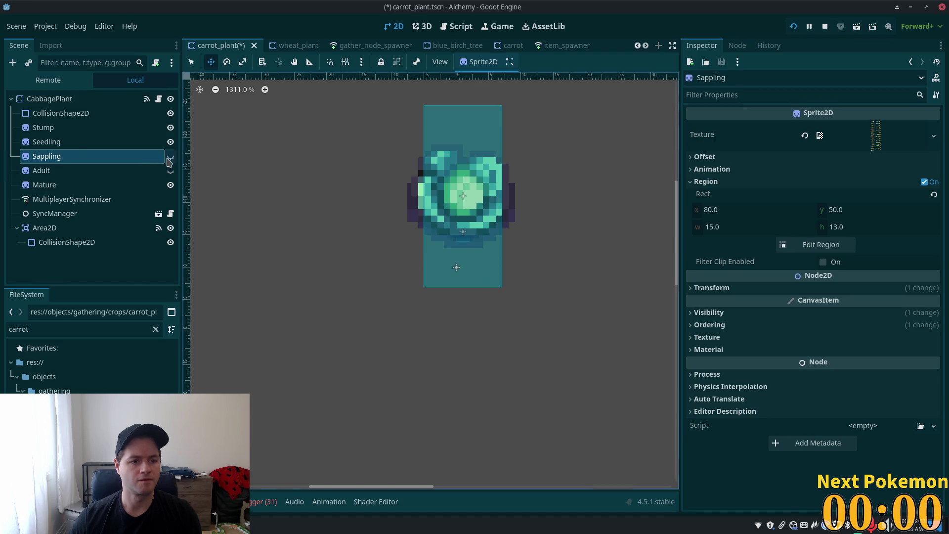
{"action": "left_click", "coordinate": [170, 157]}
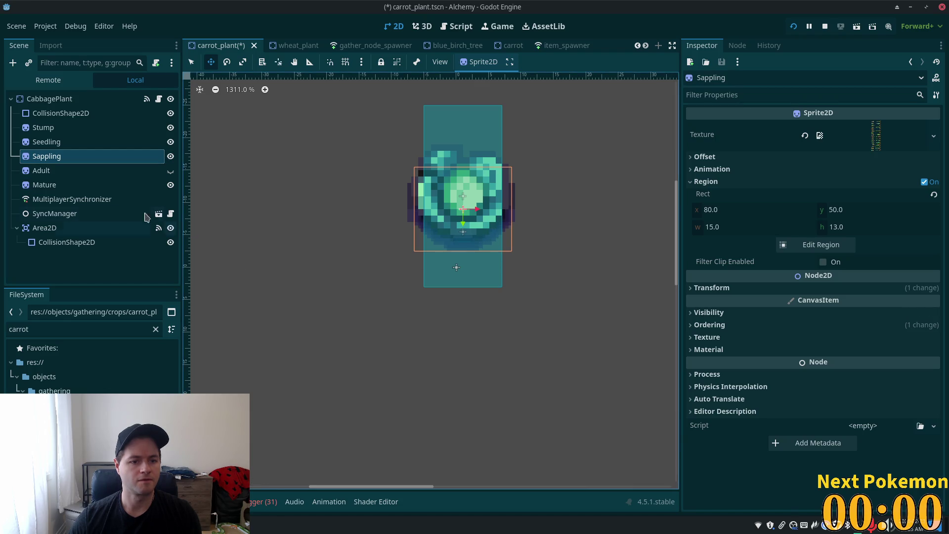
{"action": "left_click", "coordinate": [68, 170]}
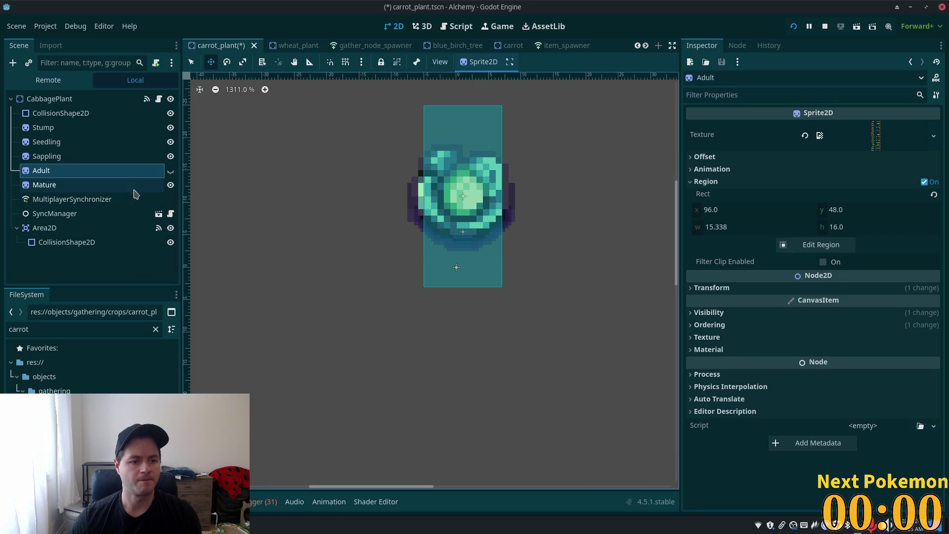
{"action": "left_click", "coordinate": [171, 171]}
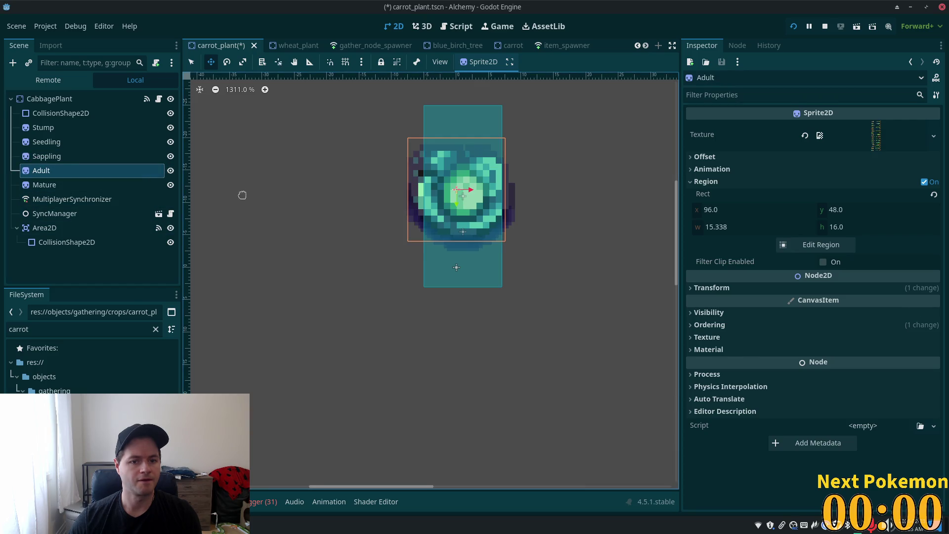
Hide Adult, Sappling, Seedling, Stump and both CollisionShape2D nodes, leaving only Mature visible
{"action": "left_click", "coordinate": [170, 170]}
{"action": "left_click", "coordinate": [170, 156]}
{"action": "left_click", "coordinate": [170, 142]}
{"action": "left_click", "coordinate": [171, 128]}
{"action": "left_click", "coordinate": [171, 113]}
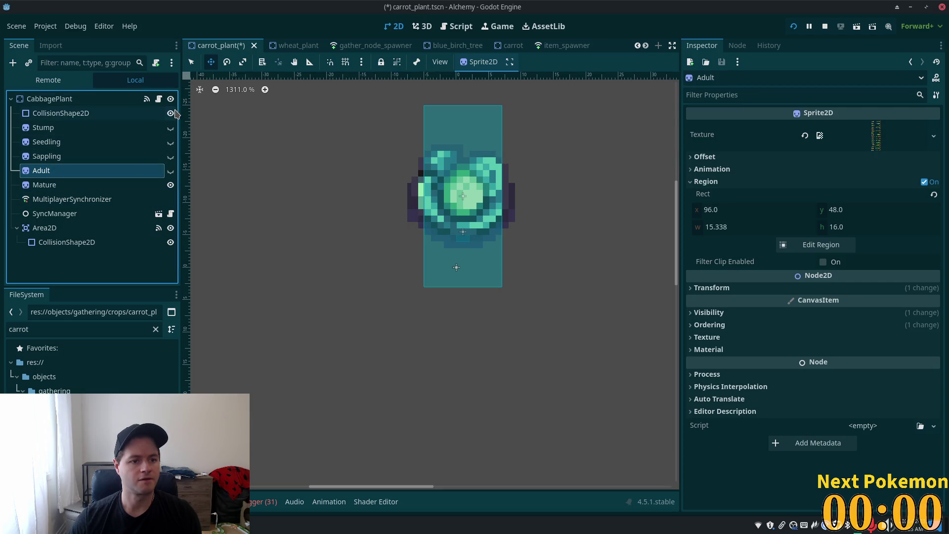
{"action": "left_click", "coordinate": [170, 113]}
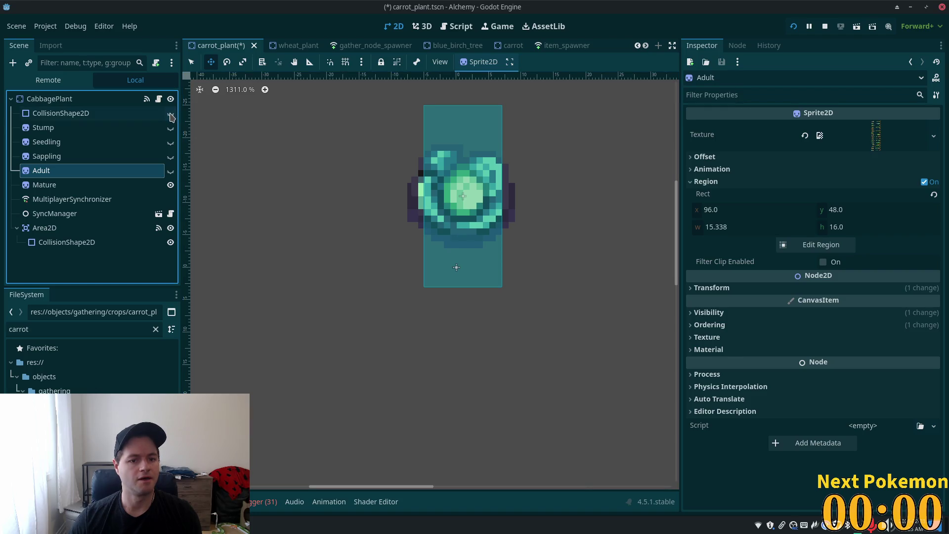
{"action": "left_click", "coordinate": [171, 242]}
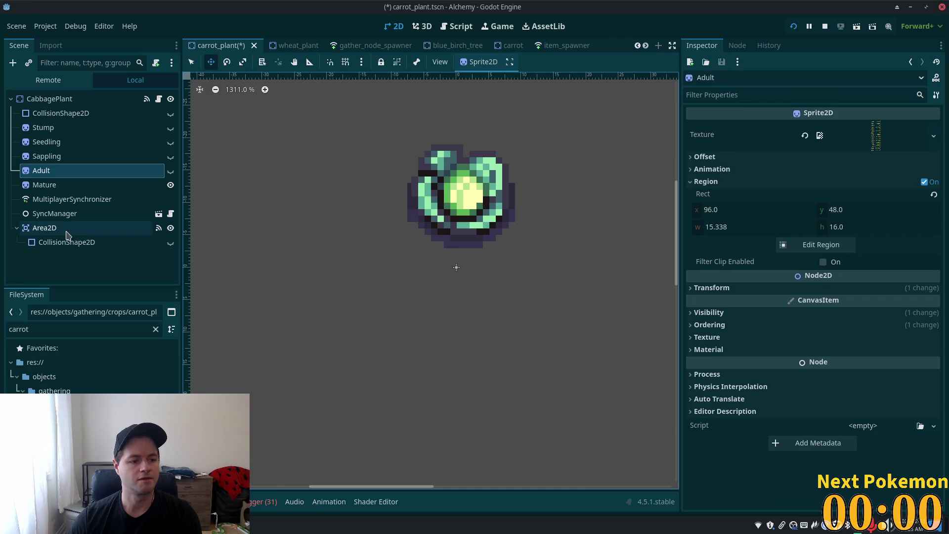
Save the CabbagePlant scene and select its Mature growth stage
{"action": "key", "text": "ctrl+s"}
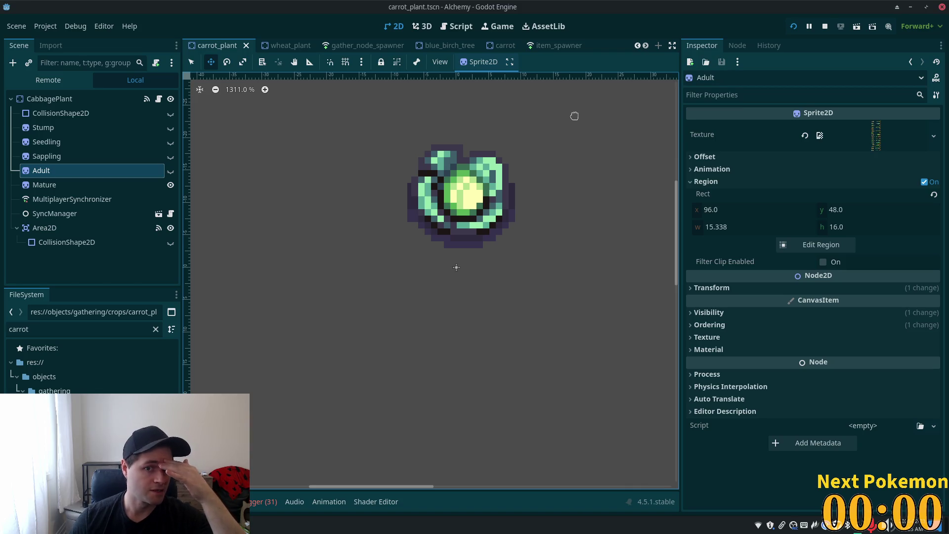
{"action": "scroll", "coordinate": [284, 45], "scroll_direction": "up", "scroll_amount": 4}
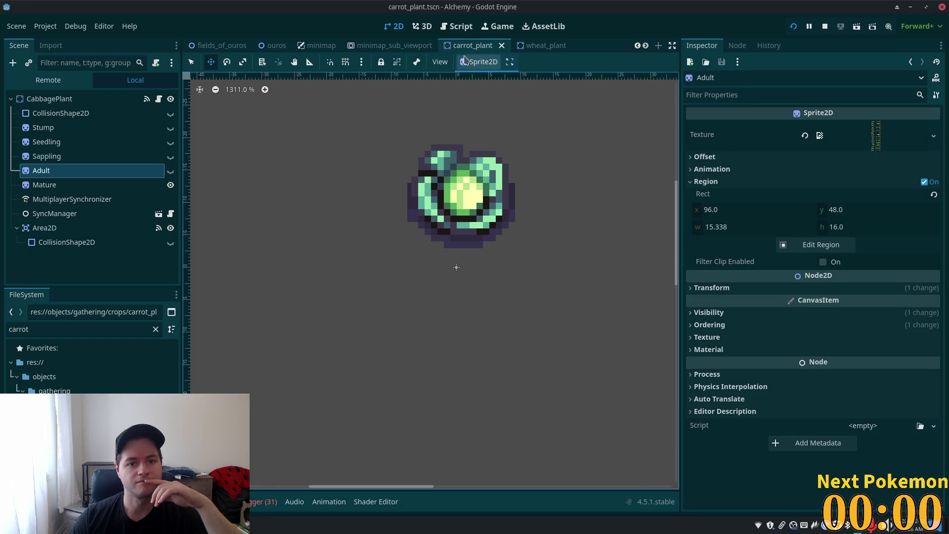
{"action": "scroll", "coordinate": [481, 49], "scroll_direction": "down", "scroll_amount": 5}
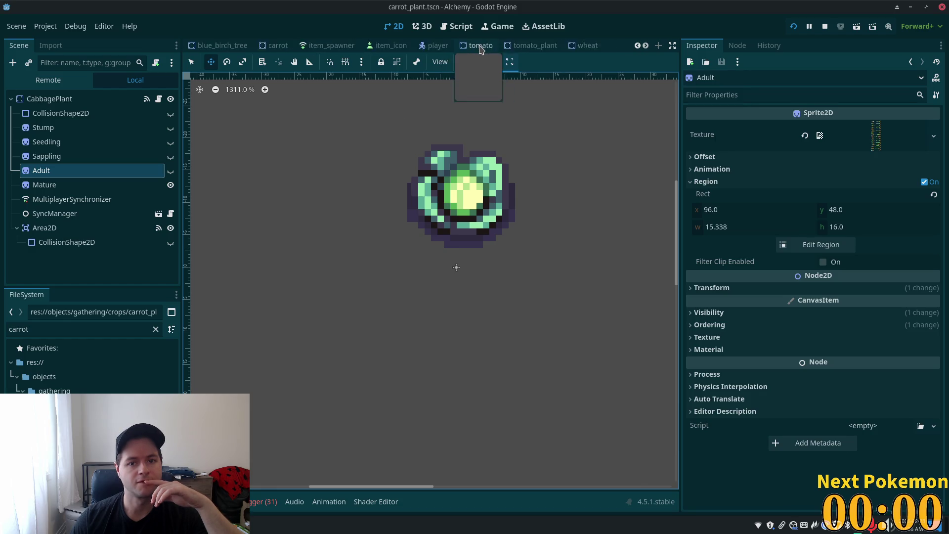
{"action": "scroll", "coordinate": [477, 49], "scroll_direction": "up", "scroll_amount": 5}
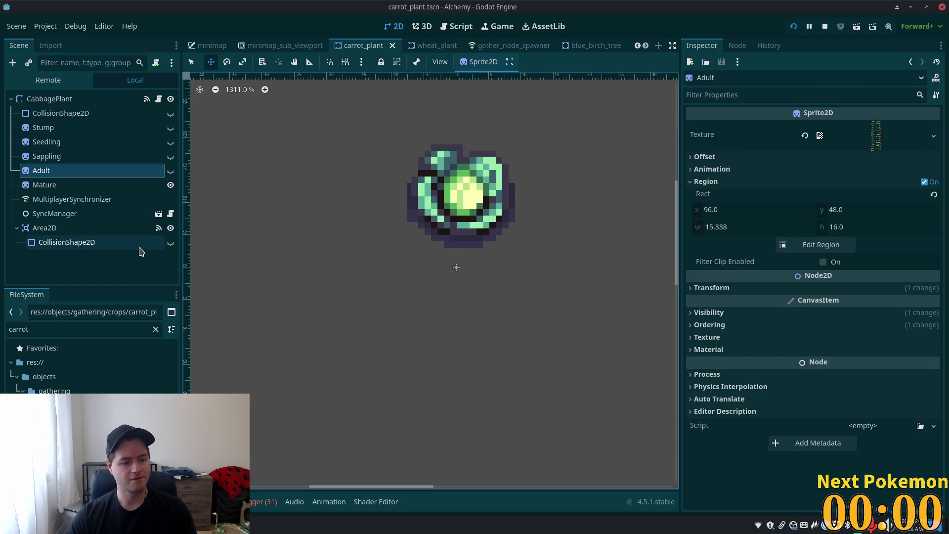
{"action": "left_click", "coordinate": [101, 187]}
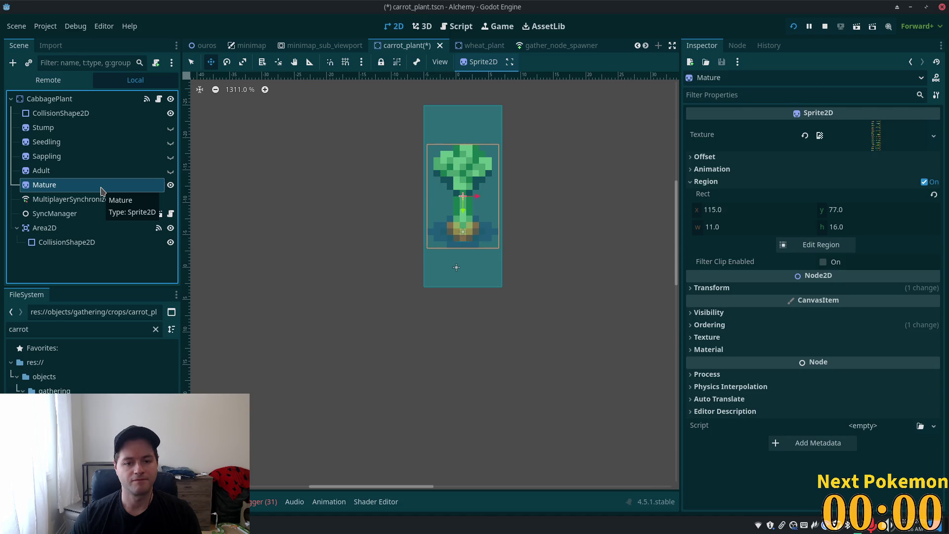
Revert the plant scene from CabbagePlant back to CarrotPlant and save it
{"action": "left_click", "coordinate": [121, 104]}
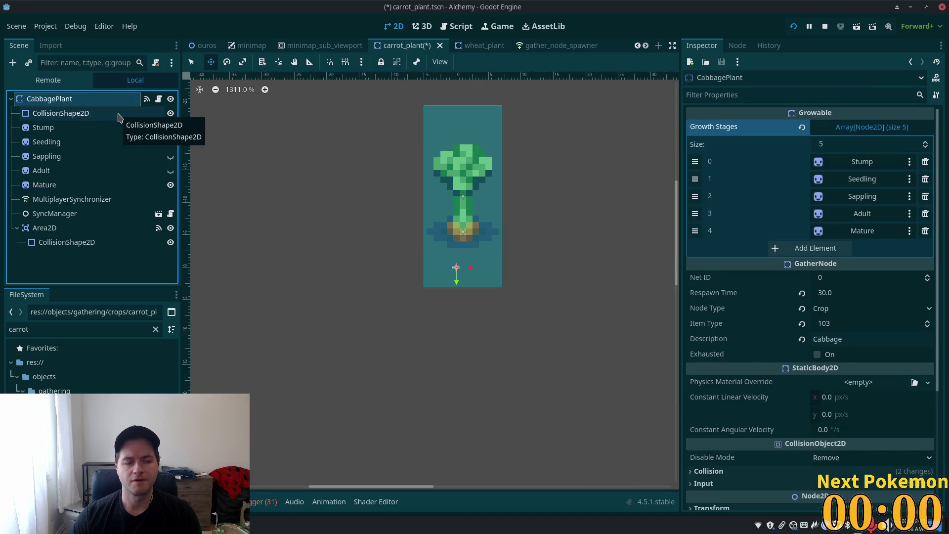
{"action": "key", "text": "ctrl+z"}
{"action": "key", "text": "ctrl+z"}
{"action": "key", "text": "ctrl+z"}
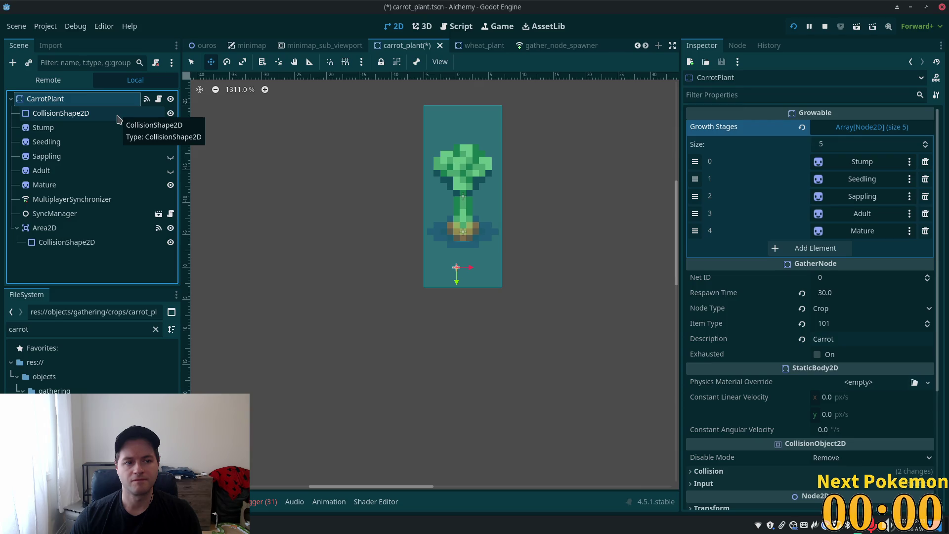
{"action": "key", "text": "ctrl+shift+z"}
{"action": "key", "text": "ctrl+z"}
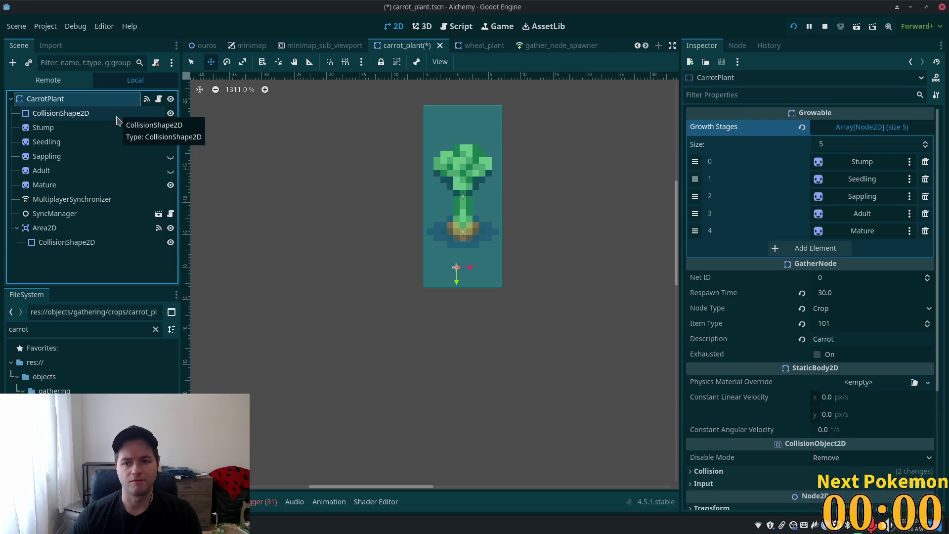
{"action": "left_click", "coordinate": [53, 142]}
{"action": "left_click", "coordinate": [53, 99]}
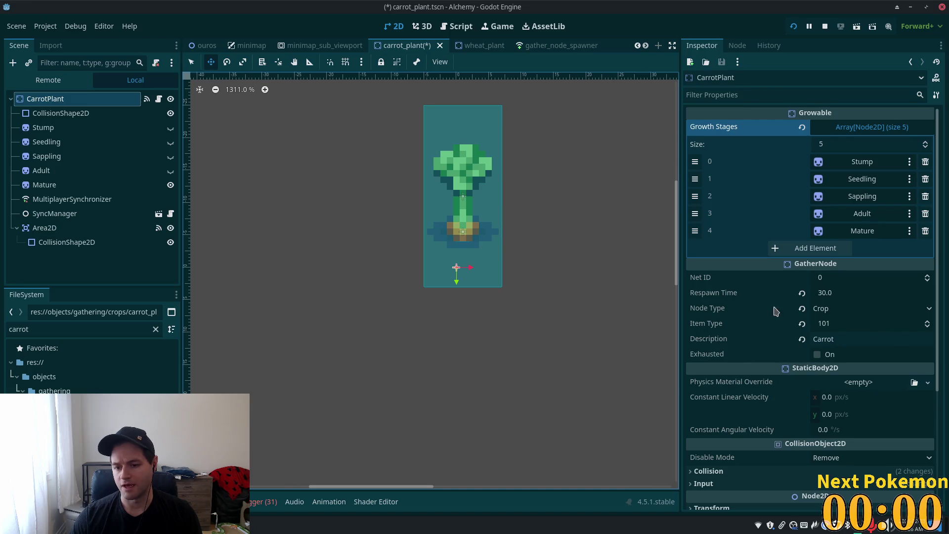
{"action": "key", "text": "ctrl+s"}
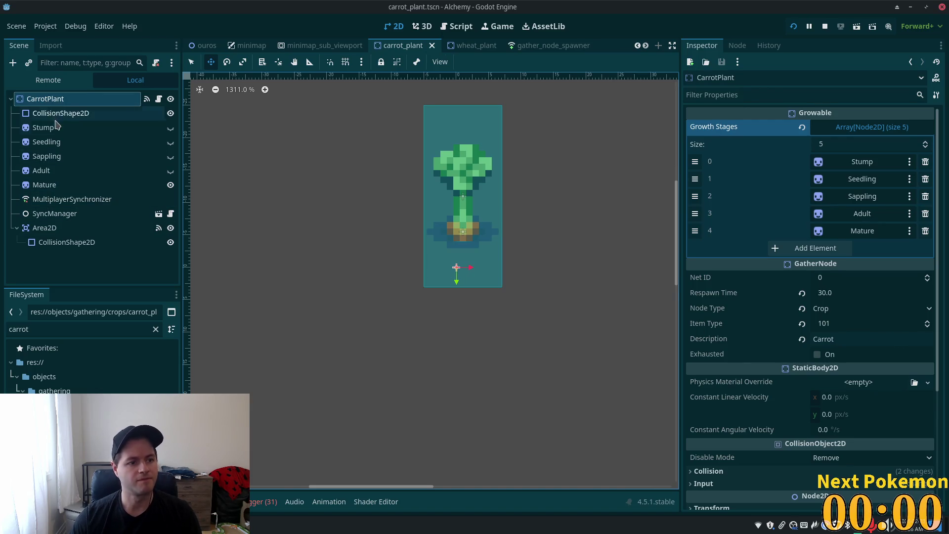
Show the Stump sprite and move it up about four pixels
{"action": "left_click", "coordinate": [170, 128]}
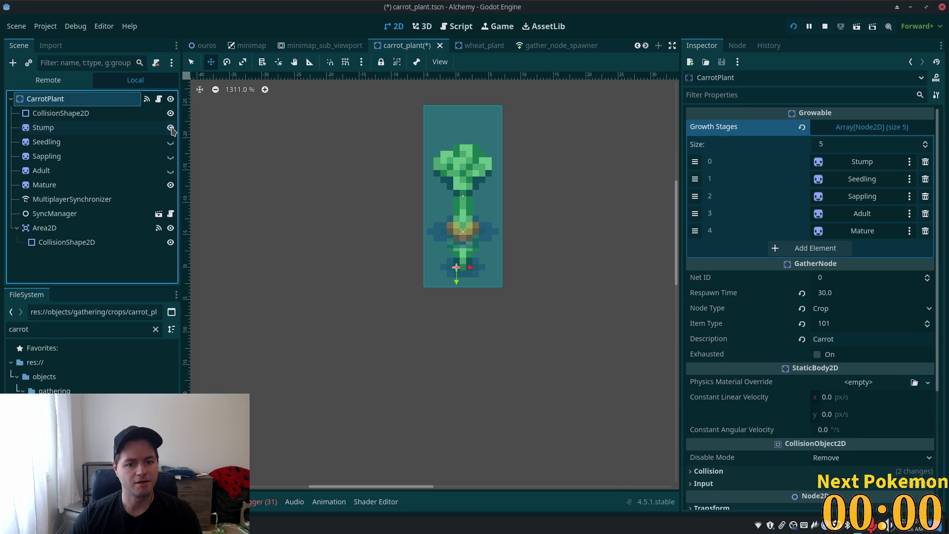
{"action": "mouse_move", "coordinate": [343, 245]}
{"action": "left_mouse_down"}
{"action": "mouse_move", "coordinate": [349, 221]}
{"action": "mouse_move", "coordinate": [350, 248]}
{"action": "left_mouse_up"}
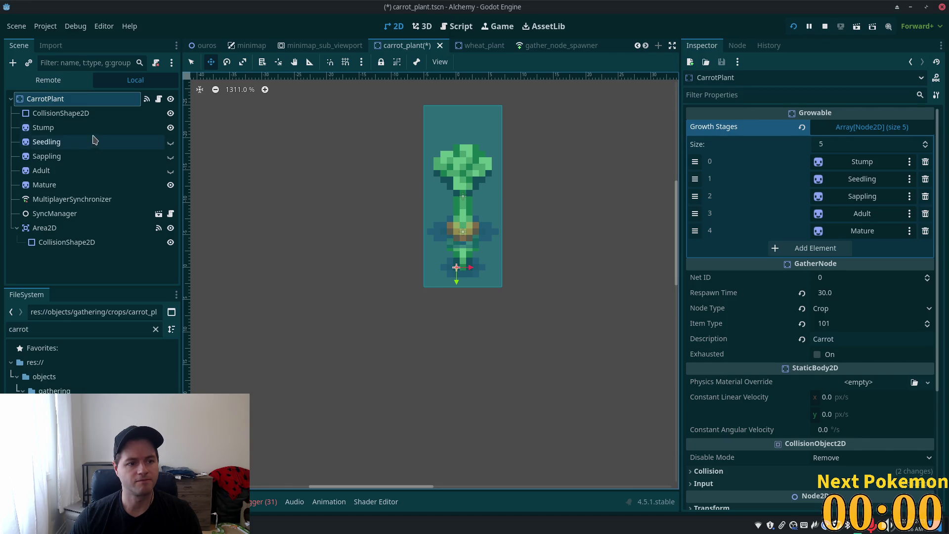
{"action": "left_click", "coordinate": [75, 131]}
{"action": "left_click_drag", "start_coordinate": [282, 225], "coordinate": [281, 203]}
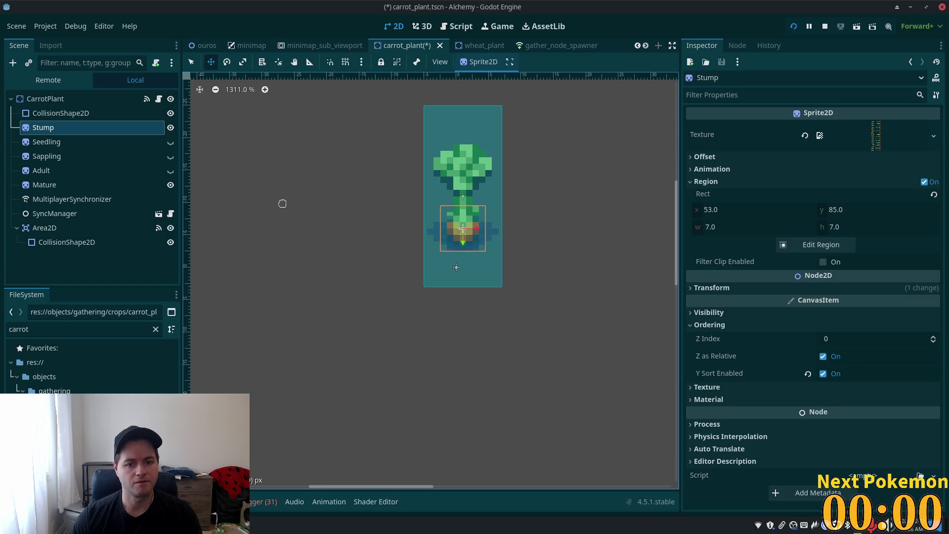
{"action": "left_click", "coordinate": [170, 127]}
{"action": "left_click_drag", "start_coordinate": [254, 232], "coordinate": [256, 216]}
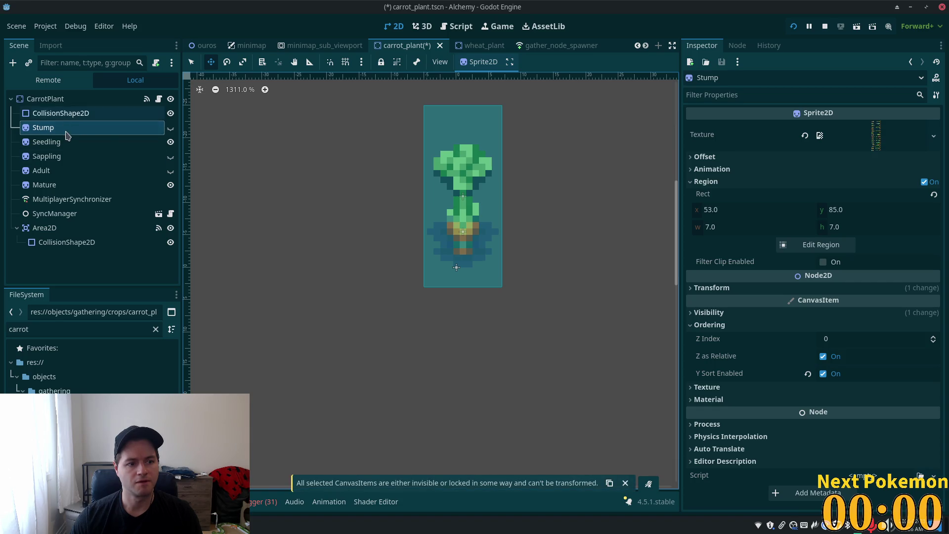
Nudge the Sapling sprite up about two pixels to match the Adult, and save
{"action": "left_click", "coordinate": [114, 142]}
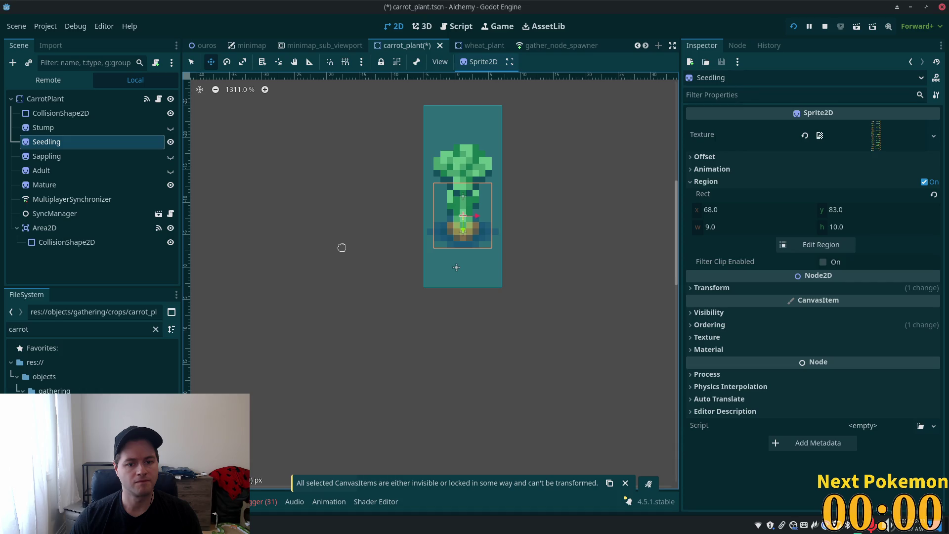
{"action": "left_click", "coordinate": [170, 142]}
{"action": "left_click", "coordinate": [170, 157]}
{"action": "left_click", "coordinate": [162, 157]}
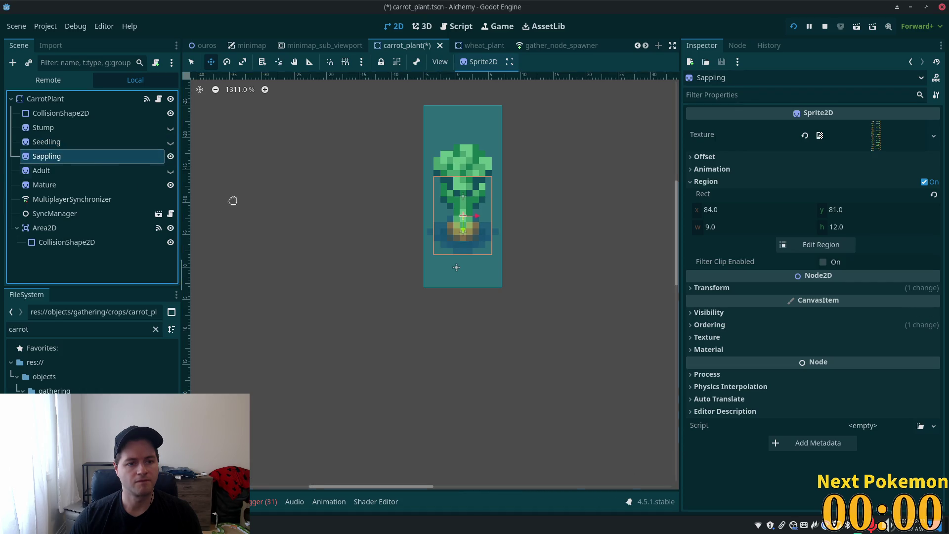
{"action": "left_click", "coordinate": [170, 157]}
{"action": "left_click", "coordinate": [170, 170]}
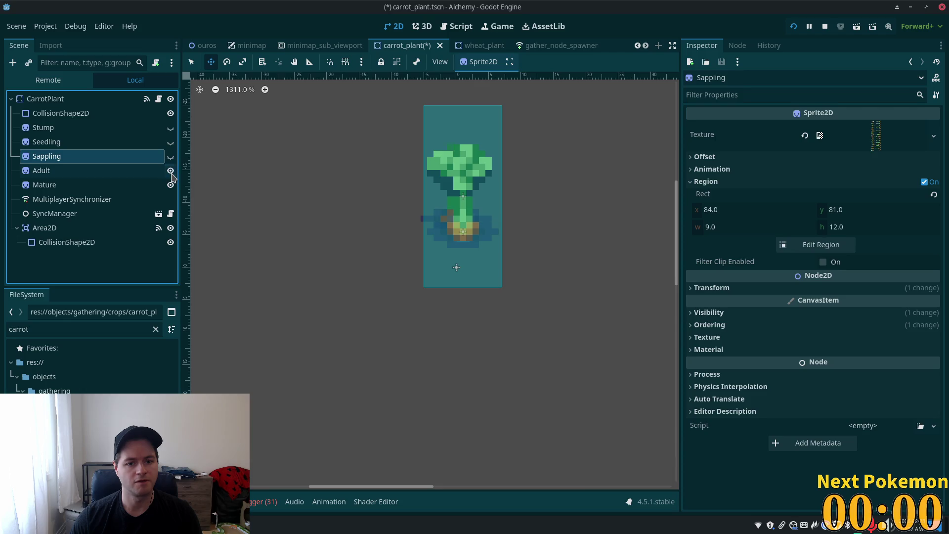
{"action": "left_click", "coordinate": [307, 208]}
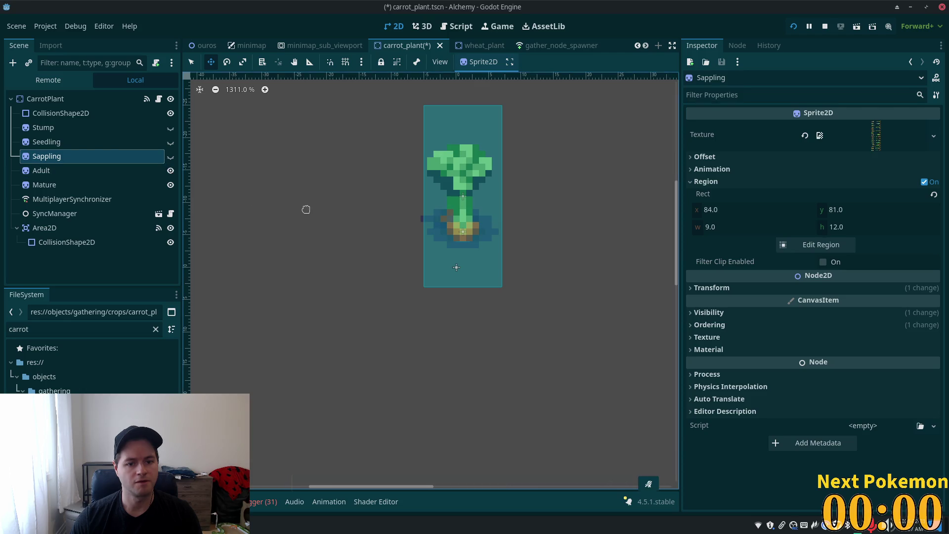
{"action": "left_click", "coordinate": [171, 157]}
{"action": "mouse_move", "coordinate": [190, 167]}
{"action": "left_mouse_down"}
{"action": "mouse_move", "coordinate": [212, 178]}
{"action": "mouse_move", "coordinate": [196, 160]}
{"action": "mouse_move", "coordinate": [203, 169]}
{"action": "left_mouse_up"}
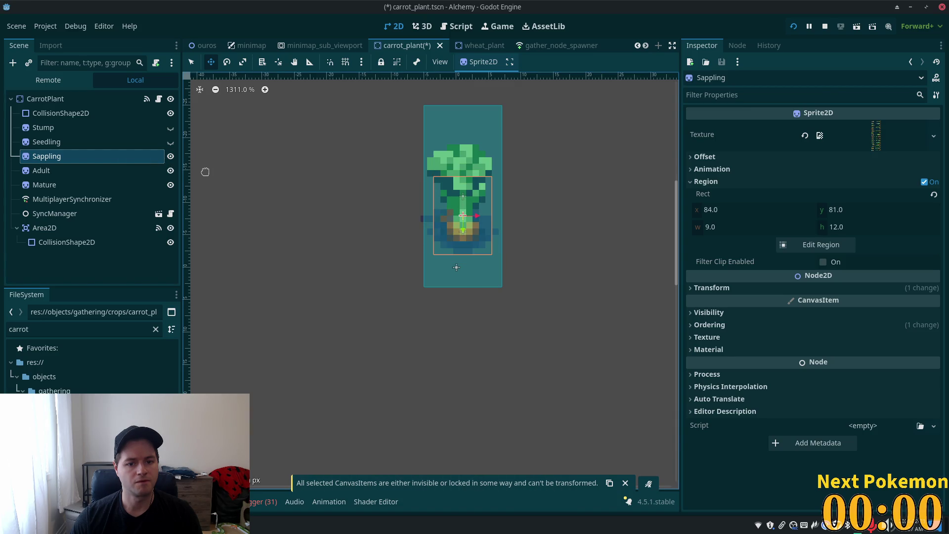
{"action": "key", "text": "ctrl+s"}
Shift the Adult sprite down two pixels and right one, then save the carrot scene
{"action": "left_click", "coordinate": [171, 156]}
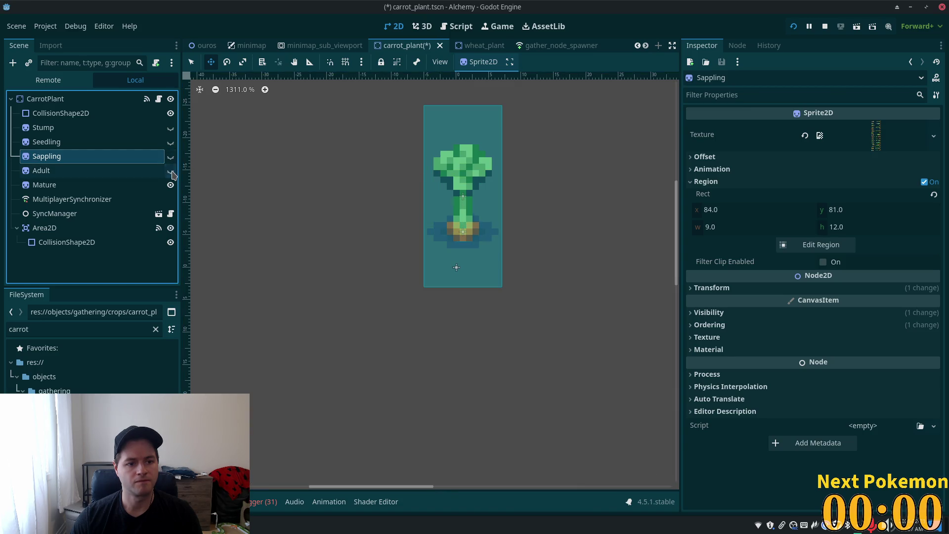
{"action": "left_click_drag", "start_coordinate": [346, 127], "coordinate": [313, 198]}
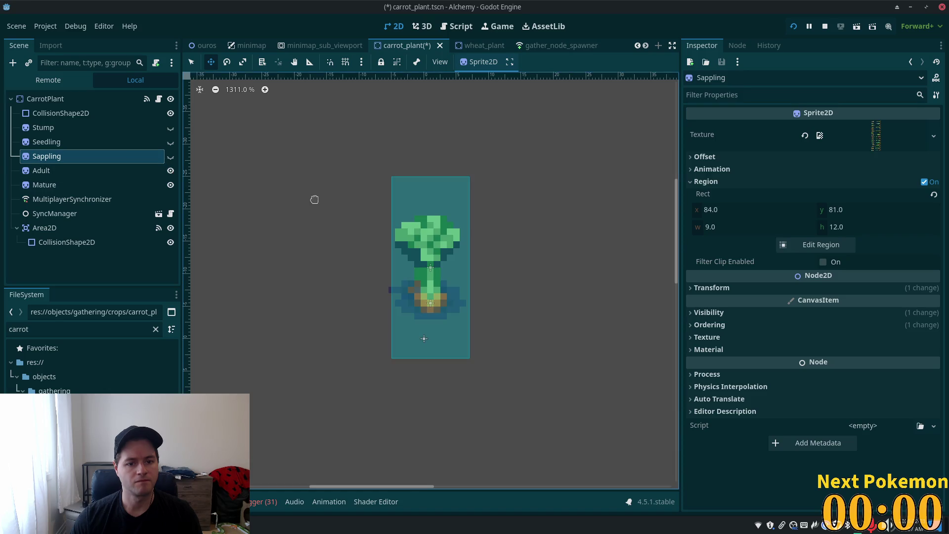
{"action": "left_click", "coordinate": [142, 170]}
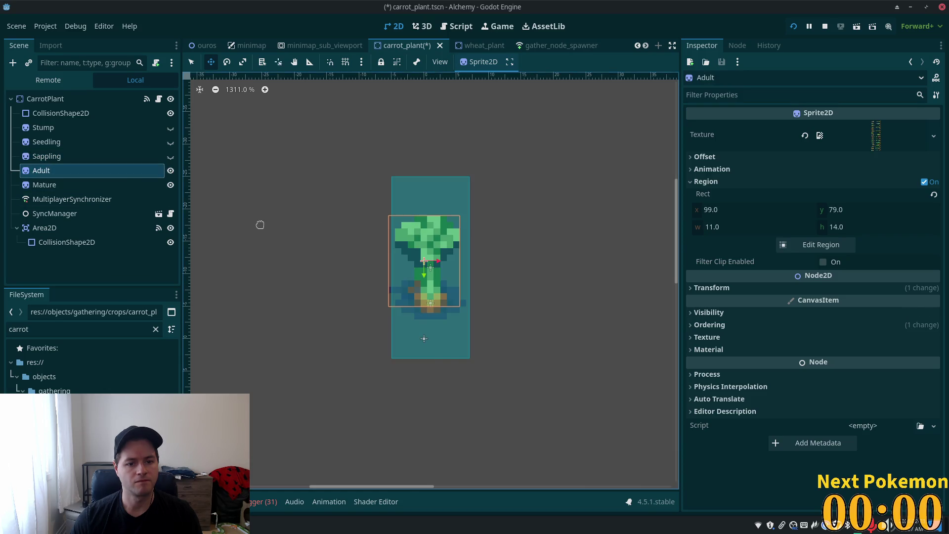
{"action": "left_click", "coordinate": [170, 185]}
{"action": "left_click", "coordinate": [170, 185]}
{"action": "key", "text": "Down"}
{"action": "key", "text": "Down"}
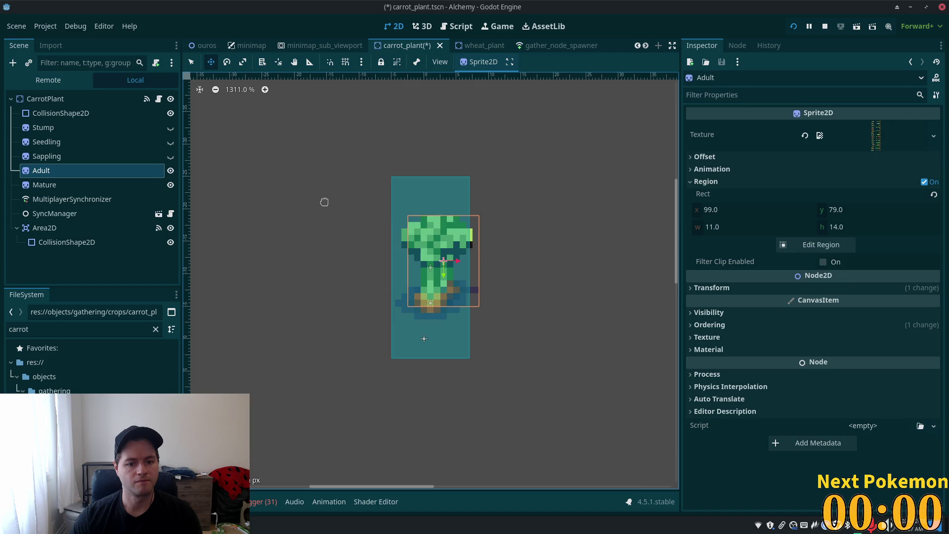
{"action": "key", "text": "Right"}
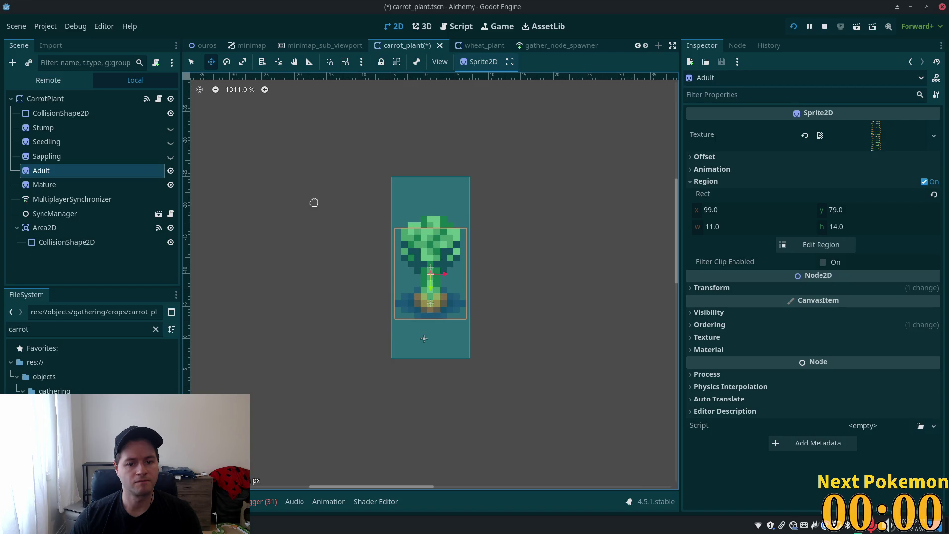
{"action": "key", "text": "ctrl+s"}
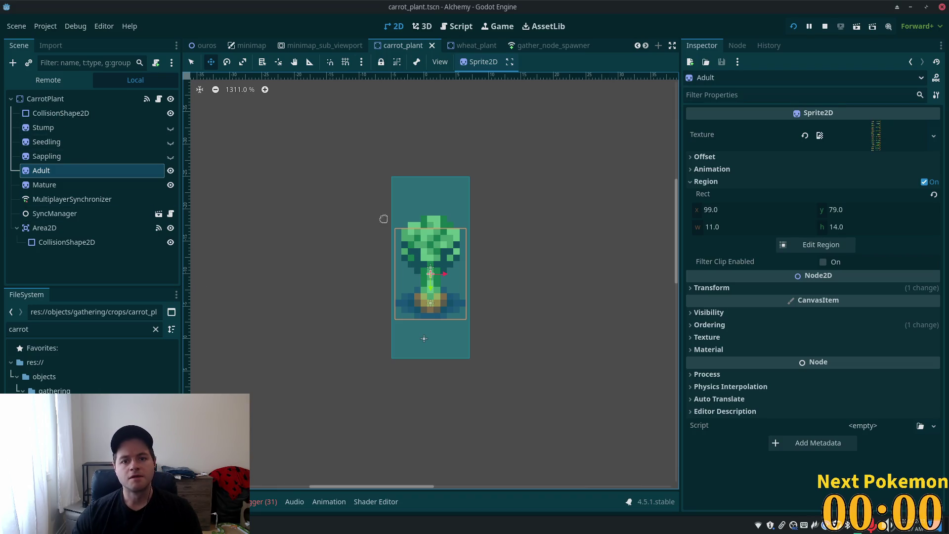
Filter the FileSystem dock to find the carrot plant scene
{"action": "double_click", "coordinate": [80, 329]}
{"action": "type", "text": "cabba"}
{"action": "key", "text": "BackSpace"}
{"action": "key", "text": "BackSpace"}
{"action": "key", "text": "BackSpace"}
{"action": "type", "text": "arr"}
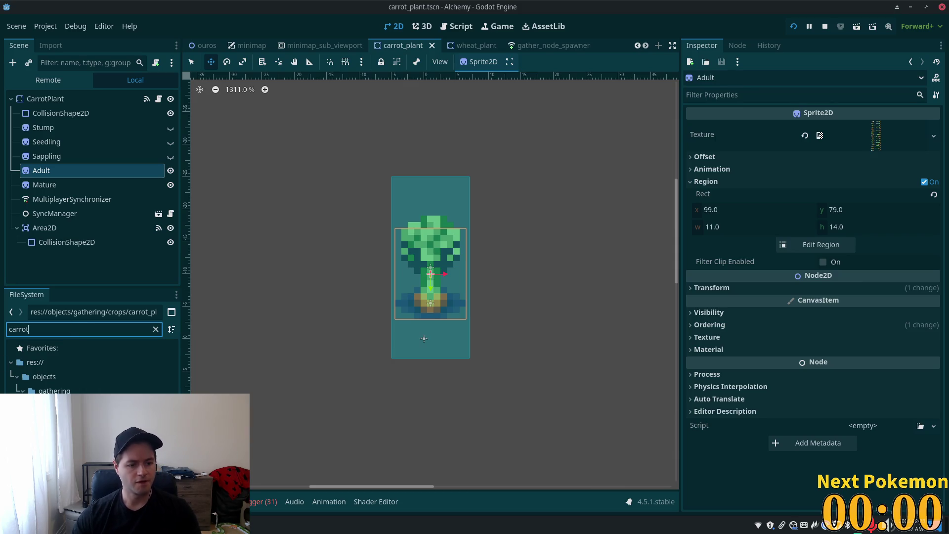
Start duplicating carrot_plant.tscn with 'carrot' selected in the new file name
{"action": "key", "text": "ctrl+d"}
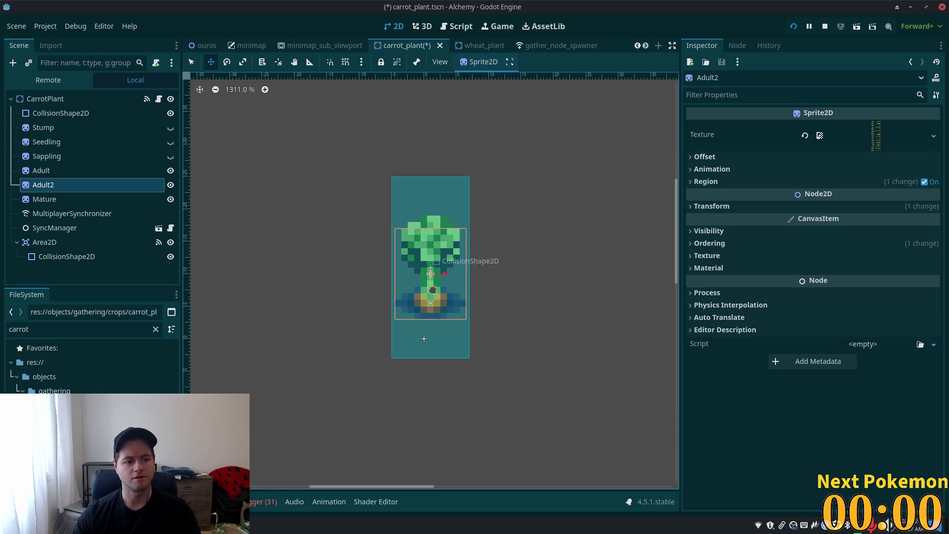
{"action": "key", "text": "ctrl+z"}
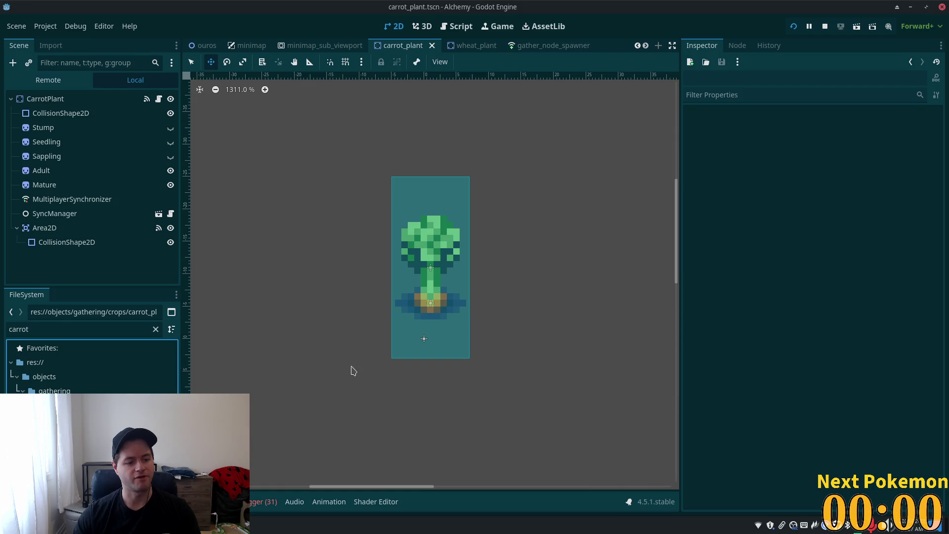
{"action": "key", "text": "ctrl+d"}
{"action": "key", "text": "Left"}
{"action": "key", "text": "Left"}
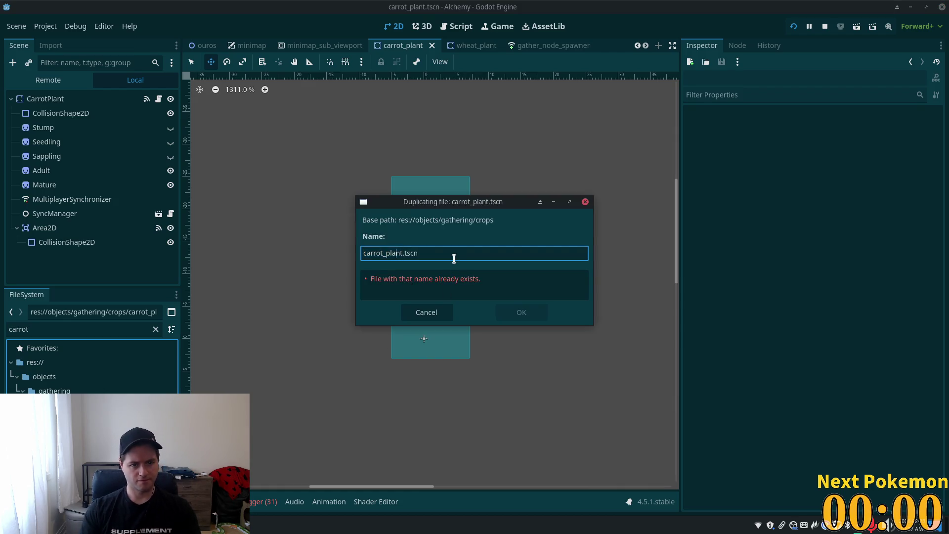
{"action": "key", "text": "shift+Home"}
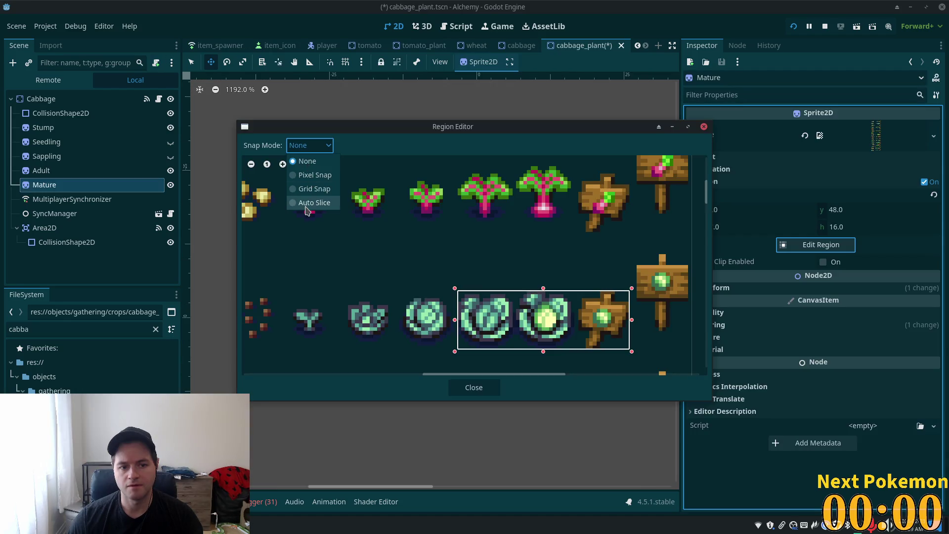
{"action": "left_click", "coordinate": [308, 202]}
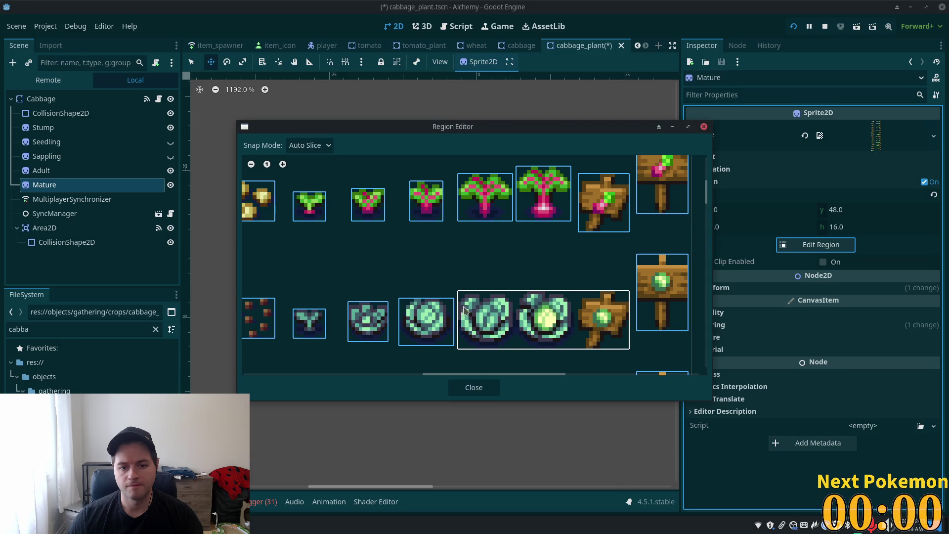
Fit the Mature region to the full cabbage head (x 111.862, y 48, 16.621 × 16) using auto-slice
{"action": "left_click_drag", "start_coordinate": [467, 295], "coordinate": [469, 298]}
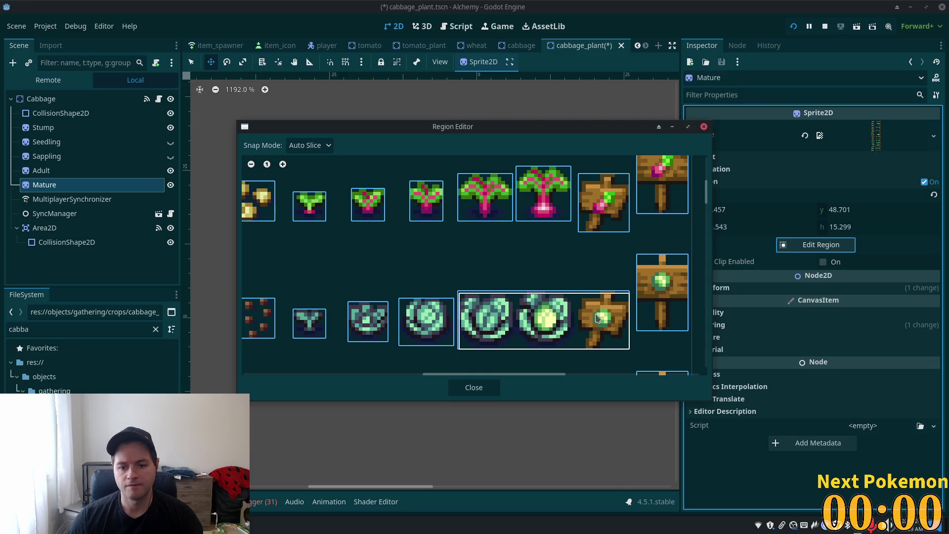
{"action": "left_click", "coordinate": [595, 320]}
{"action": "mouse_move", "coordinate": [631, 322]}
{"action": "left_mouse_down"}
{"action": "mouse_move", "coordinate": [573, 320]}
{"action": "mouse_move", "coordinate": [577, 336]}
{"action": "left_mouse_up"}
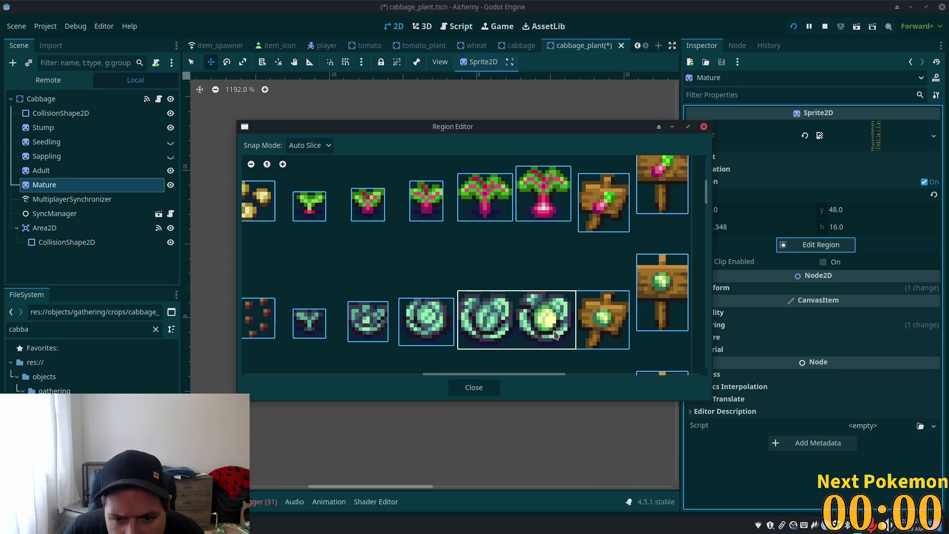
{"action": "key", "text": "ctrl+z"}
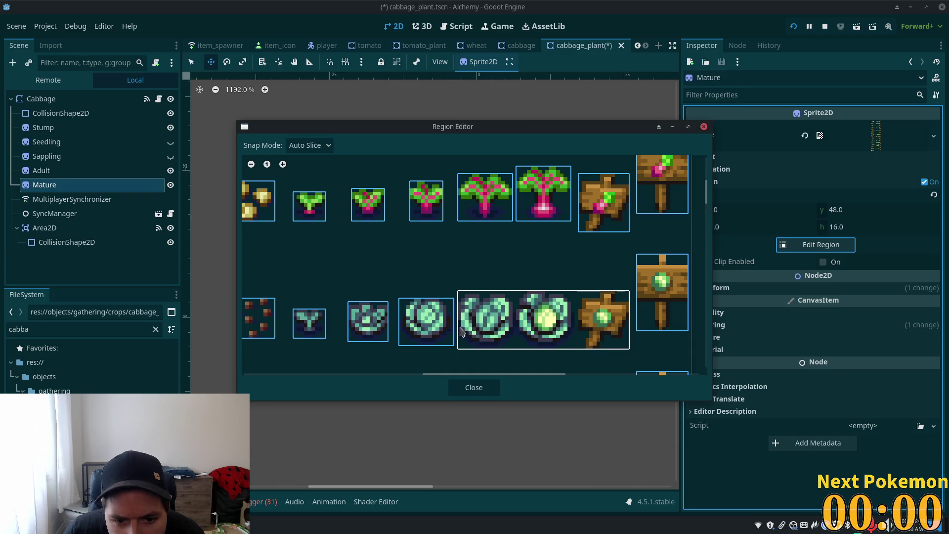
{"action": "left_click_drag", "start_coordinate": [459, 330], "coordinate": [517, 325]}
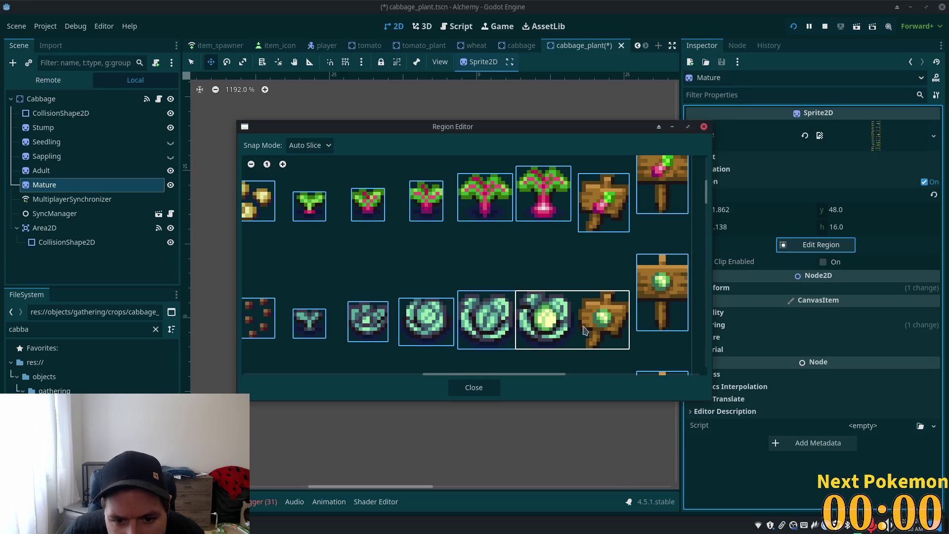
{"action": "left_click_drag", "start_coordinate": [630, 326], "coordinate": [576, 346]}
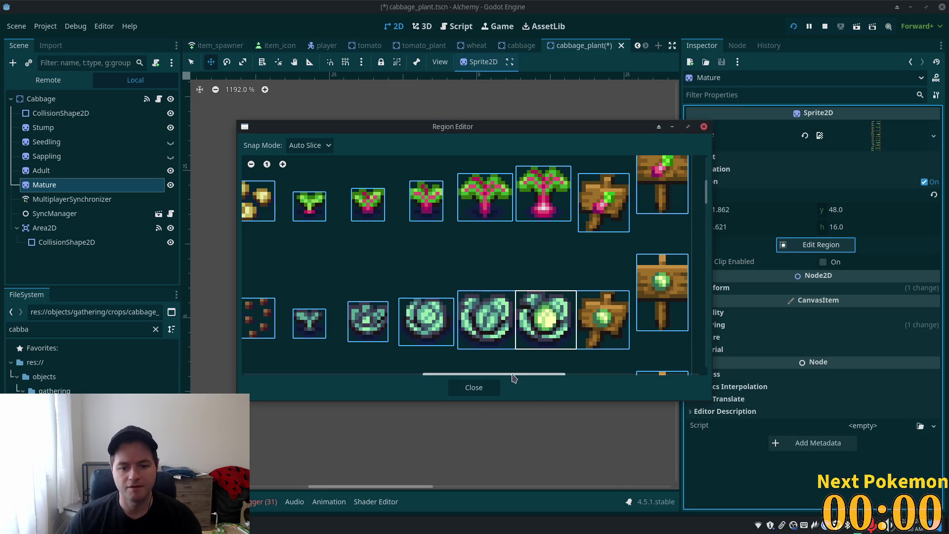
{"action": "left_click", "coordinate": [473, 388]}
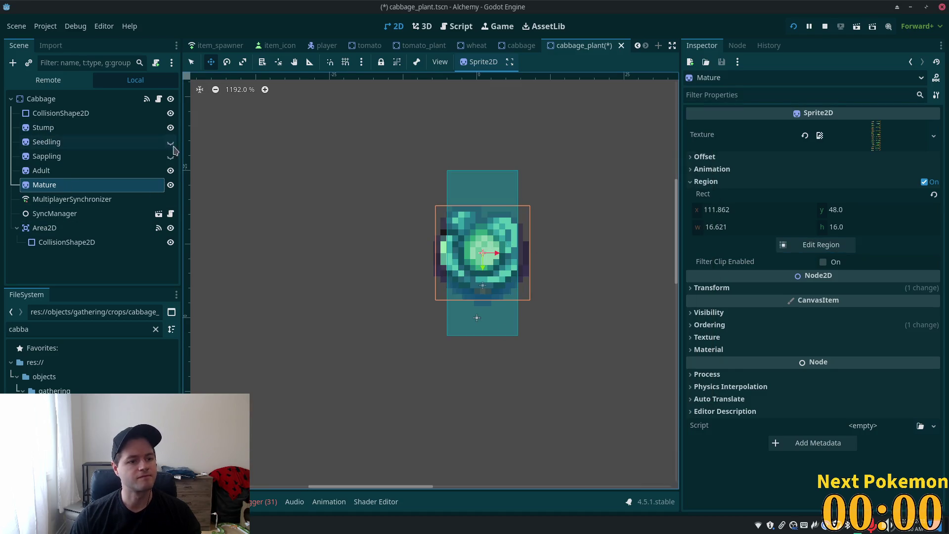
Nudge the cabbage Seedling sprite up one pixel and check the Sapping sprite's alignment
{"action": "left_click", "coordinate": [171, 171]}
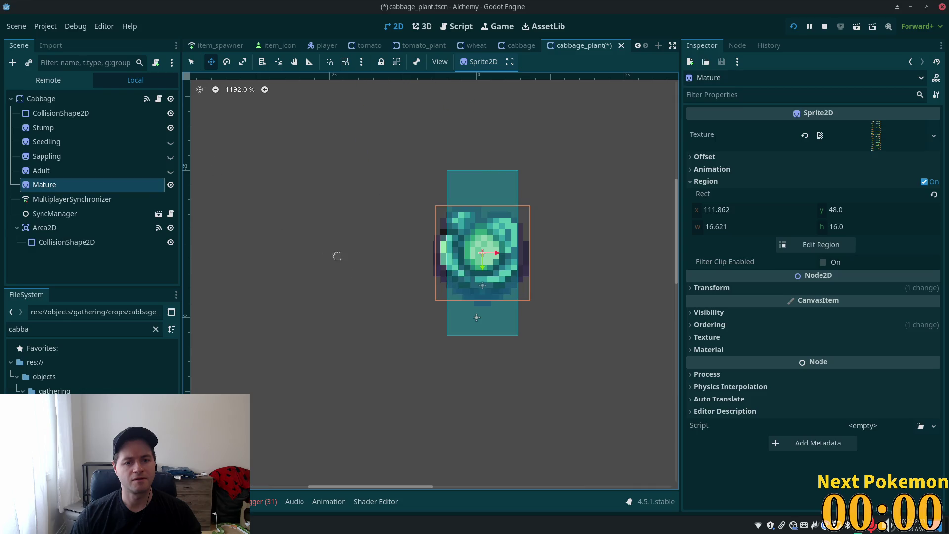
{"action": "left_click", "coordinate": [82, 128]}
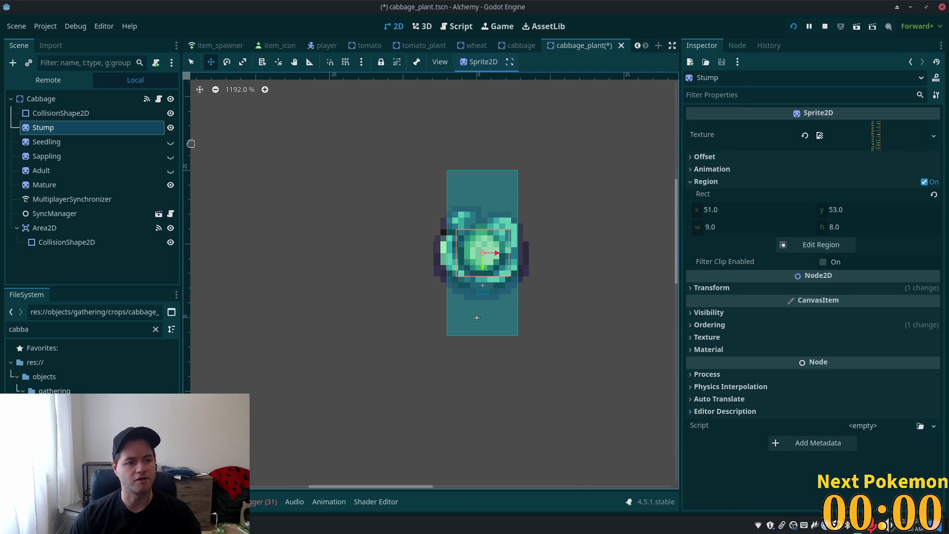
{"action": "left_click", "coordinate": [129, 143]}
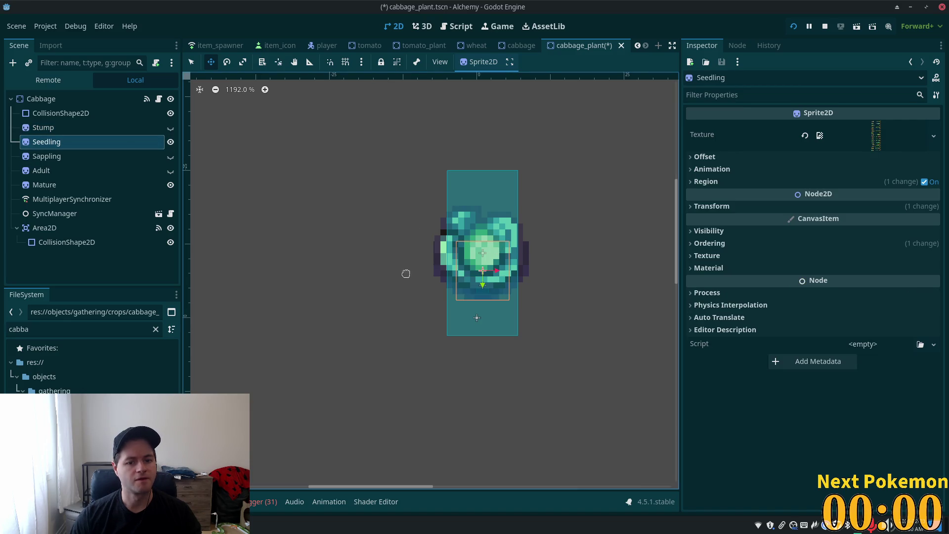
{"action": "key", "text": "Up"}
{"action": "left_click", "coordinate": [170, 143]}
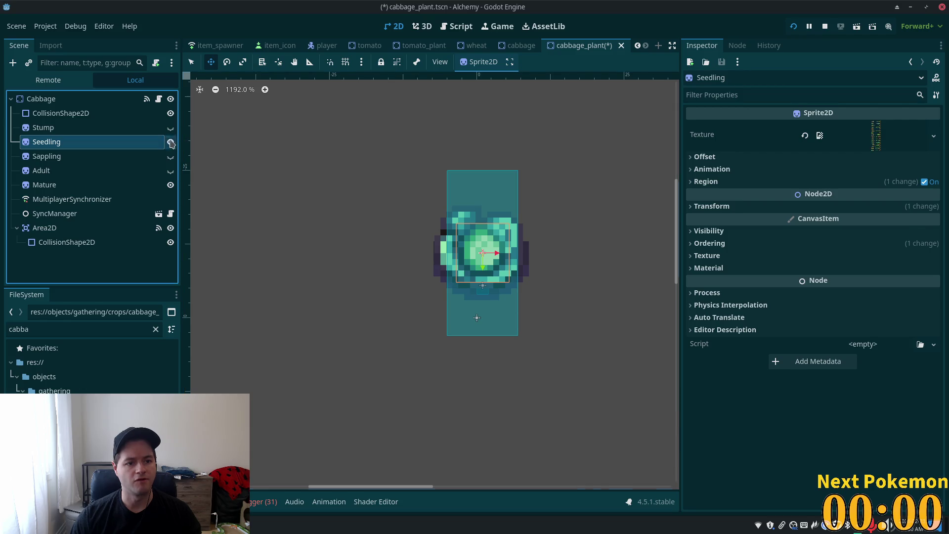
{"action": "left_click", "coordinate": [131, 157]}
{"action": "key", "text": "Up"}
{"action": "key", "text": "Down"}
{"action": "left_click", "coordinate": [170, 156]}
Move the Adult sprite up about a pixel and save the cabbage plant scene
{"action": "left_click", "coordinate": [171, 170]}
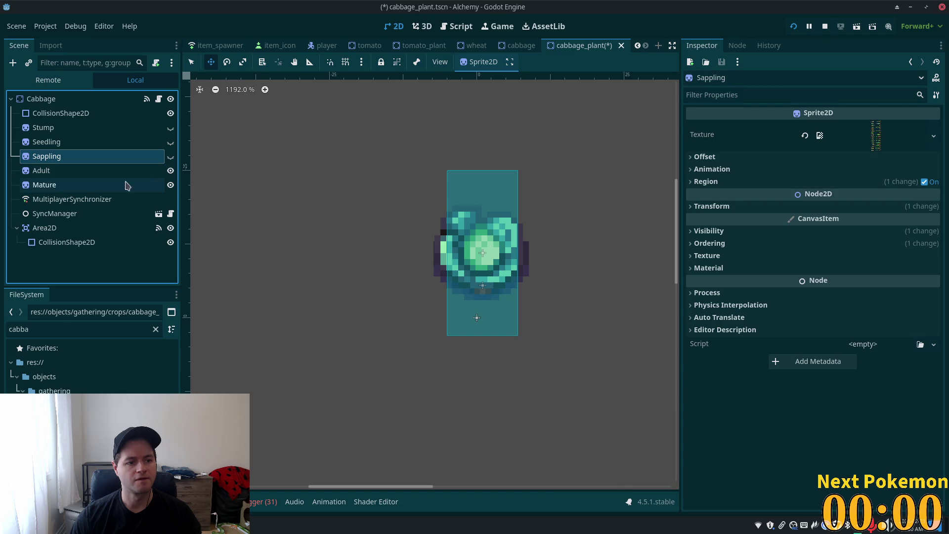
{"action": "left_click", "coordinate": [81, 170]}
{"action": "left_click_drag", "start_coordinate": [342, 280], "coordinate": [340, 273]}
{"action": "key", "text": "ctrl+s"}
{"action": "left_click", "coordinate": [171, 171]}
{"action": "key", "text": "ctrl+s"}
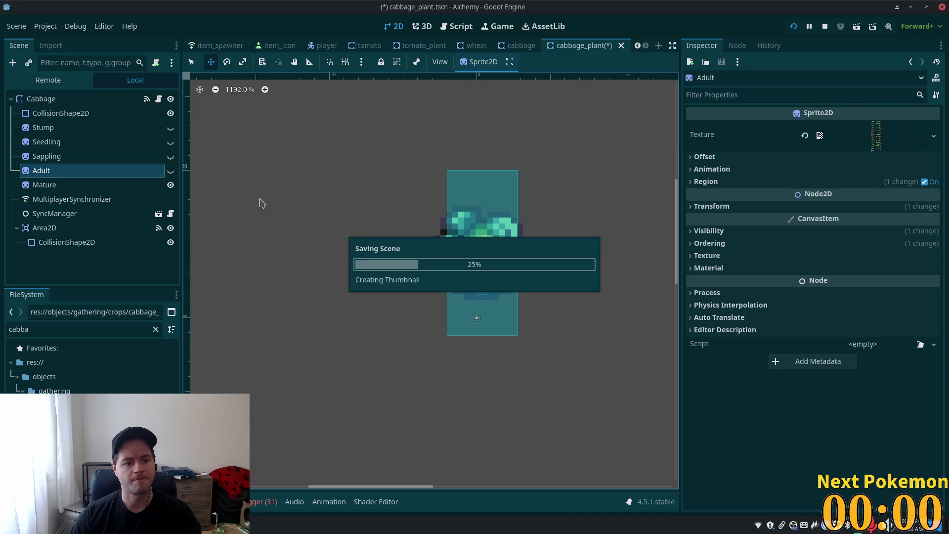
Compare with the tomato_plant scene, then bring up the quick-open file list
{"action": "scroll", "coordinate": [404, 45], "scroll_direction": "up", "scroll_amount": 3}
{"action": "scroll", "coordinate": [405, 46], "scroll_direction": "down", "scroll_amount": 3}
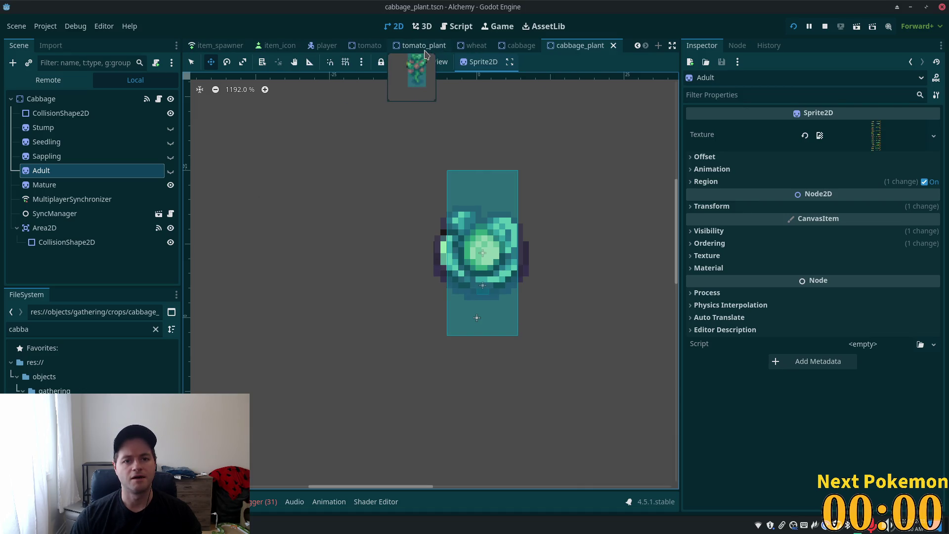
{"action": "left_click", "coordinate": [415, 46]}
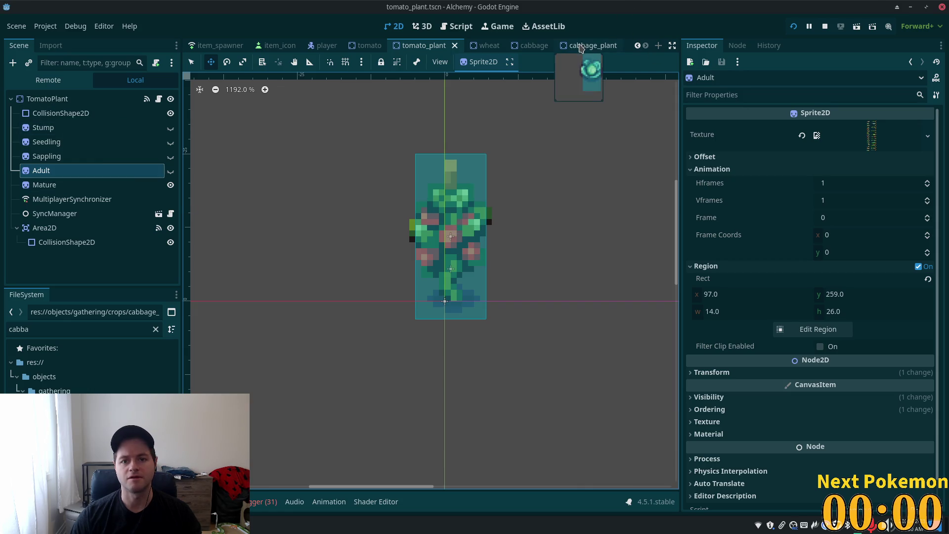
{"action": "left_click", "coordinate": [588, 45]}
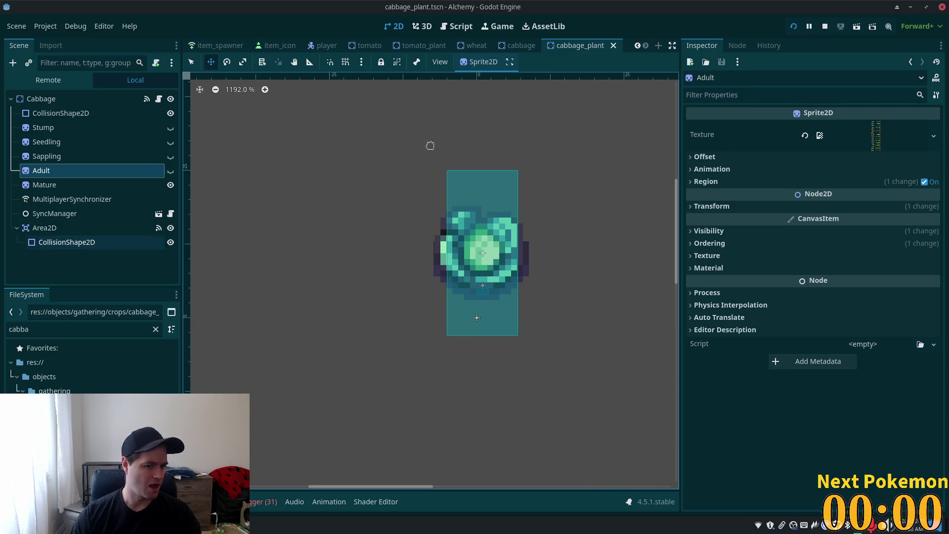
{"action": "key", "text": "shift+alt+o"}
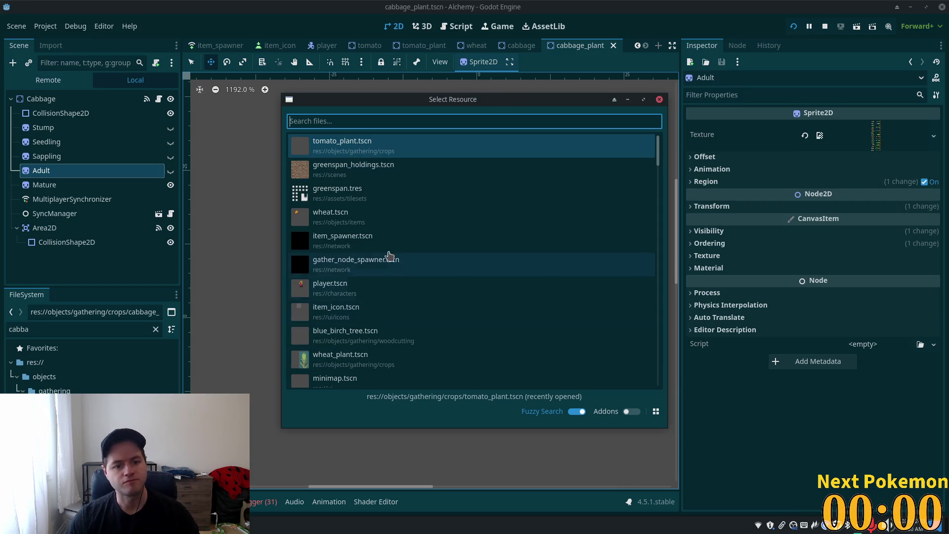
Add the cabbage plant scene as Element 41 of the gather node spawner's Auto Spawn List and save
{"action": "left_click", "coordinate": [353, 268]}
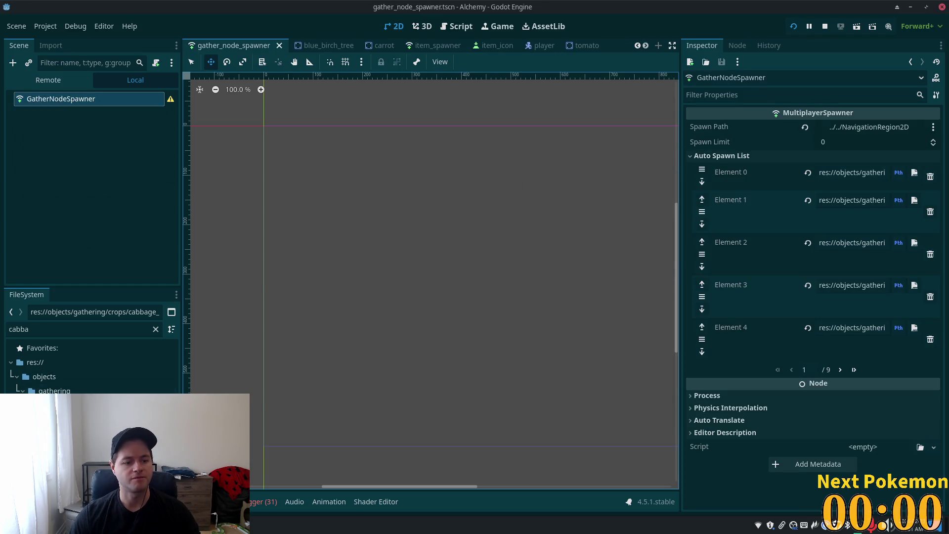
{"action": "left_click", "coordinate": [853, 370]}
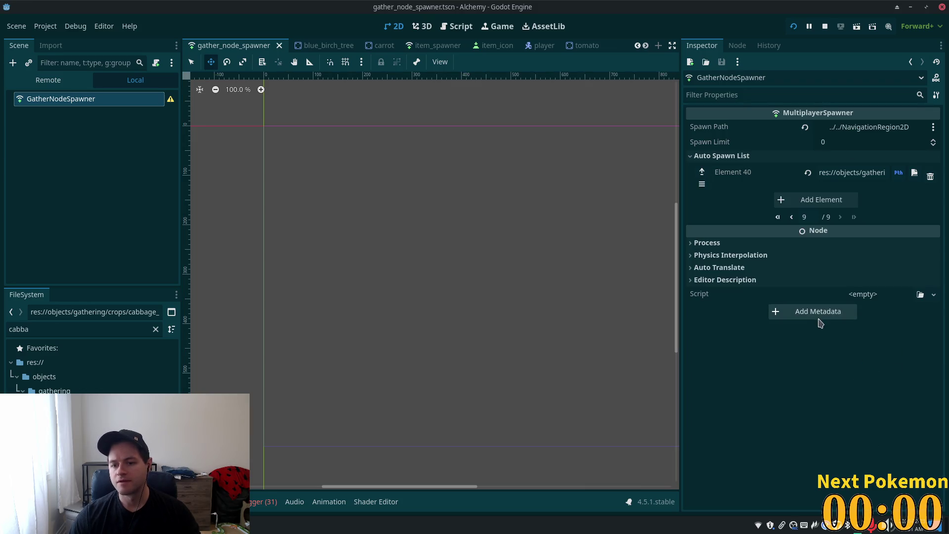
{"action": "left_click", "coordinate": [815, 203]}
{"action": "left_click", "coordinate": [856, 217]}
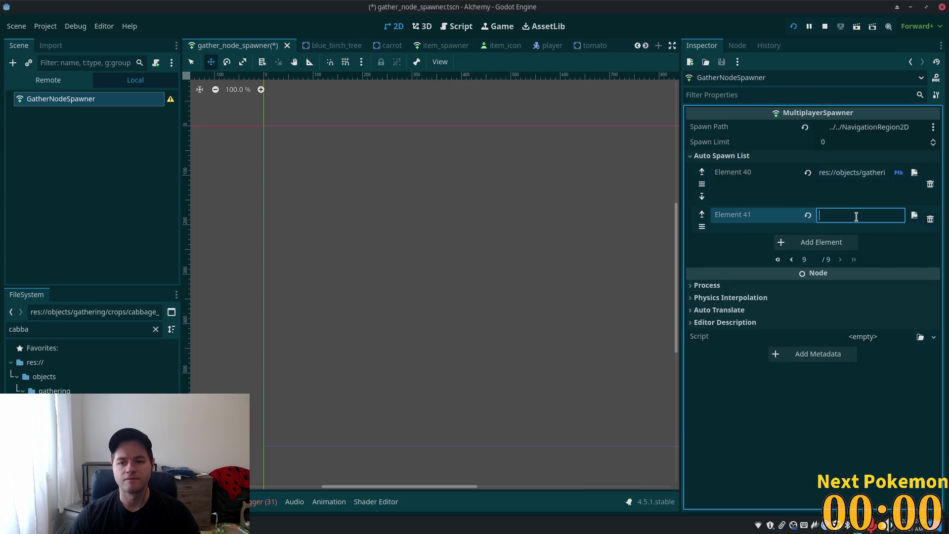
{"action": "mouse_move", "coordinate": [54, 405]}
{"action": "left_mouse_down"}
{"action": "mouse_move", "coordinate": [822, 212]}
{"action": "mouse_move", "coordinate": [853, 215]}
{"action": "left_mouse_up"}
{"action": "key", "text": "ctrl+s"}
Set the item spawner's Element 94 to the cabbage item path and save
{"action": "left_click", "coordinate": [432, 45]}
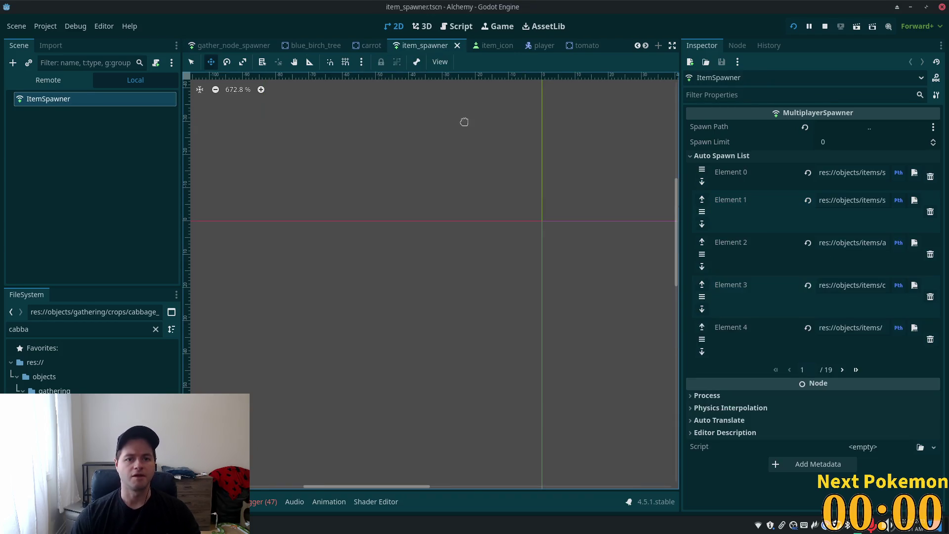
{"action": "left_click", "coordinate": [856, 370]}
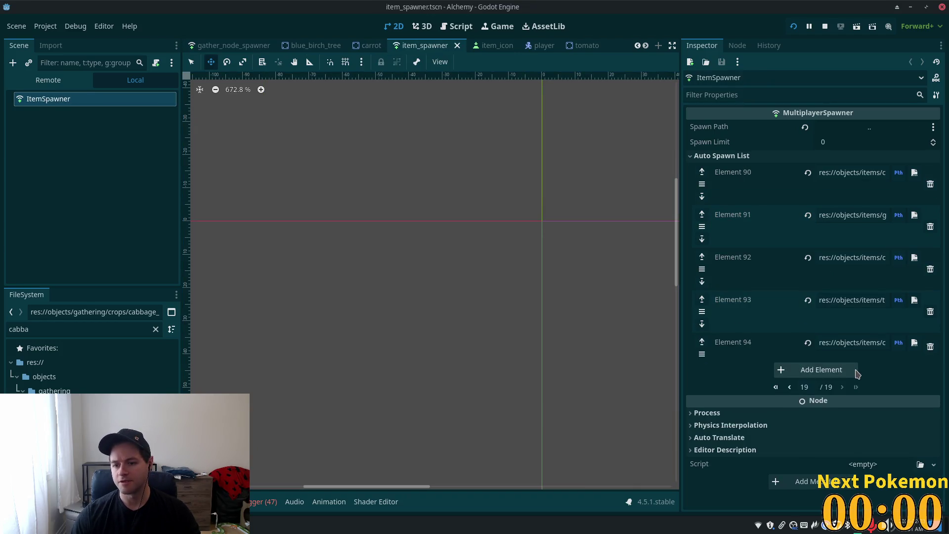
{"action": "left_click", "coordinate": [880, 340]}
{"action": "key", "text": "ctrl+v"}
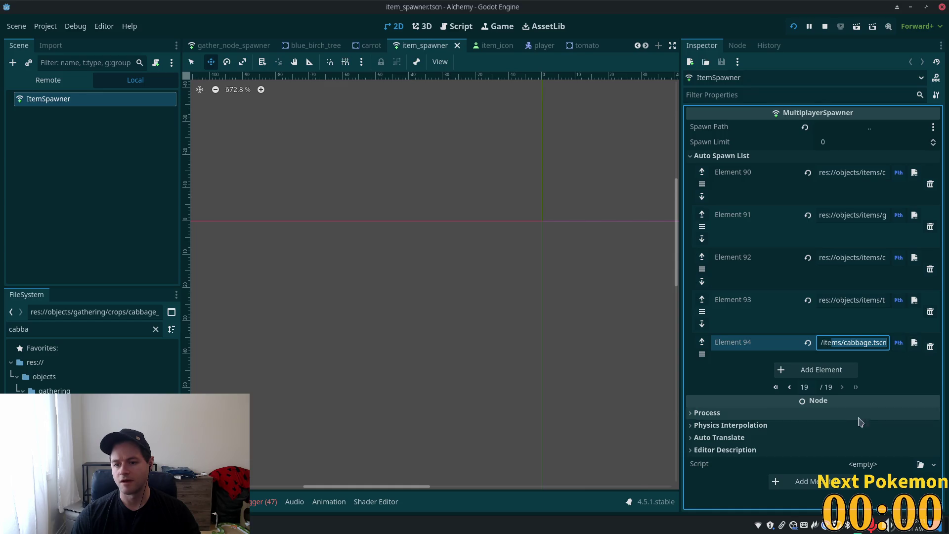
{"action": "key", "text": "Return"}
{"action": "key", "text": "ctrl+s"}
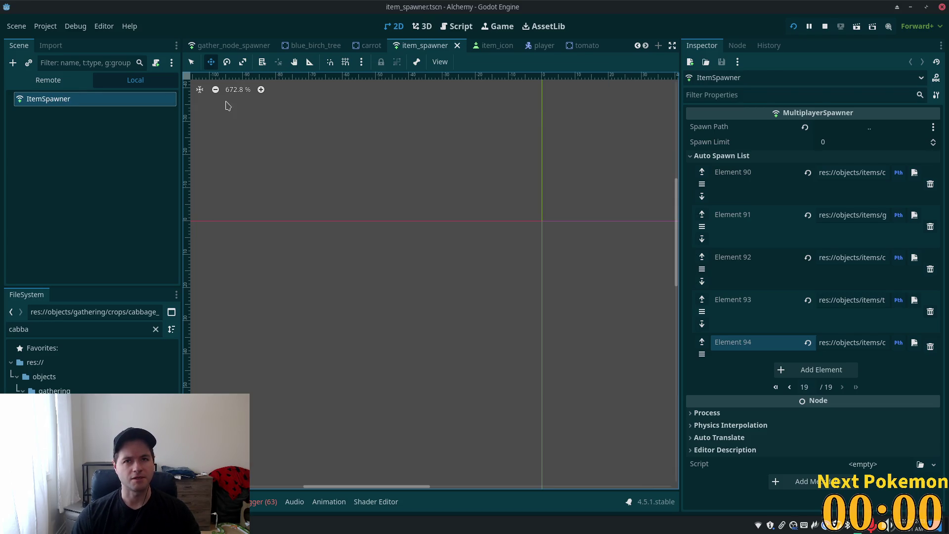
{"action": "scroll", "coordinate": [302, 45], "scroll_direction": "up", "scroll_amount": 1}
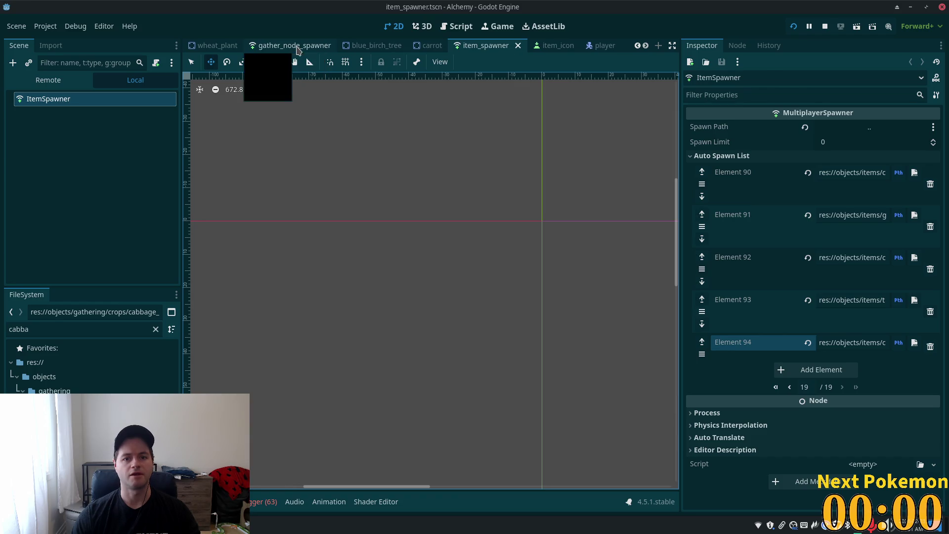
In item_icon, make the new icon key an integer and inspect item 102's tomato texture
{"action": "left_click", "coordinate": [544, 45]}
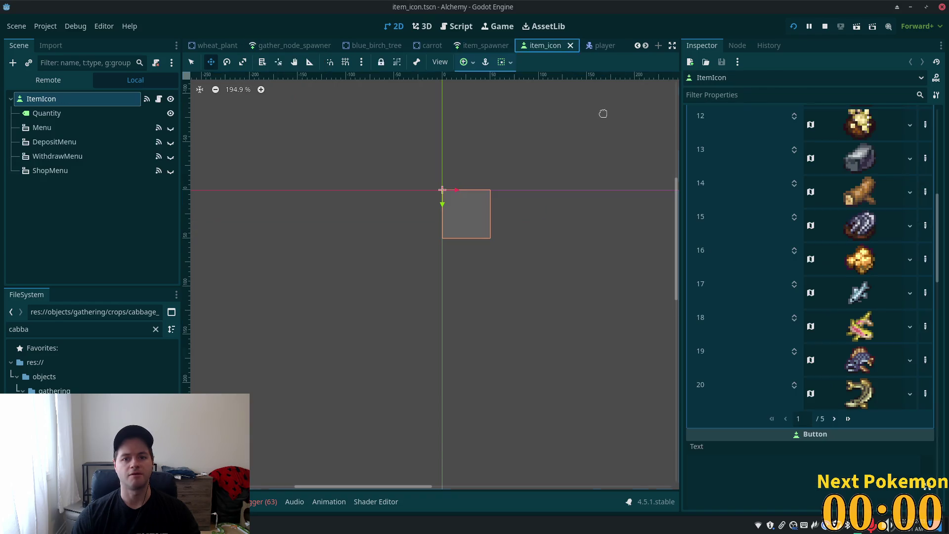
{"action": "left_click", "coordinate": [848, 419]}
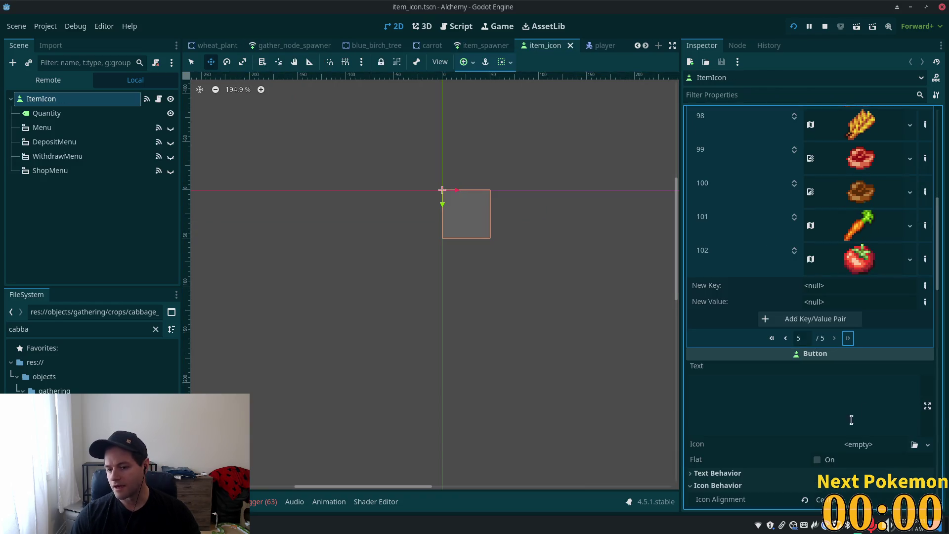
{"action": "left_click", "coordinate": [925, 286]}
{"action": "left_click", "coordinate": [901, 55]}
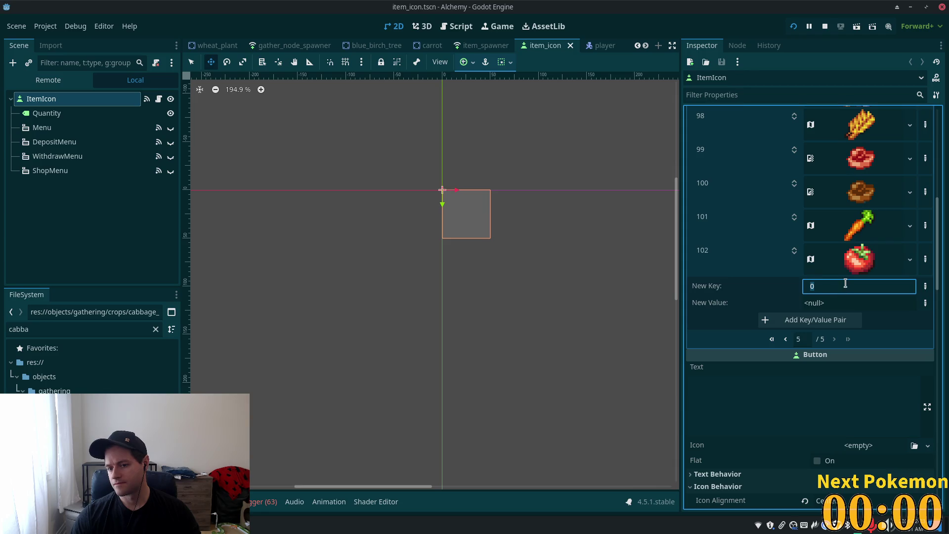
{"action": "left_click", "coordinate": [840, 265]}
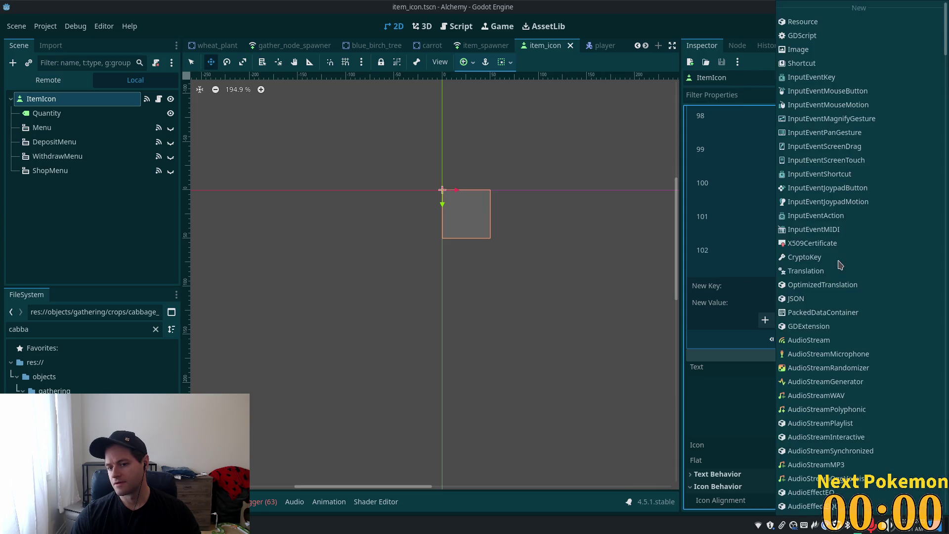
{"action": "left_click", "coordinate": [746, 296]}
{"action": "left_click", "coordinate": [843, 259]}
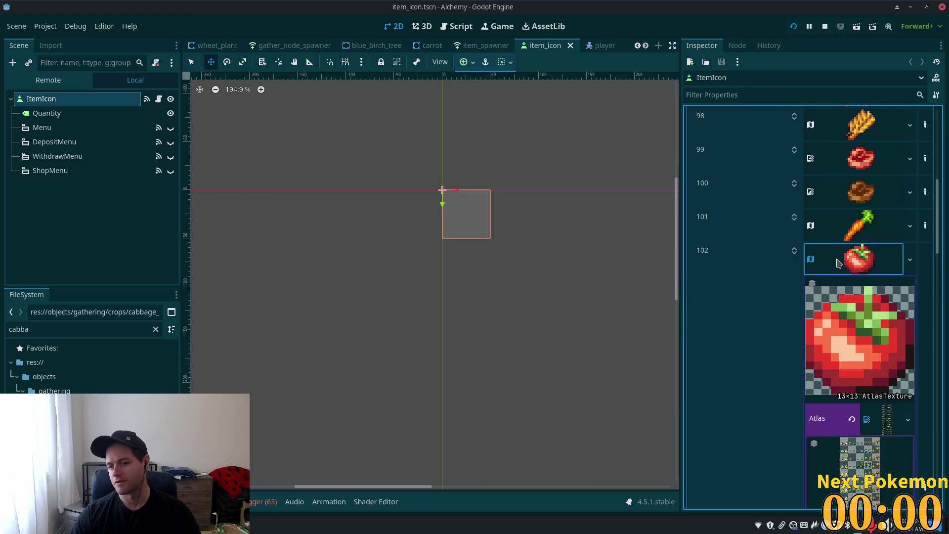
{"action": "scroll", "coordinate": [766, 227], "scroll_direction": "down", "scroll_amount": 3}
{"action": "scroll", "coordinate": [801, 213], "scroll_direction": "up", "scroll_amount": 3}
{"action": "left_click", "coordinate": [794, 253]}
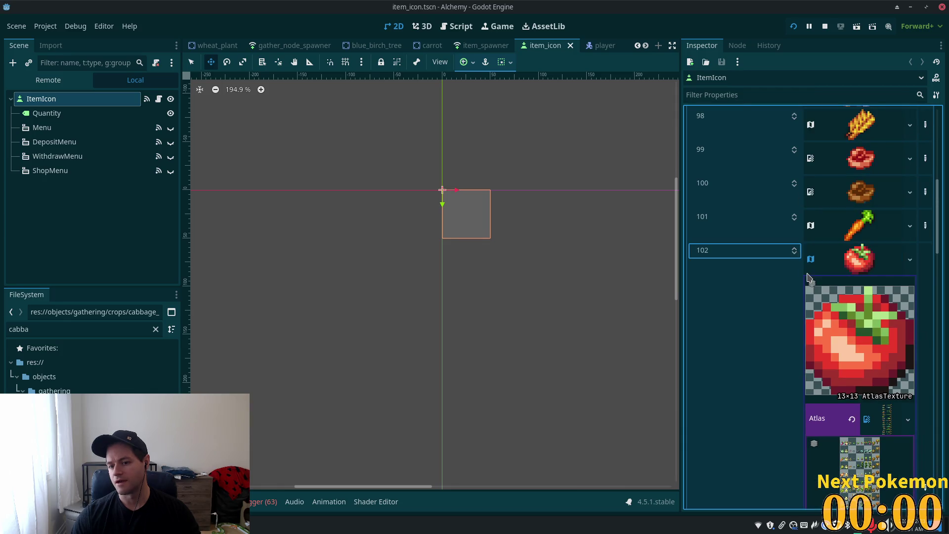
{"action": "left_click", "coordinate": [909, 259]}
{"action": "key", "text": "Escape"}
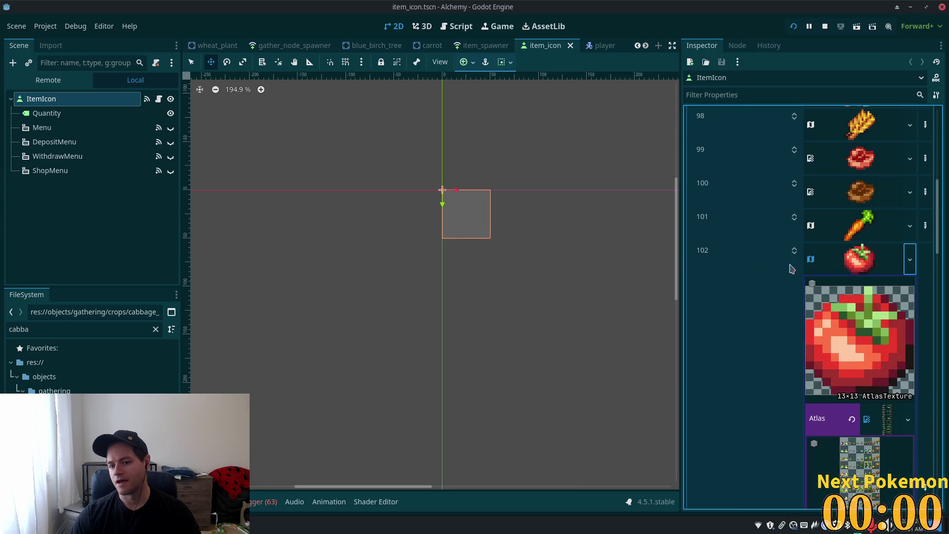
{"action": "left_click", "coordinate": [833, 271]}
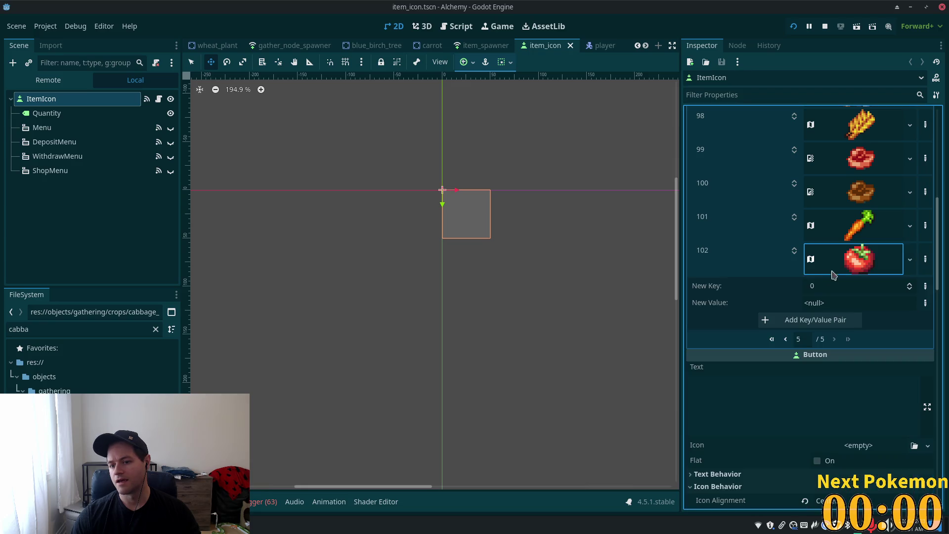
Give the new value a unique copy of the tomato AtlasTexture
{"action": "left_click", "coordinate": [925, 302]}
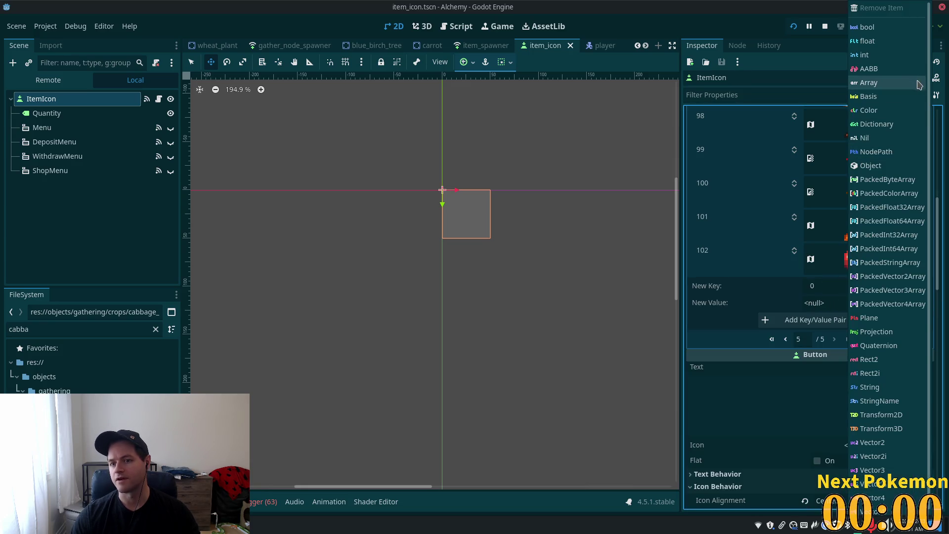
{"action": "left_click", "coordinate": [887, 166]}
{"action": "left_click", "coordinate": [856, 306]}
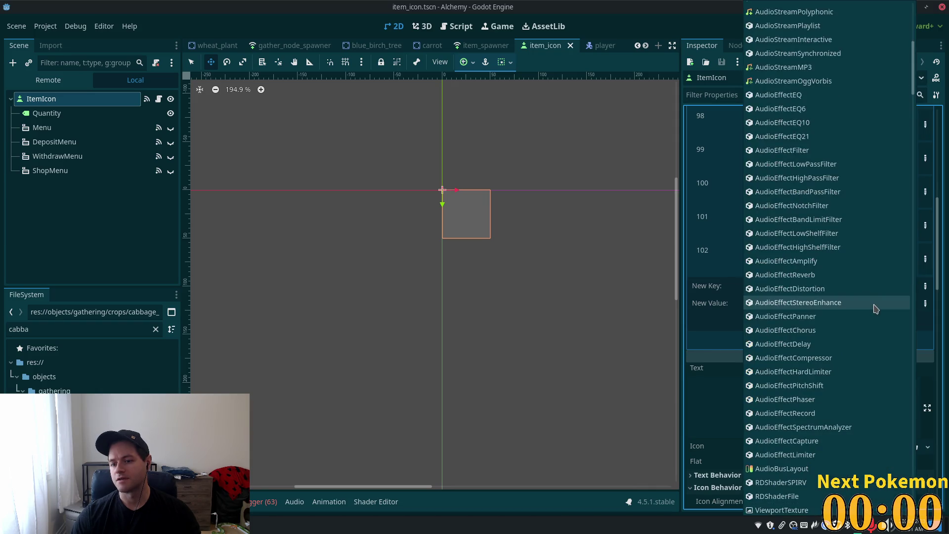
{"action": "key", "text": "Escape"}
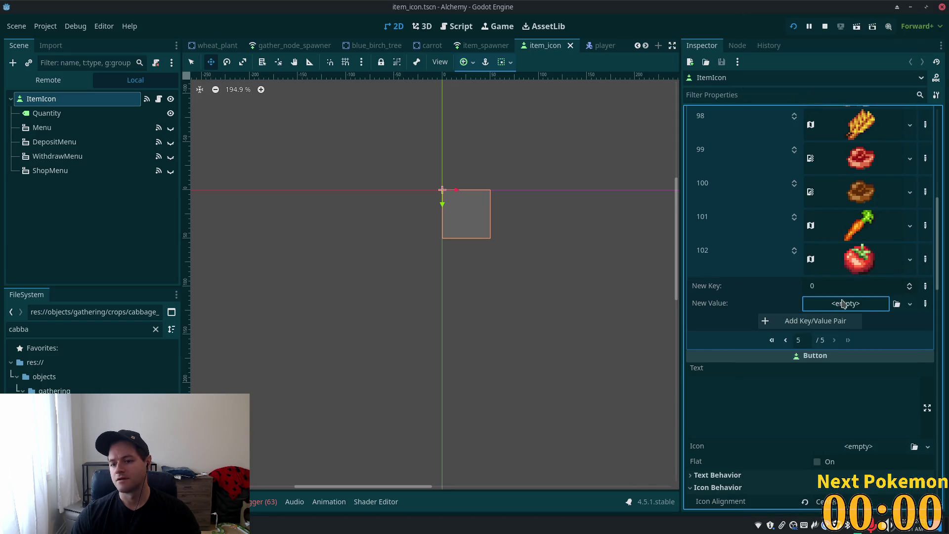
{"action": "mouse_move", "coordinate": [861, 258]}
{"action": "left_mouse_down"}
{"action": "mouse_move", "coordinate": [838, 310]}
{"action": "mouse_move", "coordinate": [848, 311]}
{"action": "left_mouse_up"}
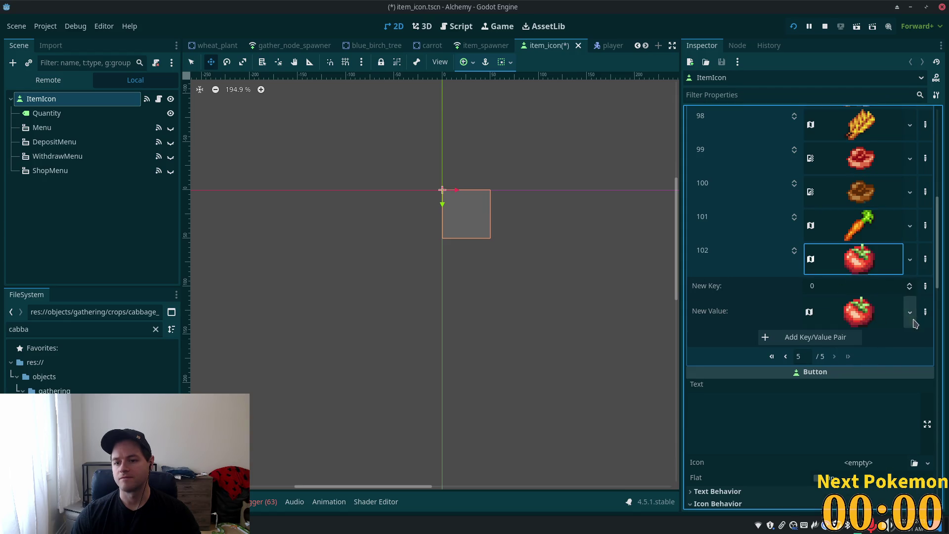
{"action": "left_click", "coordinate": [875, 318]}
{"action": "right_click", "coordinate": [875, 319]}
{"action": "scroll", "coordinate": [874, 232], "scroll_direction": "down", "scroll_amount": 2}
{"action": "left_click", "coordinate": [721, 317]}
{"action": "left_click", "coordinate": [838, 310]}
{"action": "scroll", "coordinate": [842, 202], "scroll_direction": "up", "scroll_amount": 5}
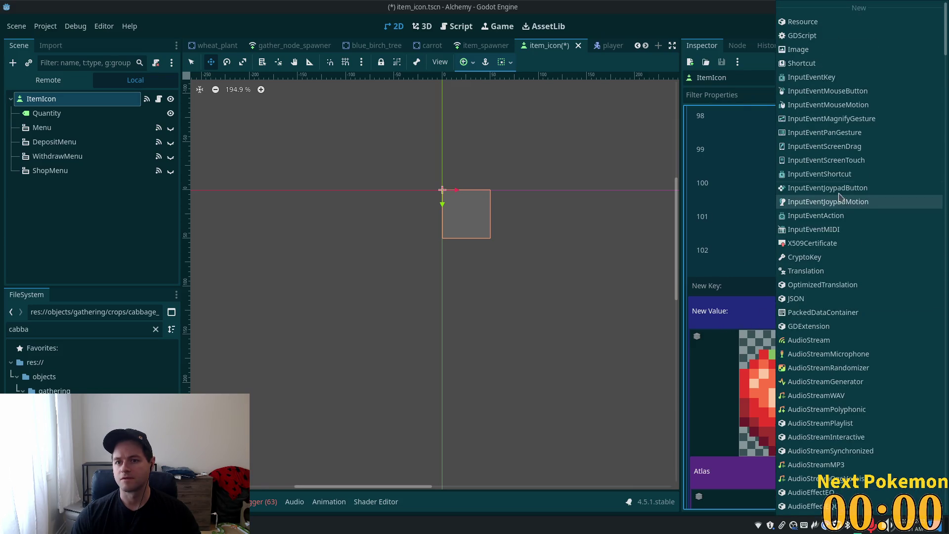
{"action": "scroll", "coordinate": [841, 199], "scroll_direction": "down", "scroll_amount": 10}
{"action": "scroll", "coordinate": [932, 341], "scroll_direction": "down", "scroll_amount": 10}
{"action": "left_click", "coordinate": [858, 462]}
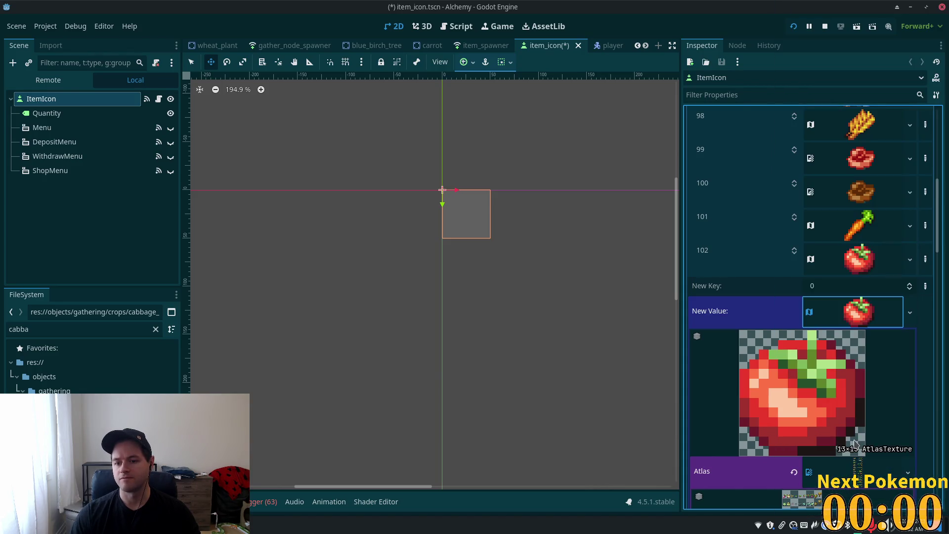
{"action": "left_click", "coordinate": [545, 355]}
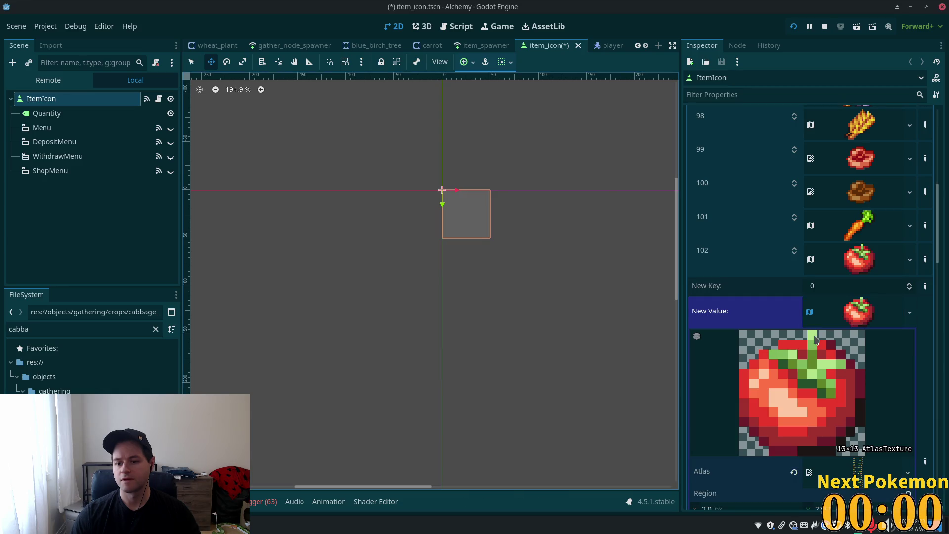
Add the entry with key 103 and open its texture's region editor
{"action": "left_click", "coordinate": [815, 285]}
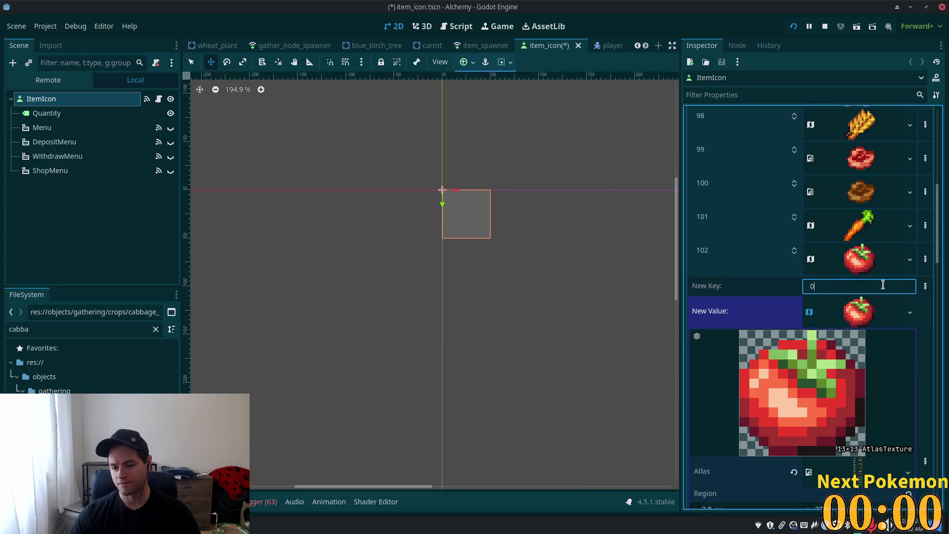
{"action": "type", "text": "103"}
{"action": "key", "text": "Return"}
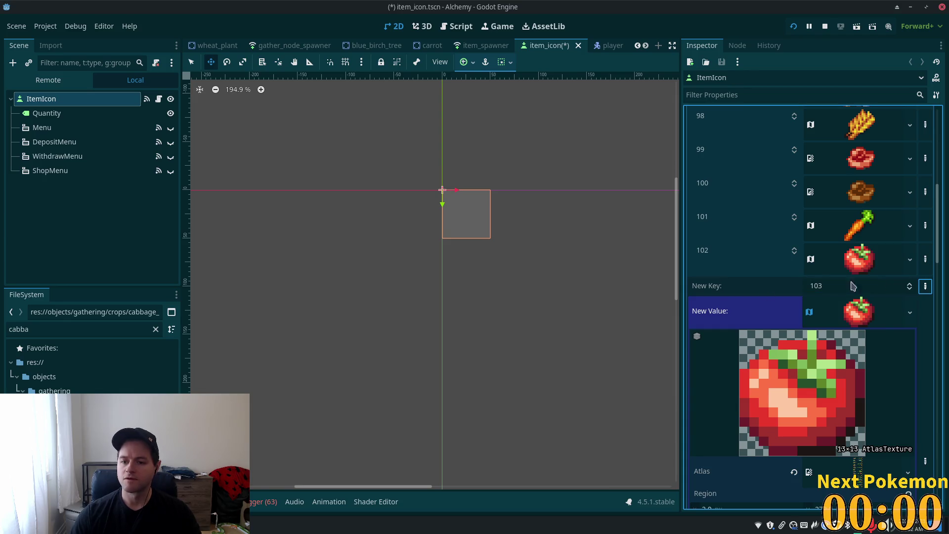
{"action": "left_click", "coordinate": [809, 329]}
{"action": "left_click", "coordinate": [811, 336]}
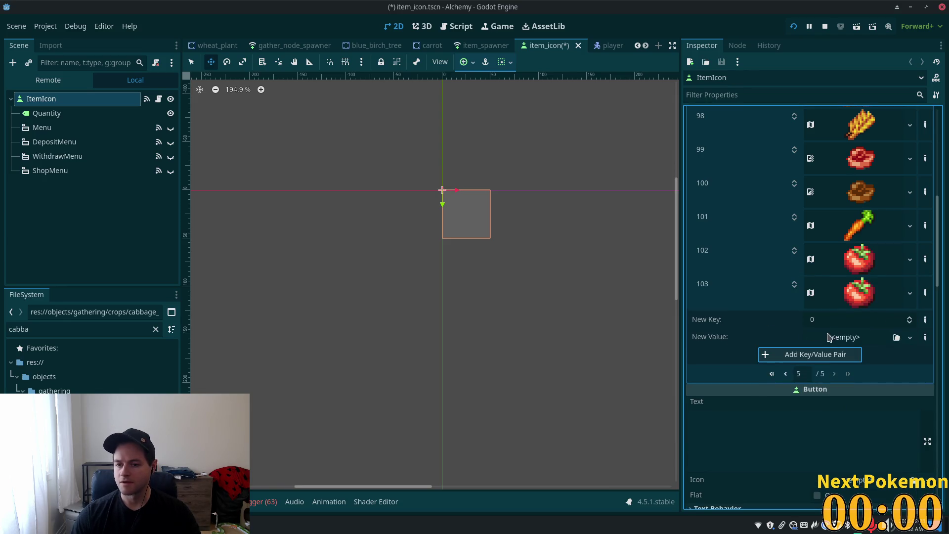
{"action": "left_click", "coordinate": [883, 296]}
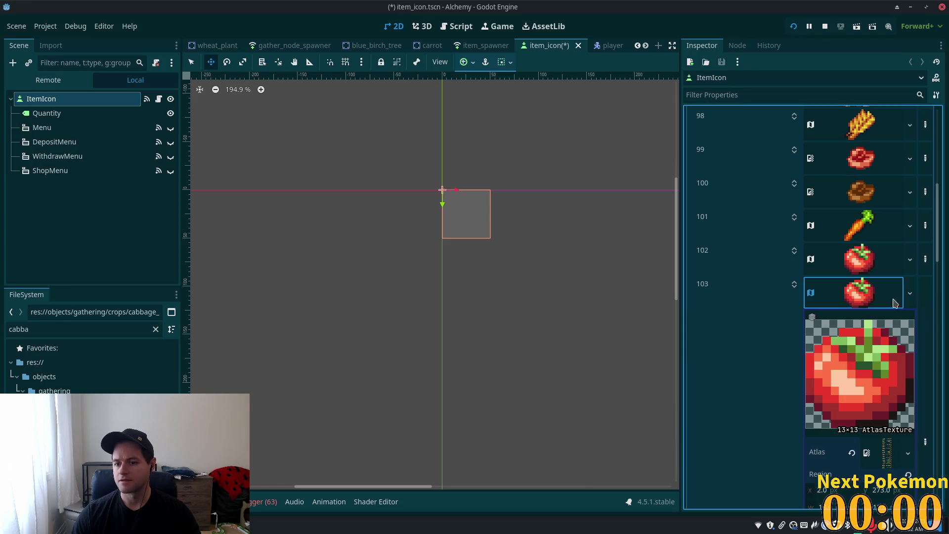
{"action": "scroll", "coordinate": [937, 250], "scroll_direction": "down", "scroll_amount": 5}
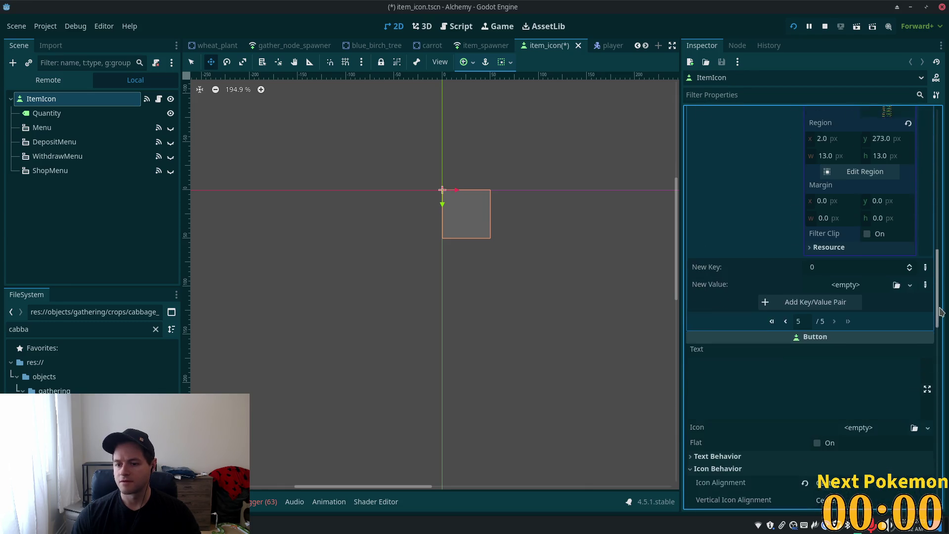
{"action": "left_click", "coordinate": [865, 196]}
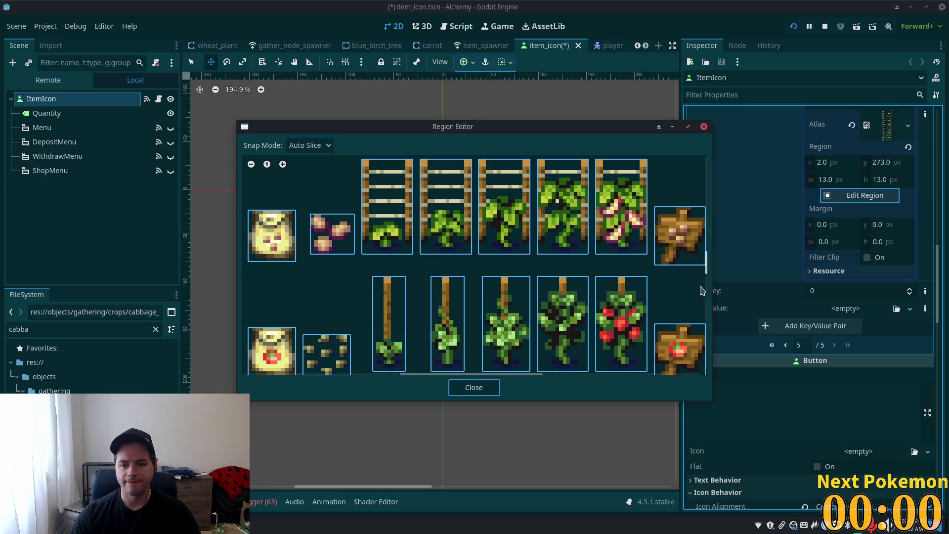
Set entry 103's texture region to the ripe cabbage sprite
{"action": "left_click_drag", "start_coordinate": [708, 262], "coordinate": [710, 199]}
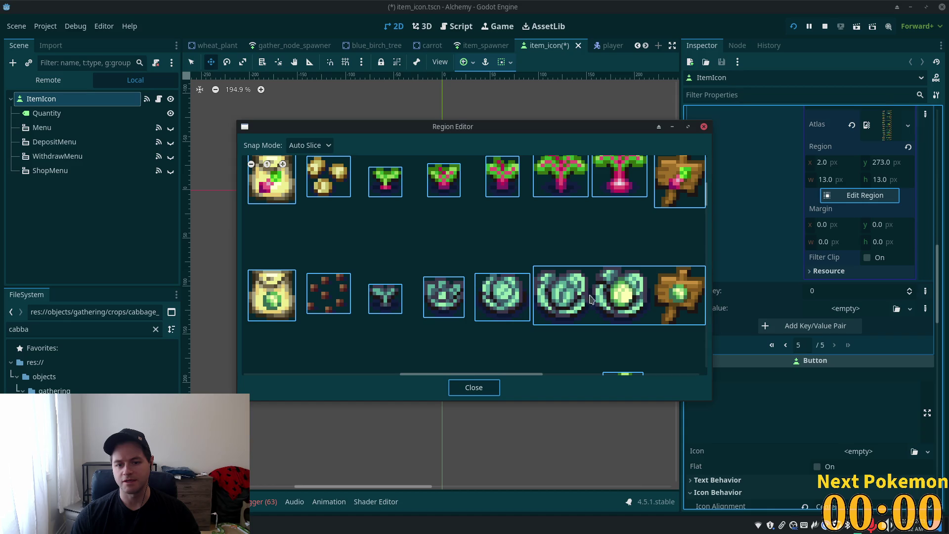
{"action": "left_click", "coordinate": [535, 311]}
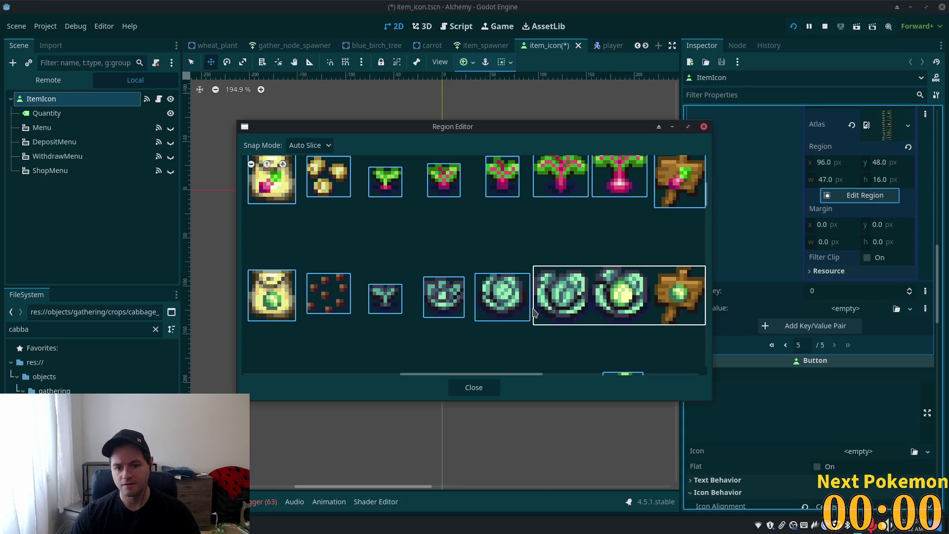
{"action": "left_click_drag", "start_coordinate": [532, 304], "coordinate": [592, 310]}
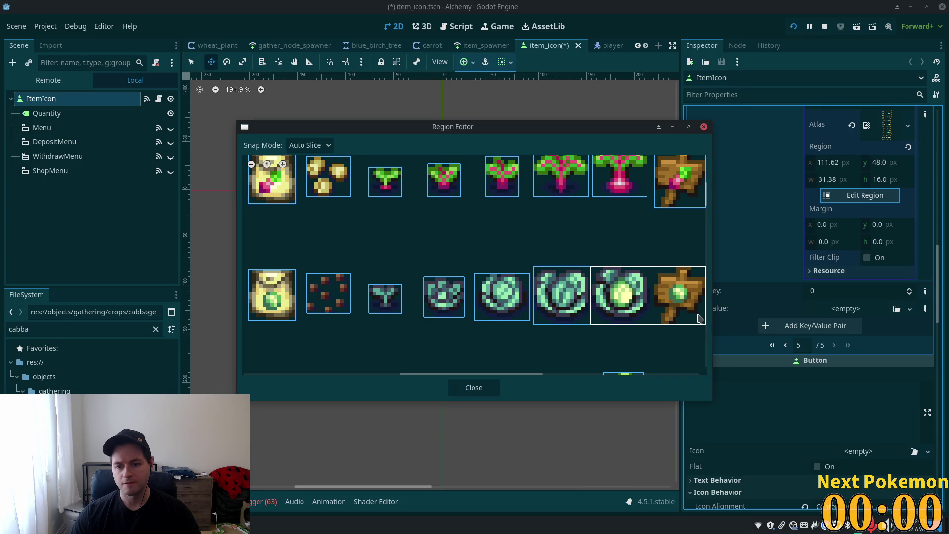
{"action": "mouse_move", "coordinate": [520, 379]}
{"action": "left_mouse_down"}
{"action": "mouse_move", "coordinate": [571, 334]}
{"action": "mouse_move", "coordinate": [546, 306]}
{"action": "mouse_move", "coordinate": [504, 306]}
{"action": "left_mouse_up"}
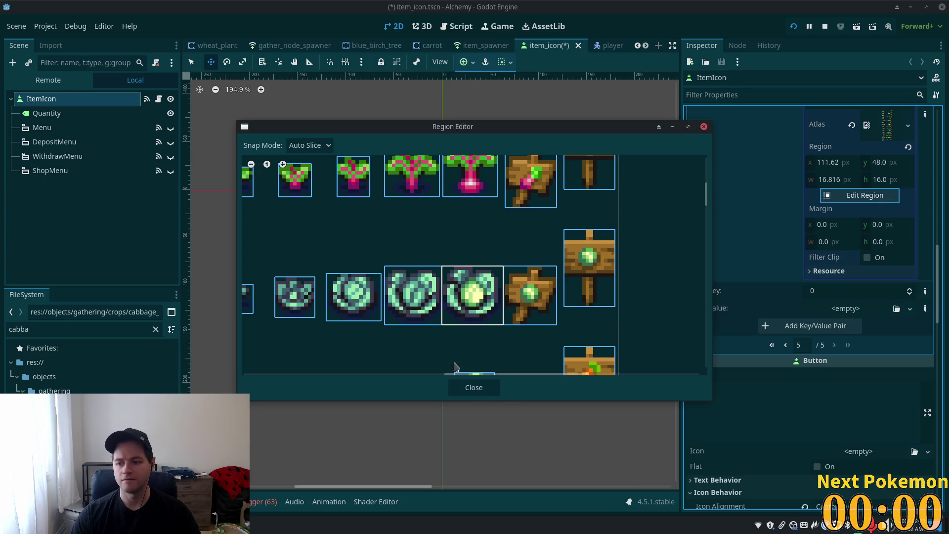
{"action": "left_click", "coordinate": [492, 389]}
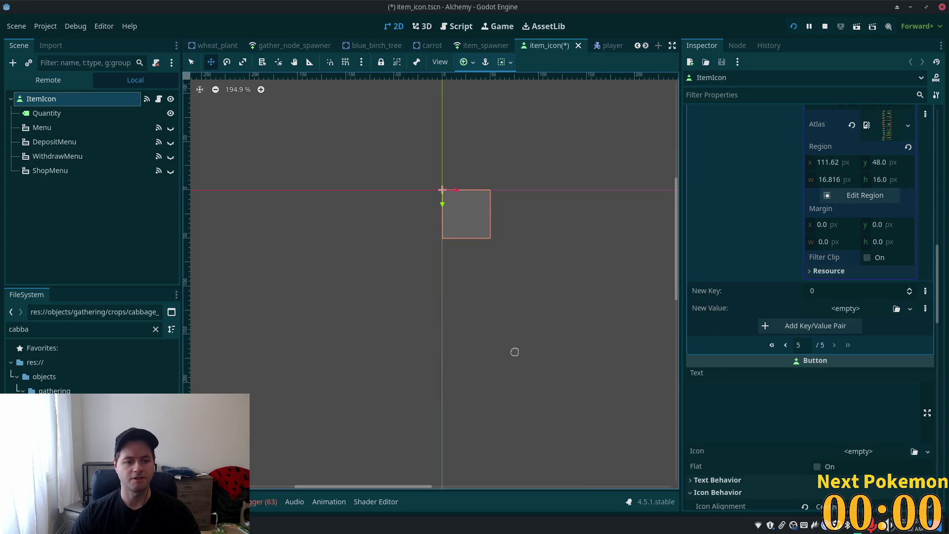
Check the cabbage icon entry and save the item_icon scene
{"action": "scroll", "coordinate": [878, 312], "scroll_direction": "down", "scroll_amount": 1}
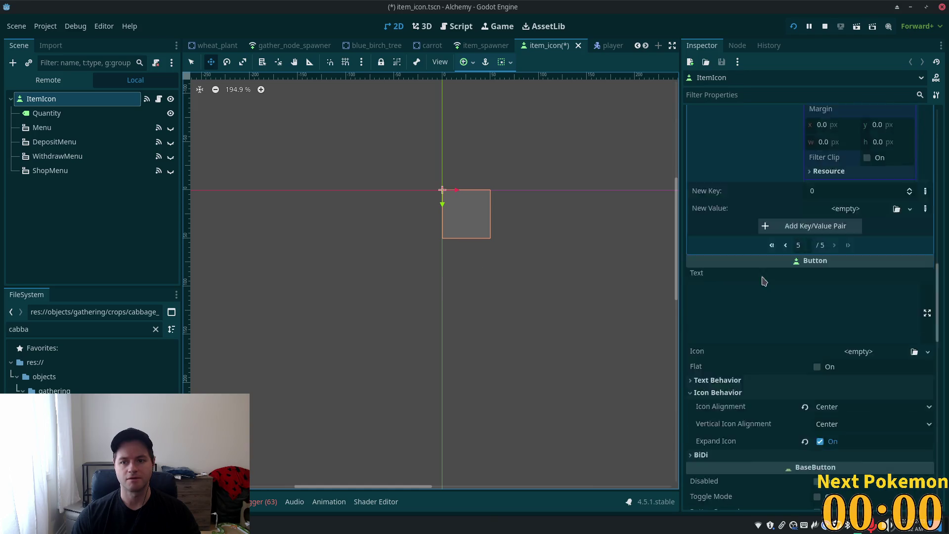
{"action": "scroll", "coordinate": [879, 313], "scroll_direction": "up", "scroll_amount": 6}
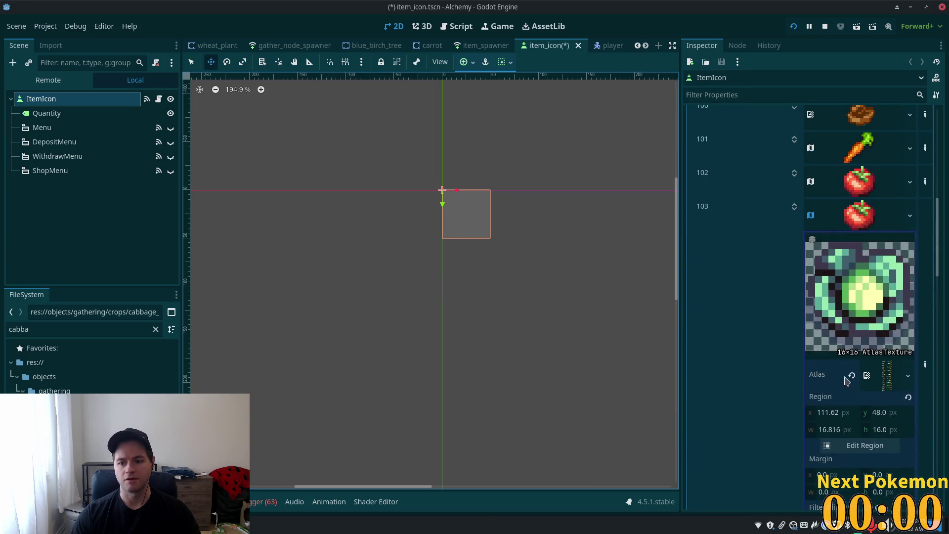
{"action": "scroll", "coordinate": [828, 352], "scroll_direction": "down", "scroll_amount": 5}
{"action": "scroll", "coordinate": [753, 346], "scroll_direction": "up", "scroll_amount": 5}
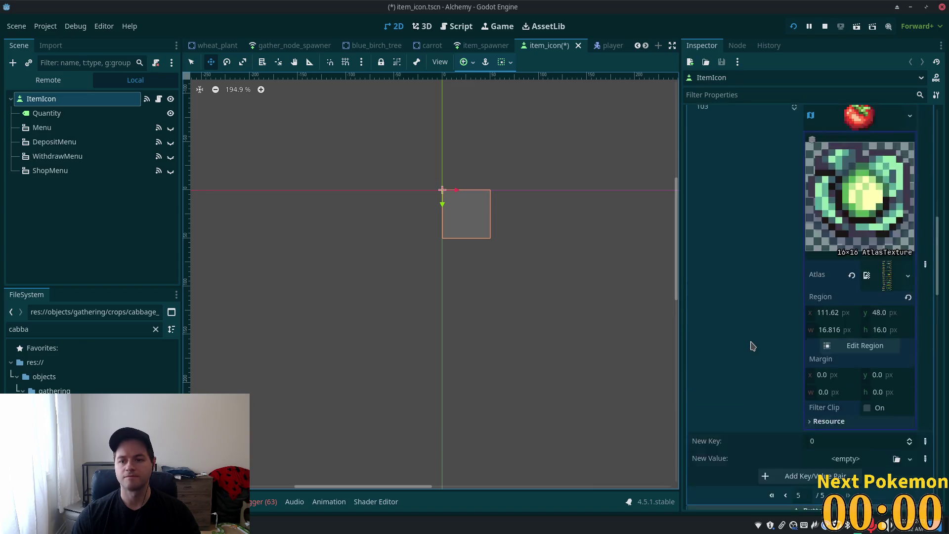
{"action": "key", "text": "ctrl+s"}
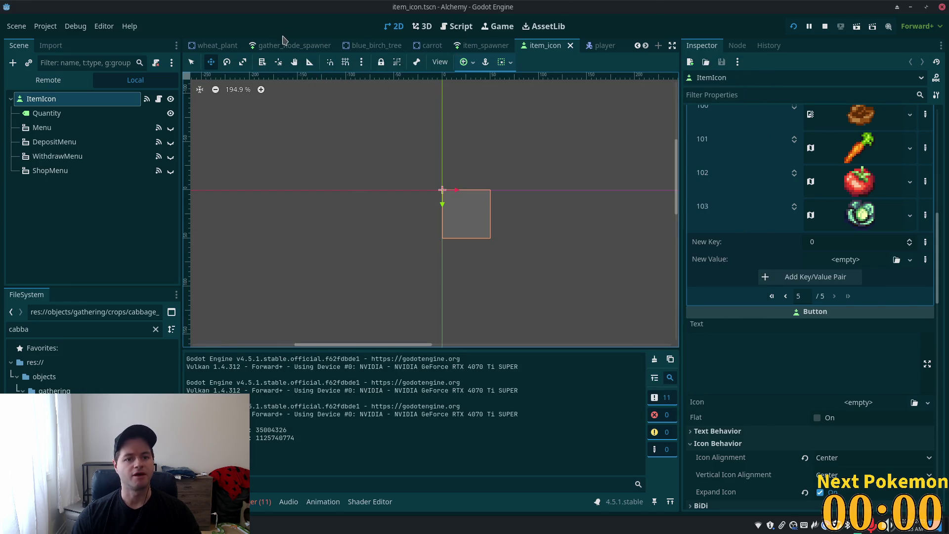
Open the greenspan_holdings scene and pan the view to the farm's crop field
{"action": "key", "text": "ctrl+alt+o"}
{"action": "type", "text": "g"}
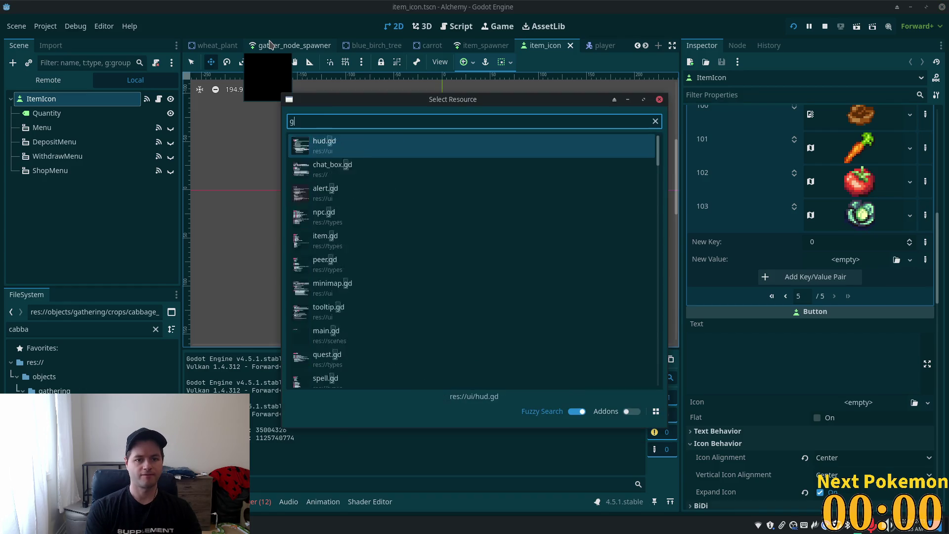
{"action": "type", "text": "reens"}
{"action": "left_click", "coordinate": [388, 169]}
{"action": "mouse_move", "coordinate": [335, 198]}
{"action": "left_mouse_down"}
{"action": "mouse_move", "coordinate": [390, 255]}
{"action": "mouse_move", "coordinate": [411, 322]}
{"action": "left_mouse_up"}
{"action": "scroll", "coordinate": [414, 312], "scroll_direction": "up", "scroll_amount": 3}
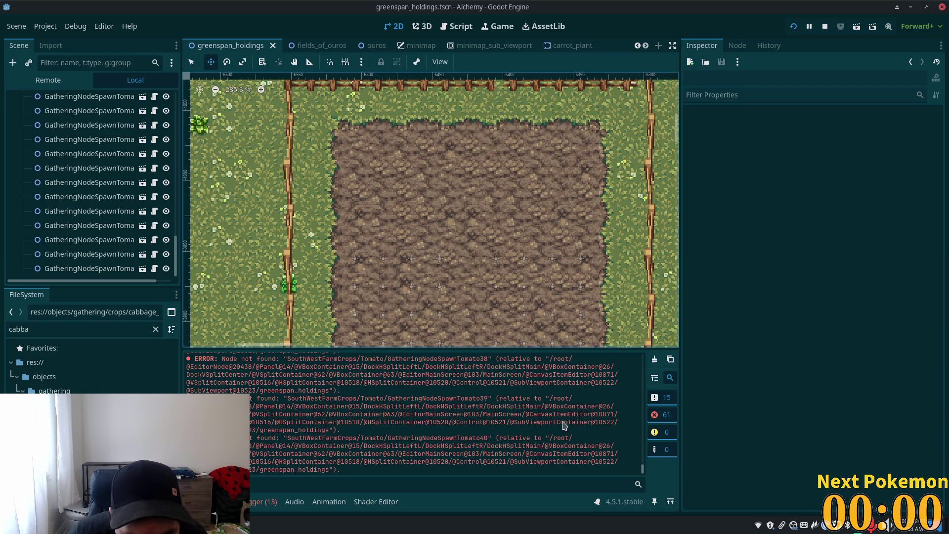
{"action": "scroll", "coordinate": [511, 449], "scroll_direction": "up", "scroll_amount": 5}
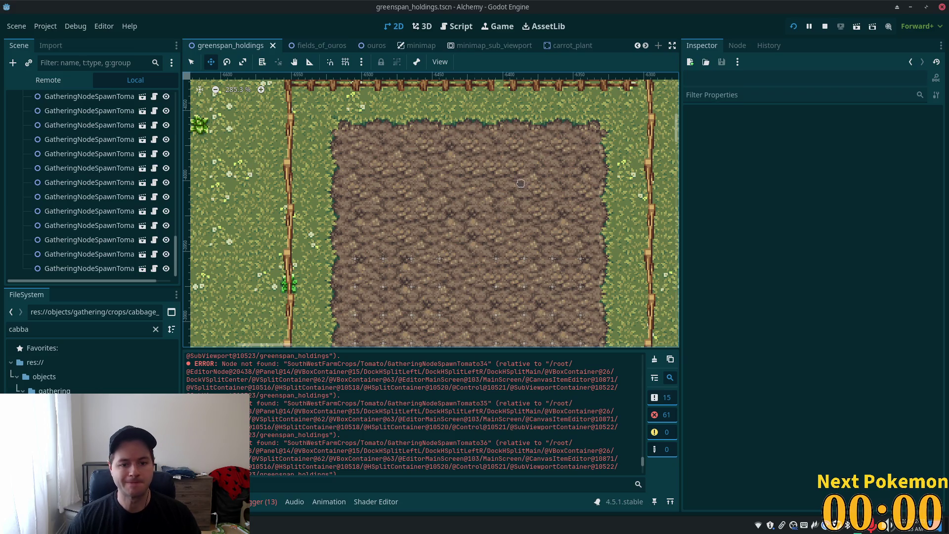
{"action": "scroll", "coordinate": [494, 203], "scroll_direction": "down", "scroll_amount": 3}
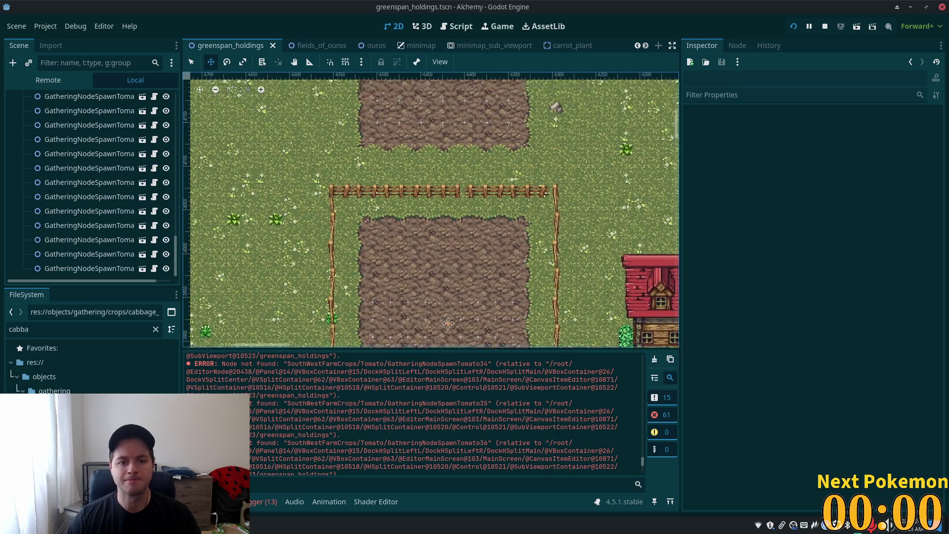
{"action": "scroll", "coordinate": [407, 271], "scroll_direction": "up", "scroll_amount": 3}
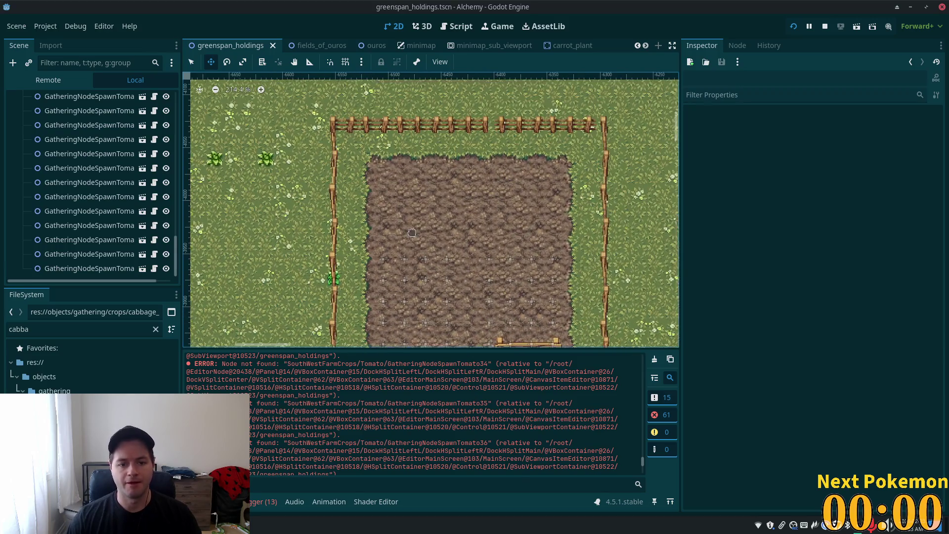
{"action": "left_click_drag", "start_coordinate": [174, 252], "coordinate": [174, 218]}
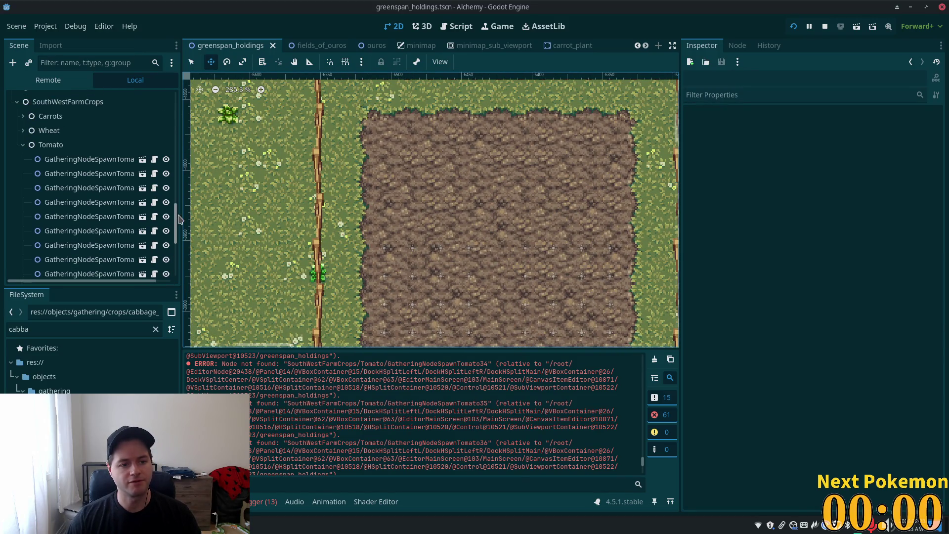
Copy the GatheringNodeSpawnCarrot5 spawner's Position, then select the greenspan_holdings root node
{"action": "left_click", "coordinate": [191, 62]}
{"action": "left_click", "coordinate": [379, 252]}
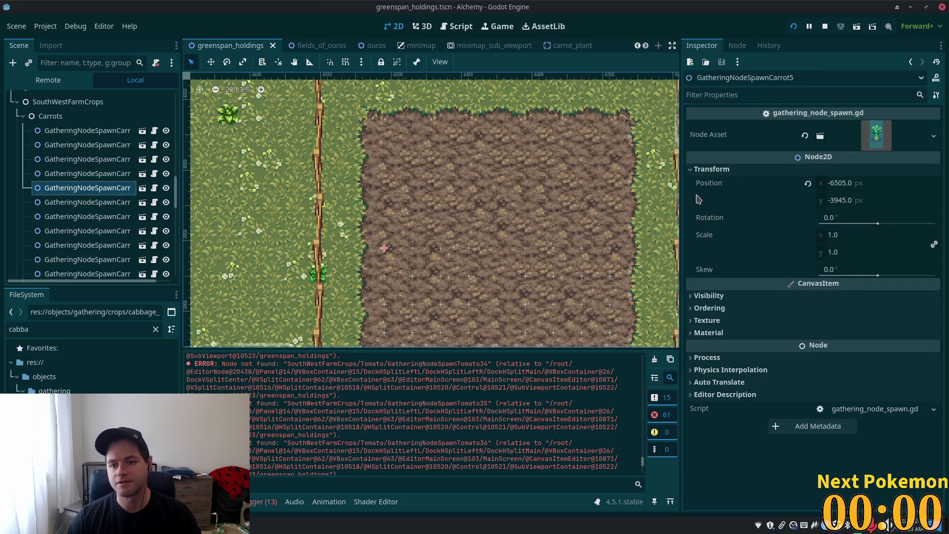
{"action": "right_click", "coordinate": [709, 184]}
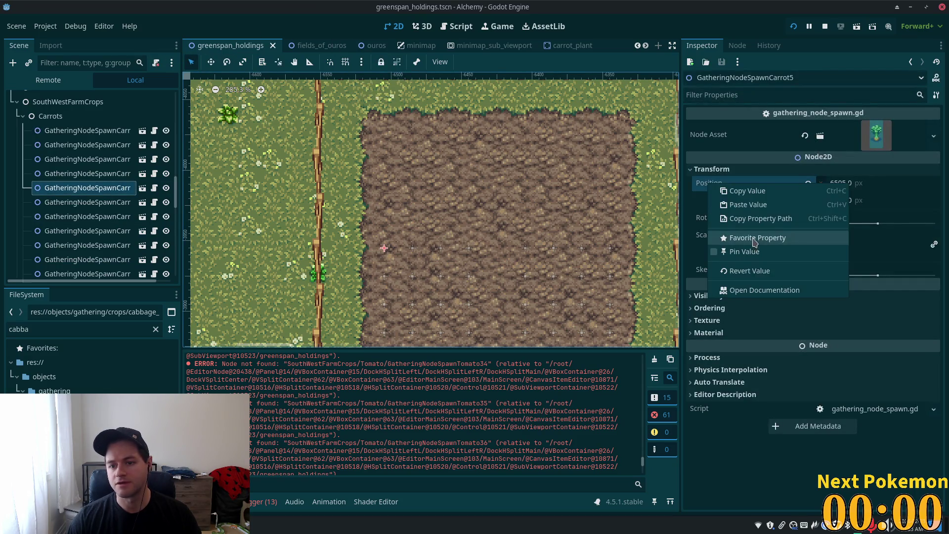
{"action": "left_click", "coordinate": [772, 194]}
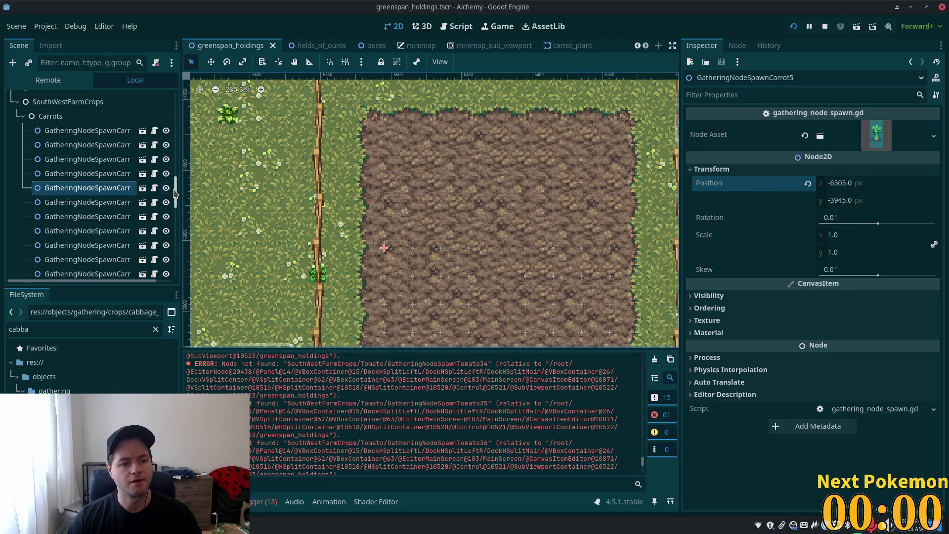
{"action": "scroll", "coordinate": [104, 99], "scroll_direction": "up", "scroll_amount": 10}
{"action": "left_click", "coordinate": [104, 98]}
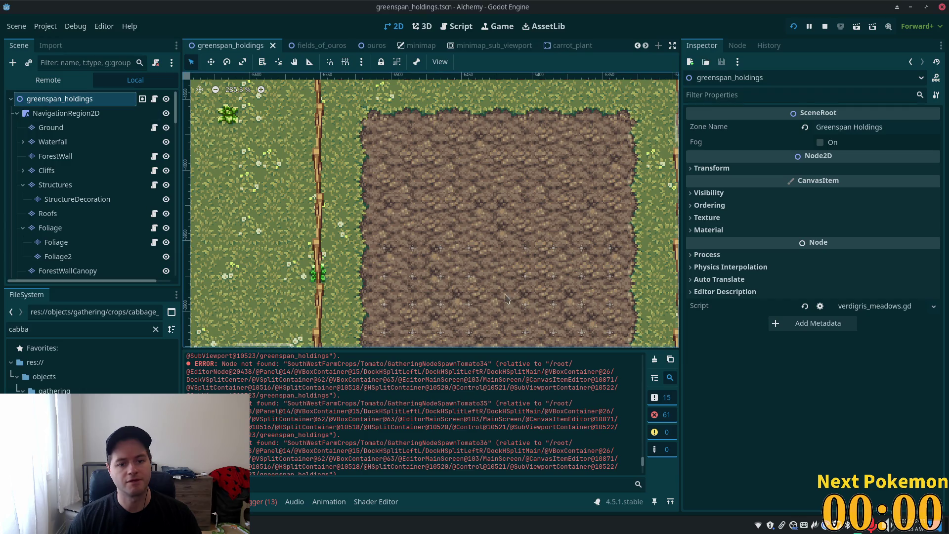
Instance gathering_node_spawn into the field and paste the copied carrot position onto it
{"action": "right_click", "coordinate": [386, 216]}
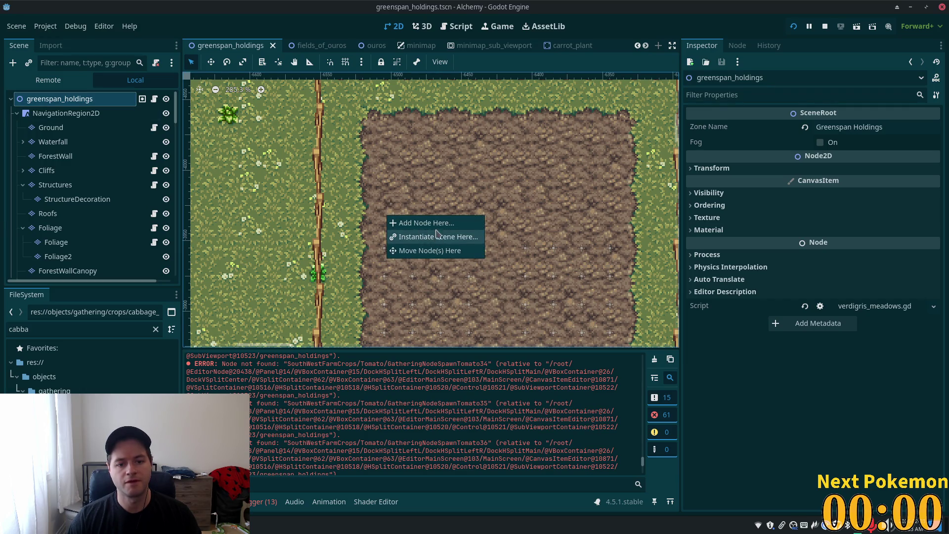
{"action": "left_click", "coordinate": [444, 237]}
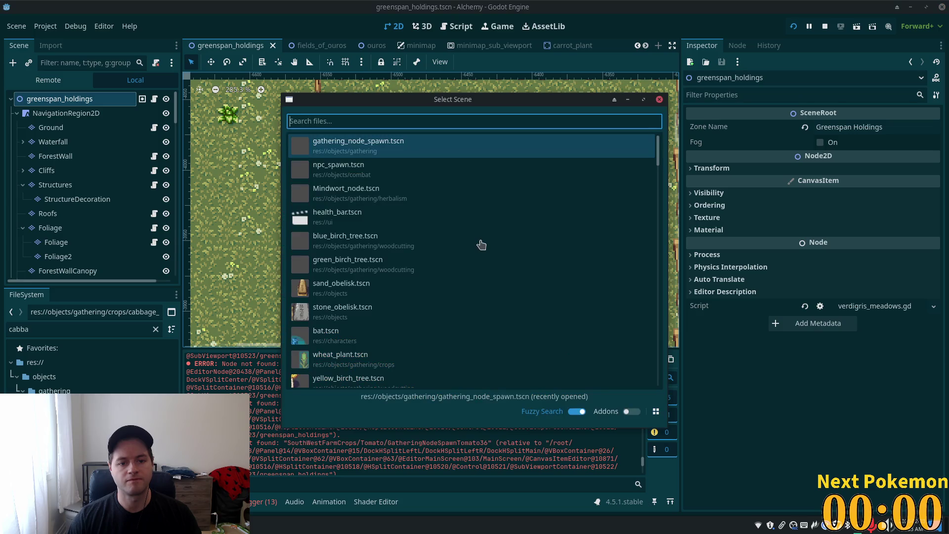
{"action": "double_click", "coordinate": [401, 156]}
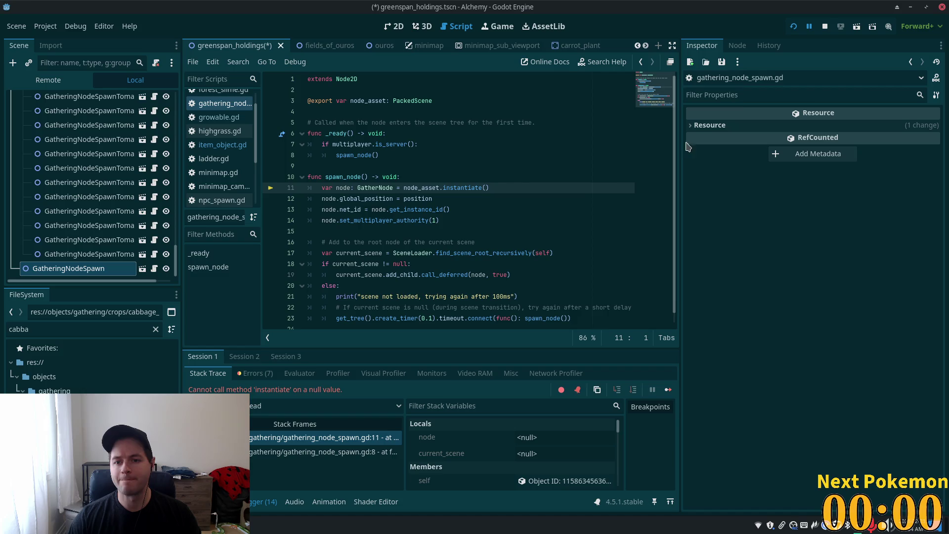
{"action": "left_click", "coordinate": [74, 268]}
{"action": "left_click", "coordinate": [712, 152]}
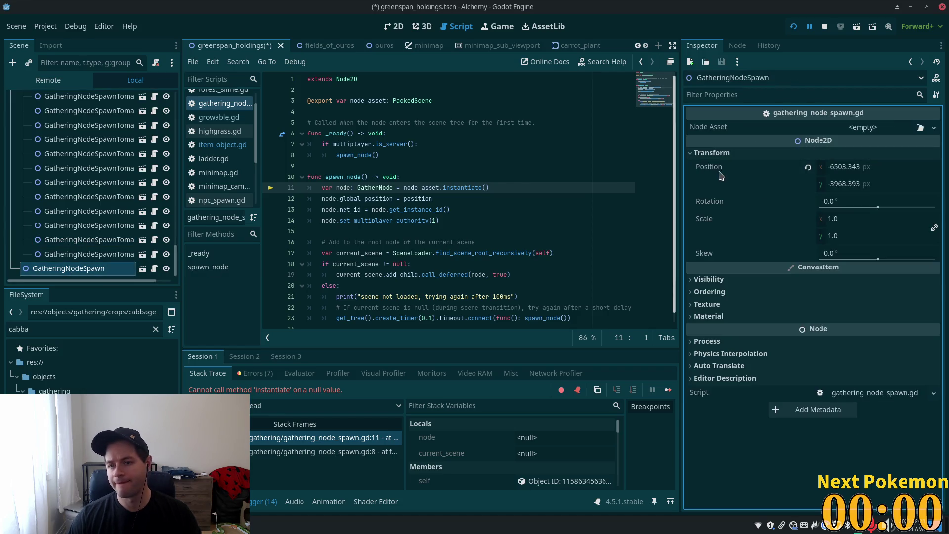
{"action": "right_click", "coordinate": [705, 165]}
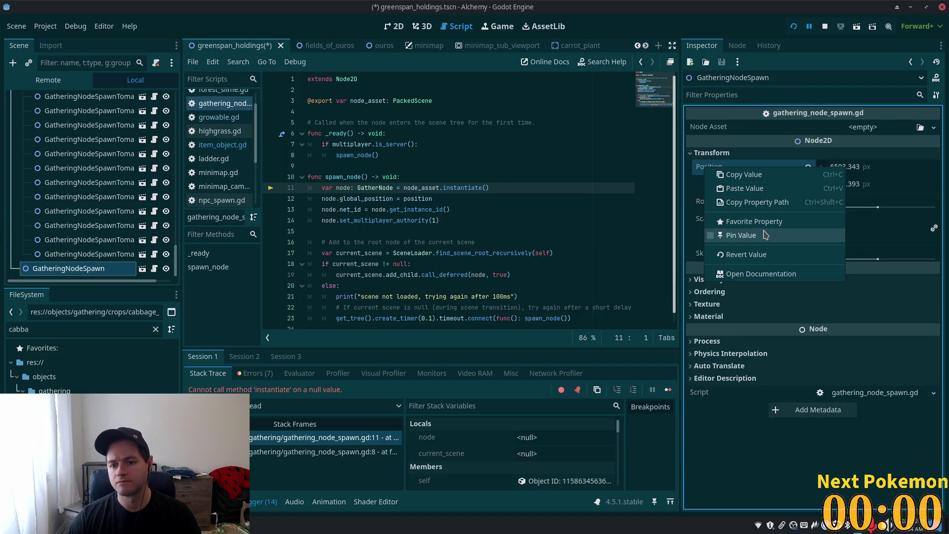
{"action": "left_click", "coordinate": [745, 188]}
Stop the running game and bring the dirt plot into view in the 2D editor
{"action": "left_click", "coordinate": [824, 26]}
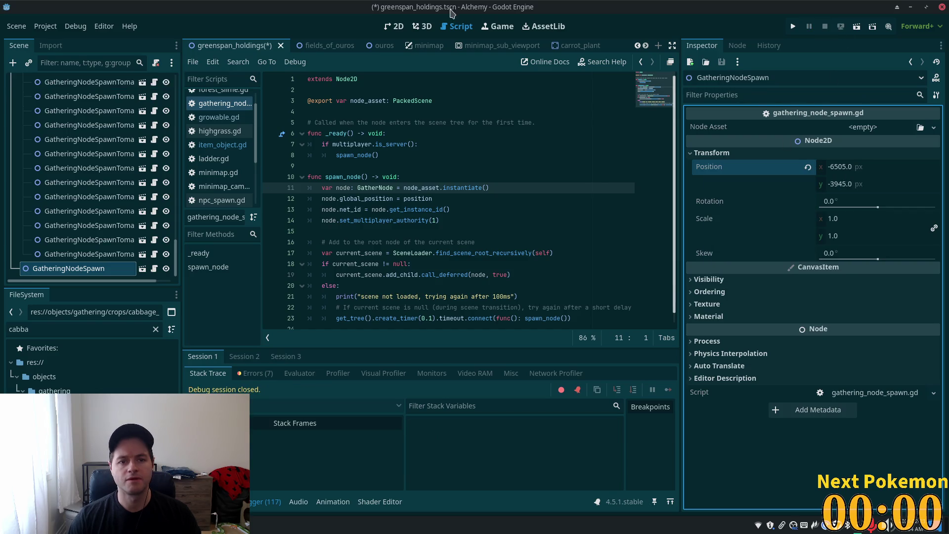
{"action": "left_click", "coordinate": [403, 30]}
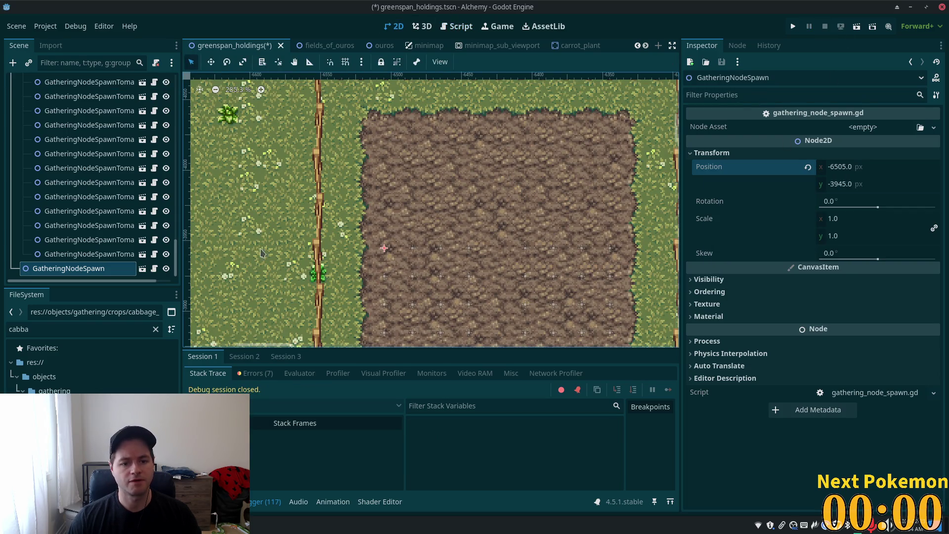
{"action": "scroll", "coordinate": [420, 249], "scroll_direction": "up", "scroll_amount": 2}
{"action": "left_click_drag", "start_coordinate": [387, 262], "coordinate": [433, 211]}
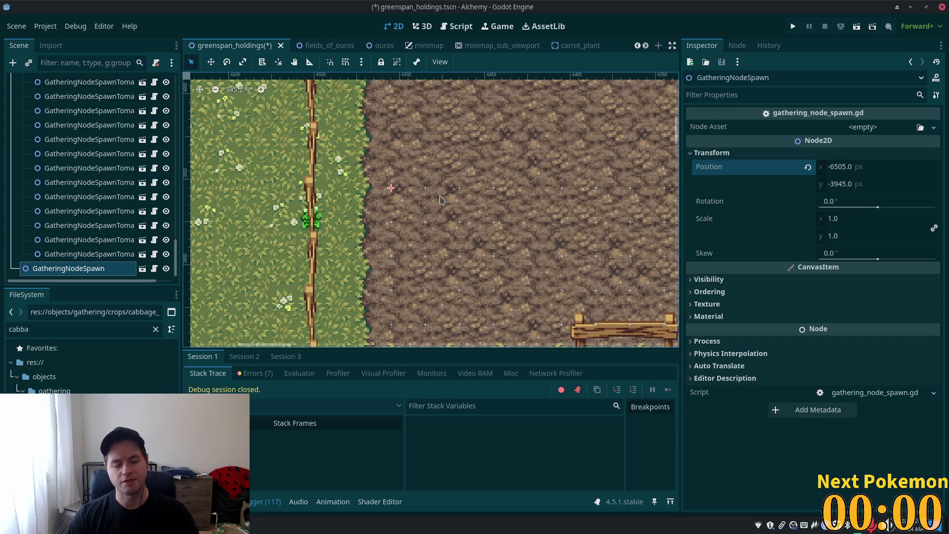
{"action": "left_click_drag", "start_coordinate": [467, 195], "coordinate": [450, 264]}
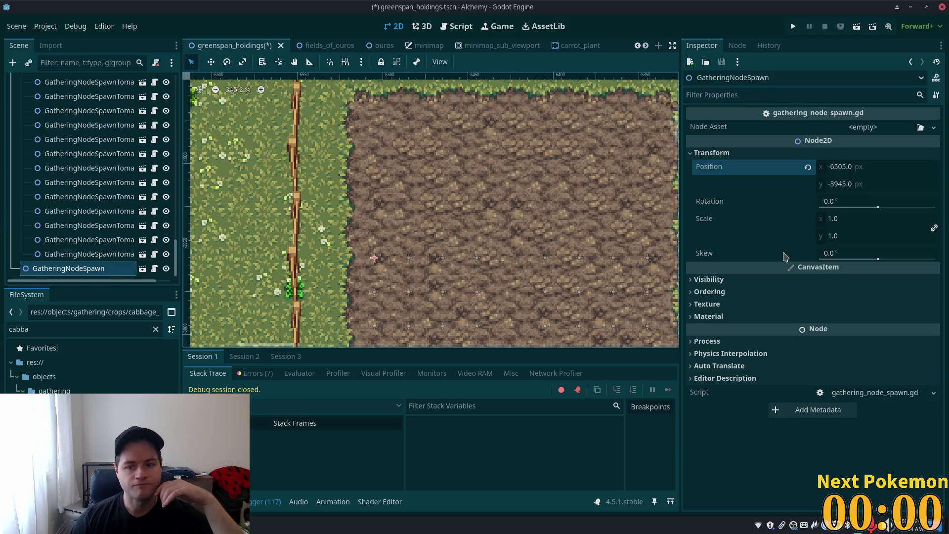
Adjust the new spawner's y position from -3905 to -3985
{"action": "left_click", "coordinate": [846, 190]}
{"action": "left_click", "coordinate": [842, 184]}
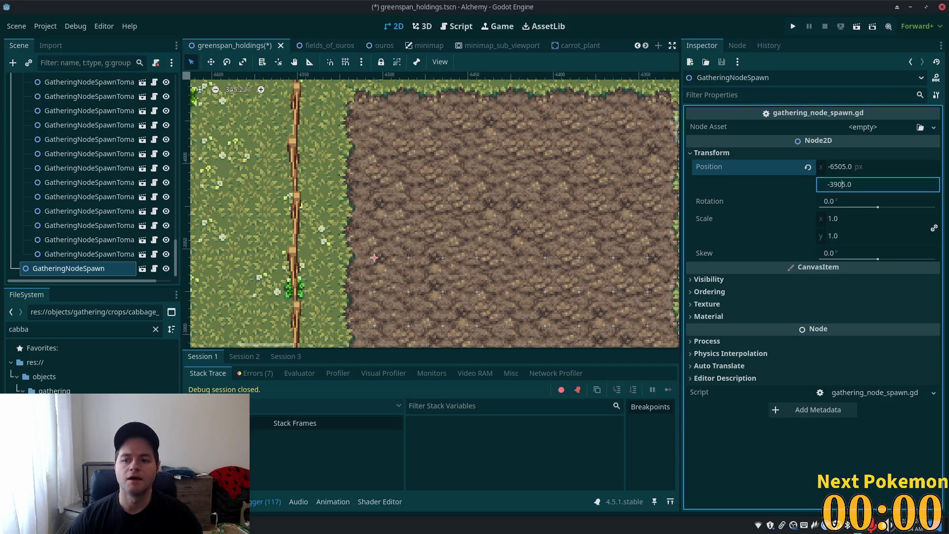
{"action": "key", "text": "Tab"}
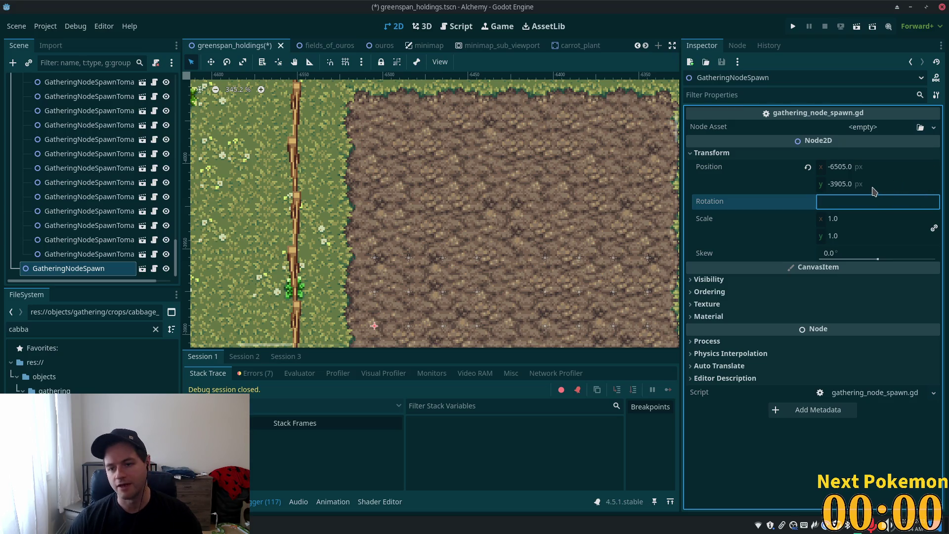
{"action": "left_click", "coordinate": [870, 184]}
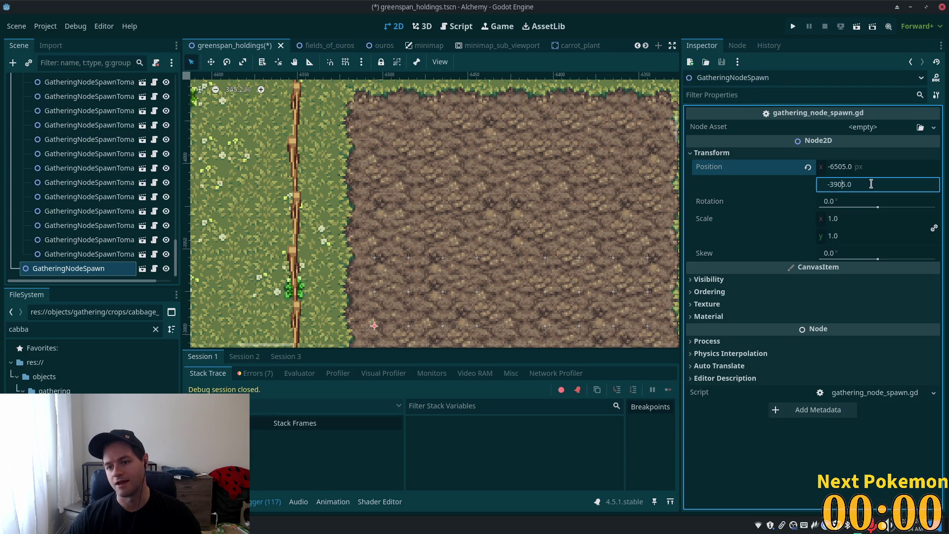
{"action": "left_click", "coordinate": [78, 279]}
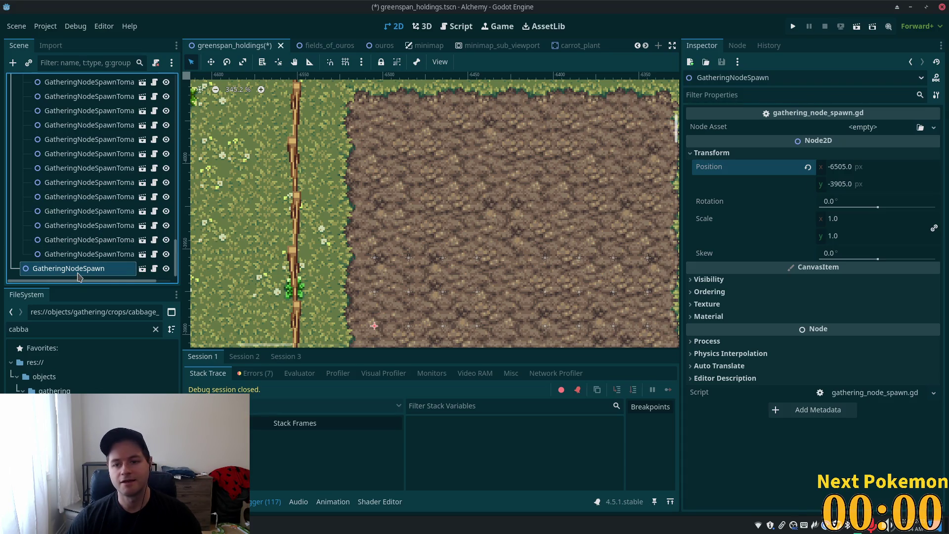
{"action": "left_click", "coordinate": [870, 184]}
{"action": "key", "text": "BackSpace"}
{"action": "type", "text": "4"}
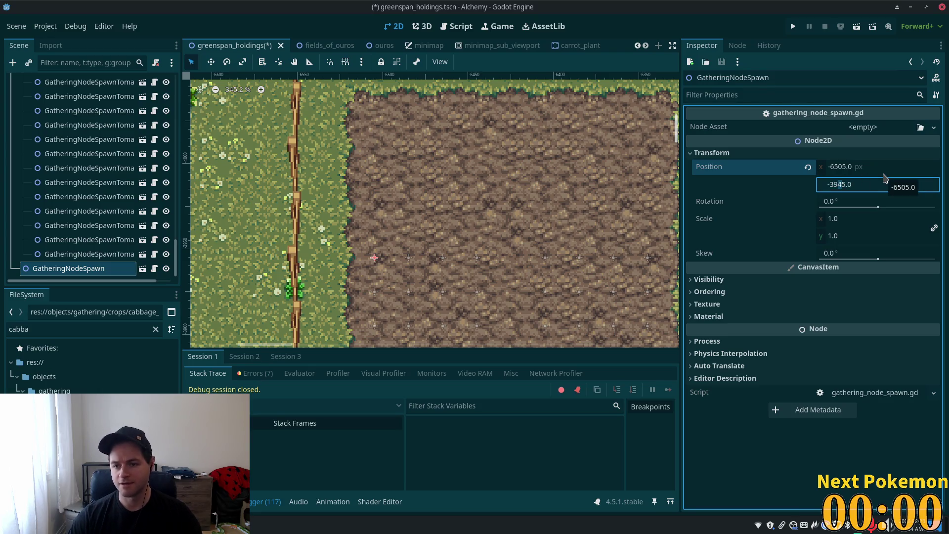
{"action": "key", "text": "Tab"}
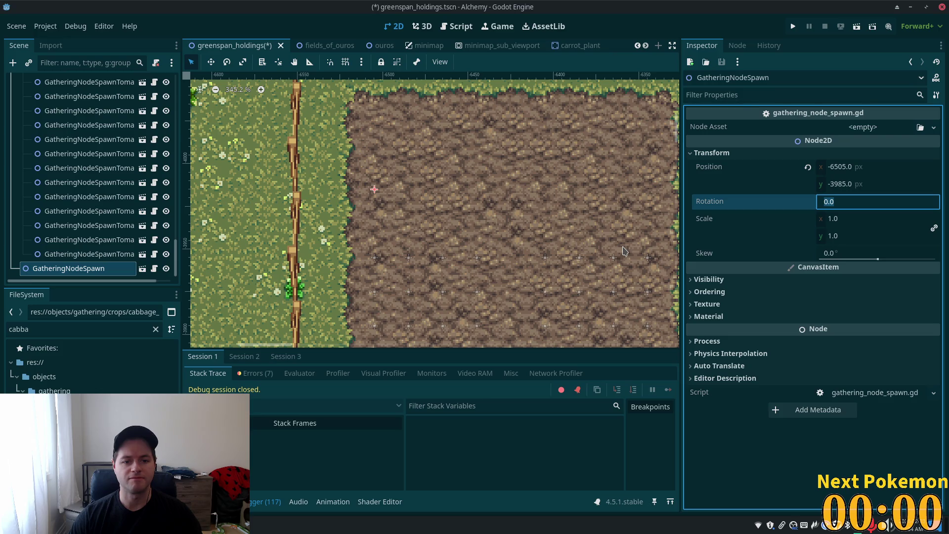
Try y -3965, return the spawner to -3985, then inspect an existing tomato spawner
{"action": "left_click", "coordinate": [850, 185]}
{"action": "left_click", "coordinate": [842, 184]}
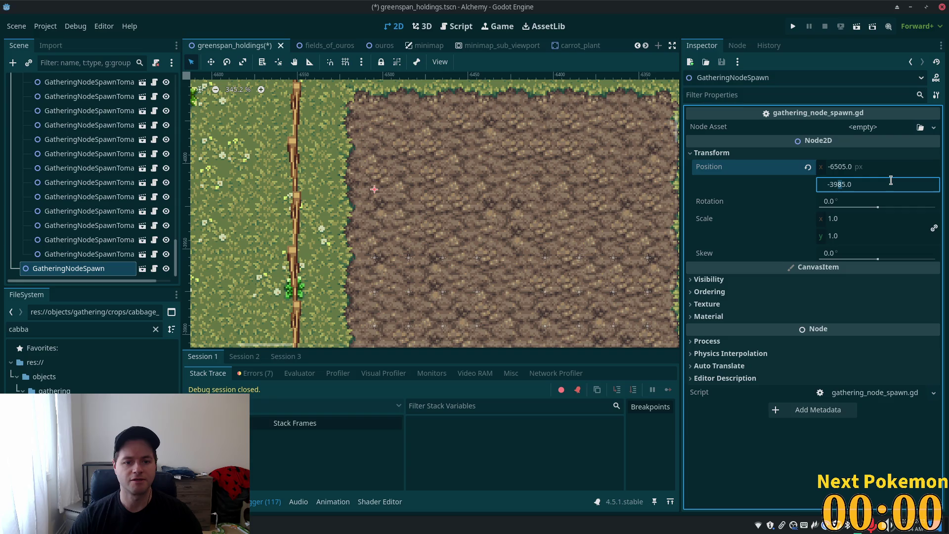
{"action": "type", "text": "6"}
{"action": "key", "text": "Tab"}
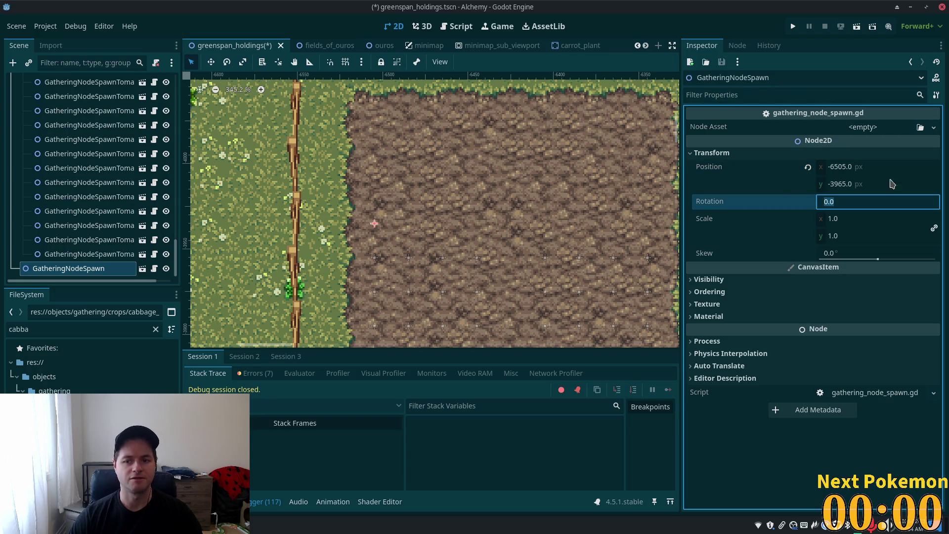
{"action": "left_click", "coordinate": [843, 180]}
{"action": "left_click", "coordinate": [845, 183]}
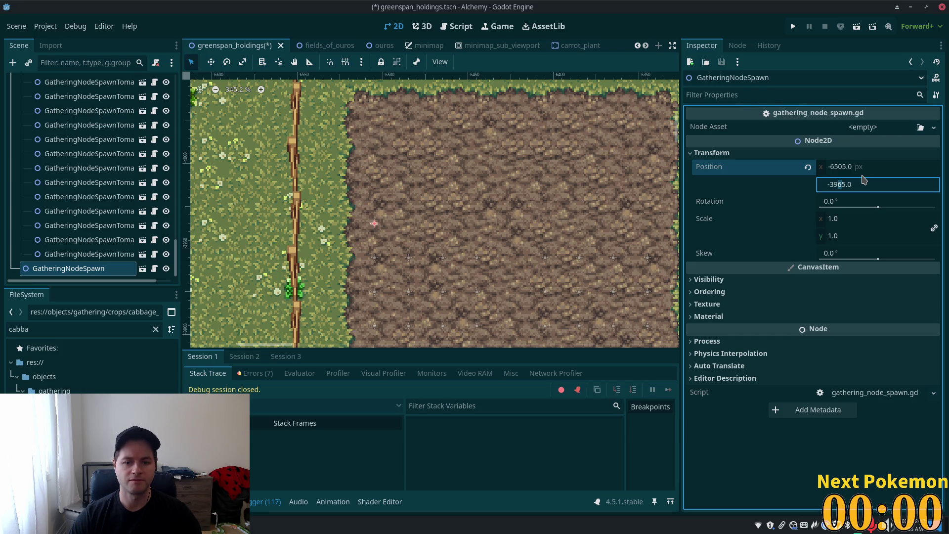
{"action": "key", "text": "Tab"}
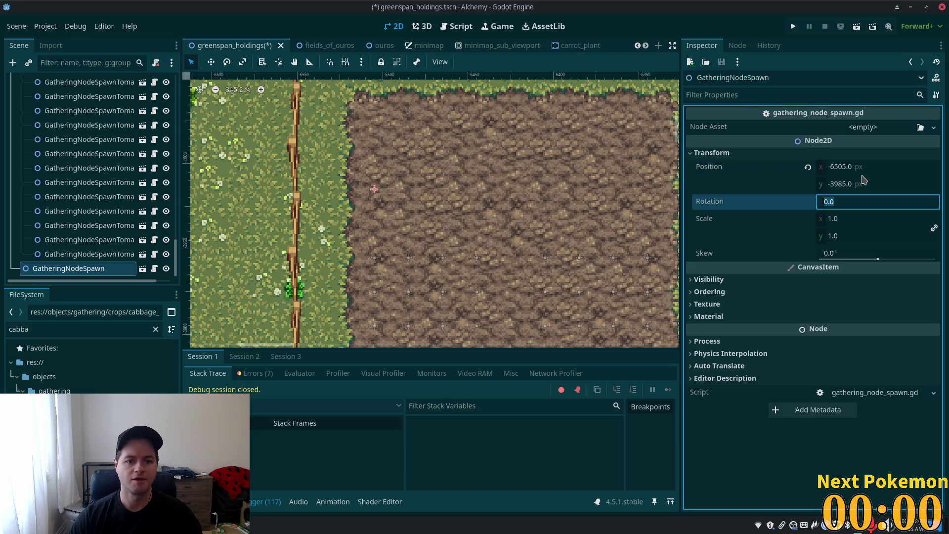
{"action": "scroll", "coordinate": [573, 200], "scroll_direction": "down", "scroll_amount": 3}
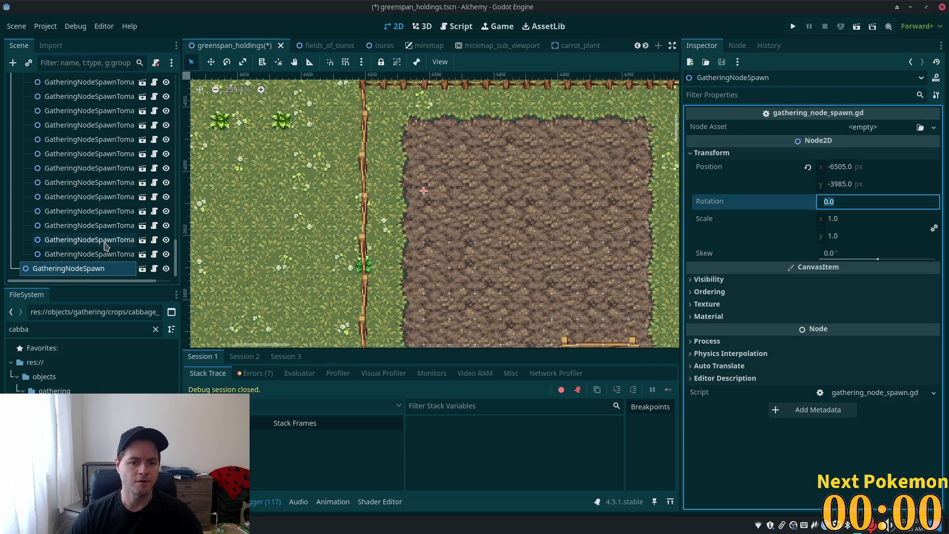
{"action": "left_click", "coordinate": [68, 271]}
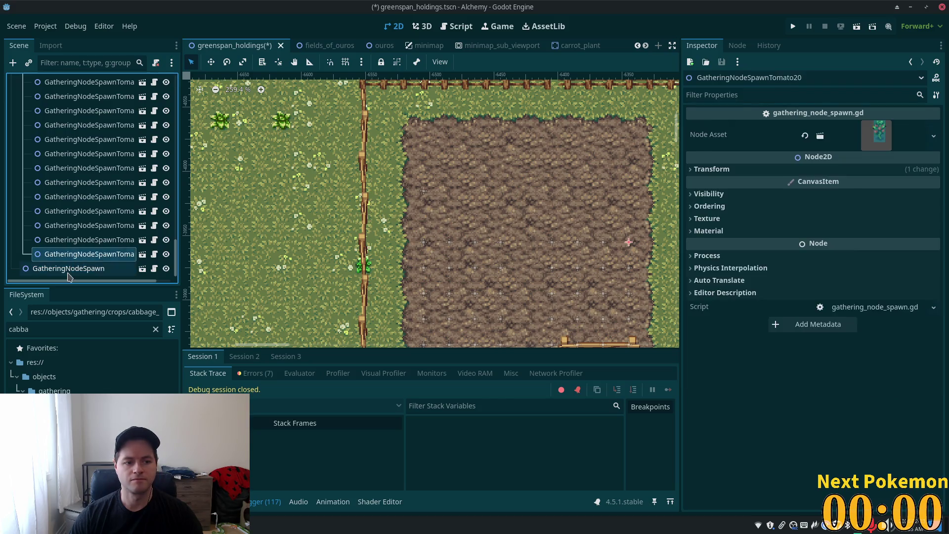
Assign the cabbage scene as the spawner's Node Asset and duplicate it at y -4005
{"action": "mouse_move", "coordinate": [54, 415]}
{"action": "left_mouse_down"}
{"action": "mouse_move", "coordinate": [543, 198]}
{"action": "mouse_move", "coordinate": [862, 135]}
{"action": "left_mouse_up"}
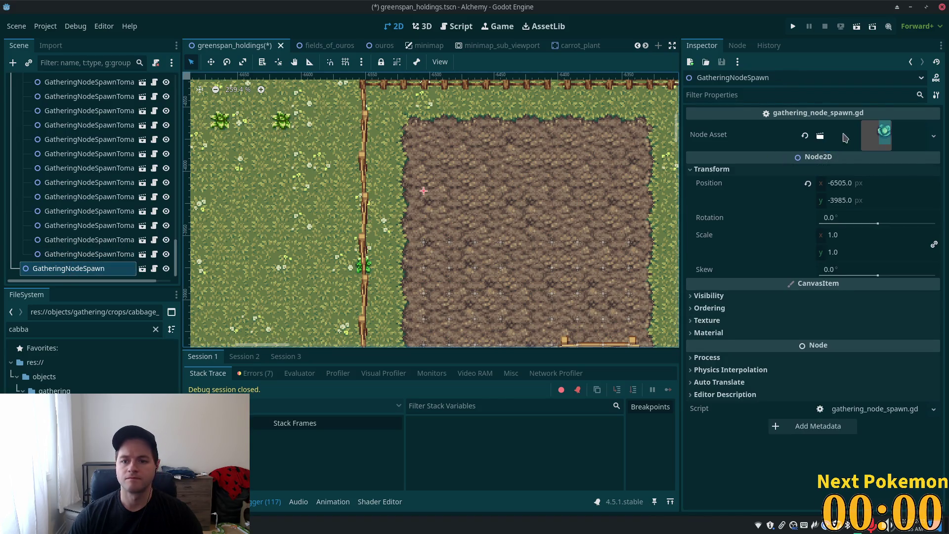
{"action": "key", "text": "ctrl+d"}
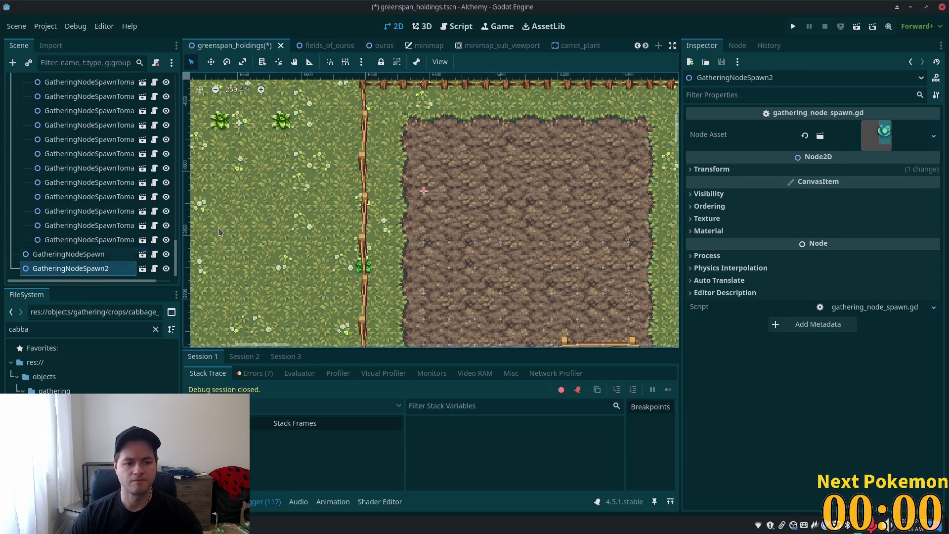
{"action": "left_click", "coordinate": [789, 170]}
{"action": "left_click", "coordinate": [851, 201]}
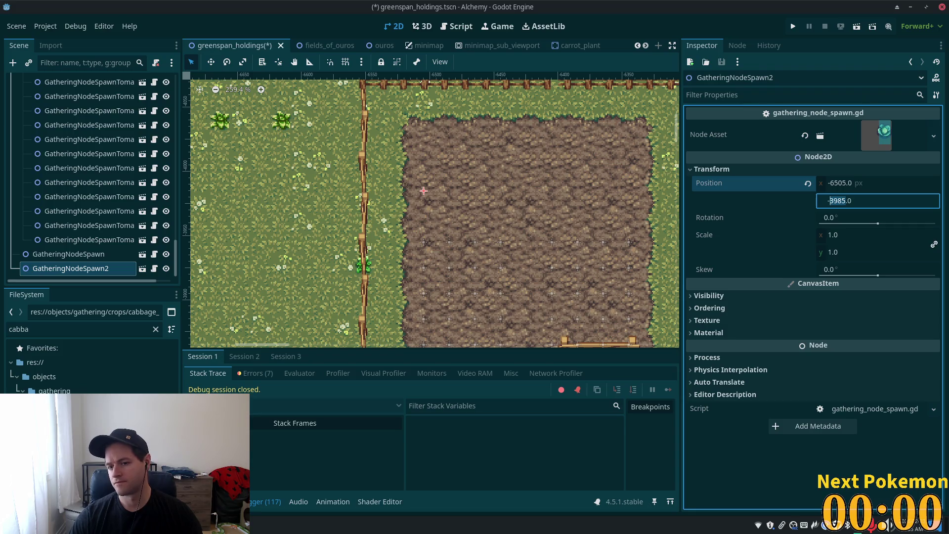
{"action": "type", "text": "400"}
{"action": "key", "text": "Tab"}
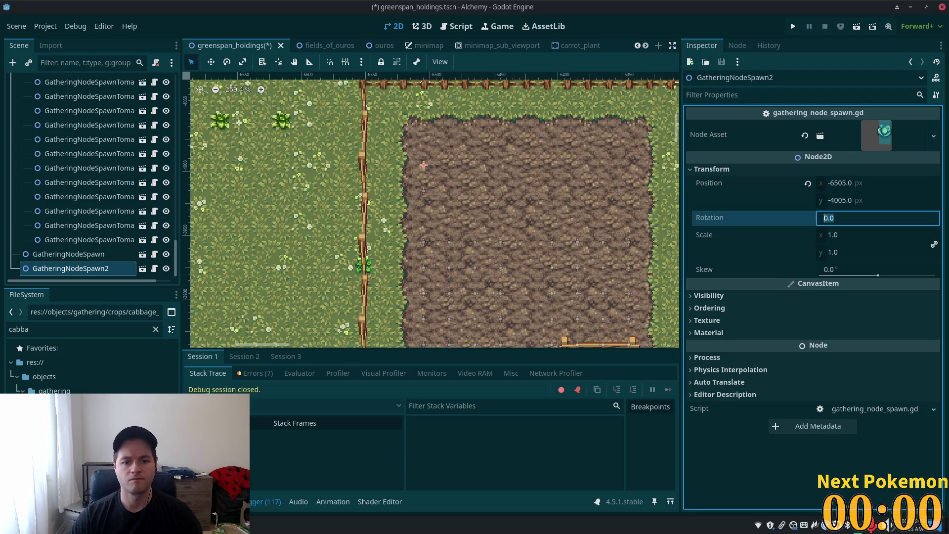
{"action": "left_click", "coordinate": [69, 253]}
{"action": "left_click", "coordinate": [71, 267]}
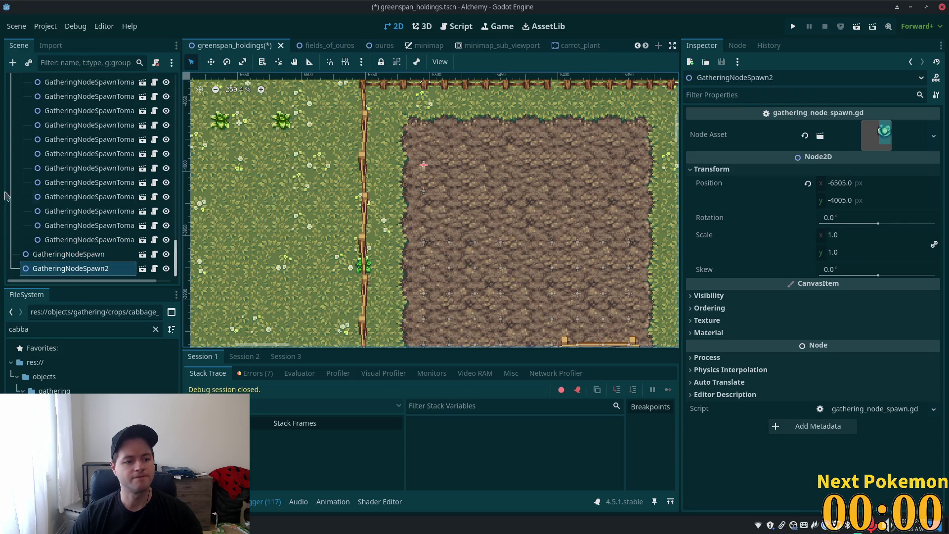
Duplicate the second spawner at y -4025, then save and run the game
{"action": "key", "text": "ctrl+d"}
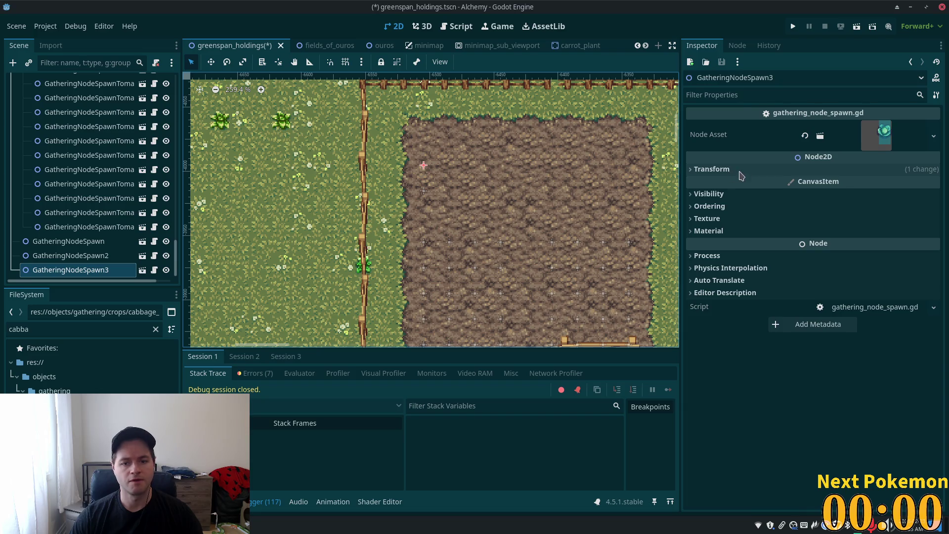
{"action": "left_click", "coordinate": [741, 171]}
{"action": "left_click", "coordinate": [838, 203]}
{"action": "left_click", "coordinate": [843, 201]}
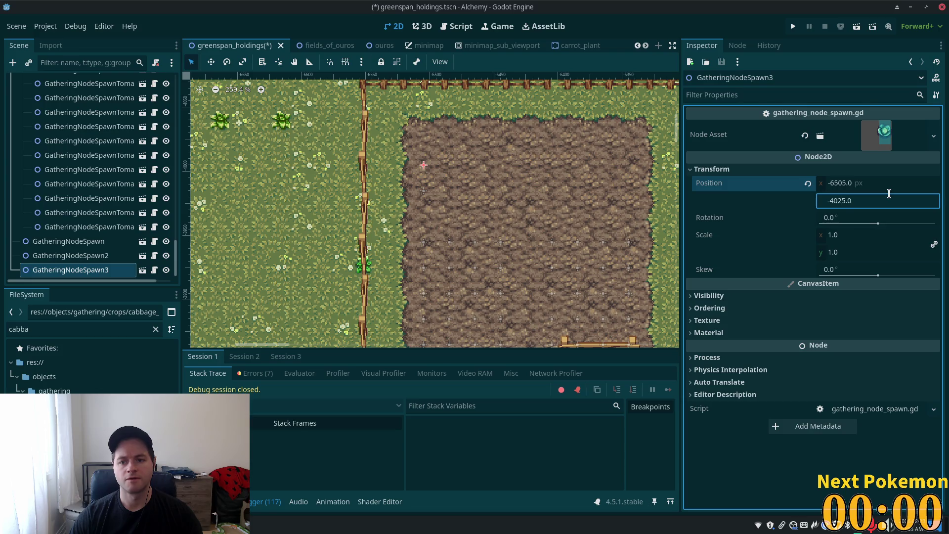
{"action": "key", "text": "Tab"}
{"action": "key", "text": "F5"}
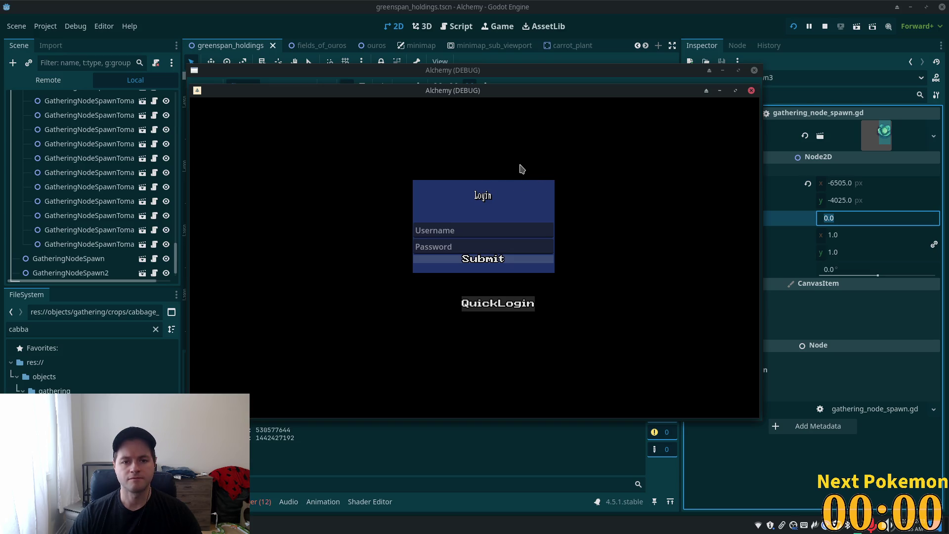
Log in via QuickLogin, walk into the Greenspan Holdings crop field, then close the game
{"action": "left_click_drag", "start_coordinate": [478, 91], "coordinate": [625, 141]}
{"action": "left_click", "coordinate": [645, 351]}
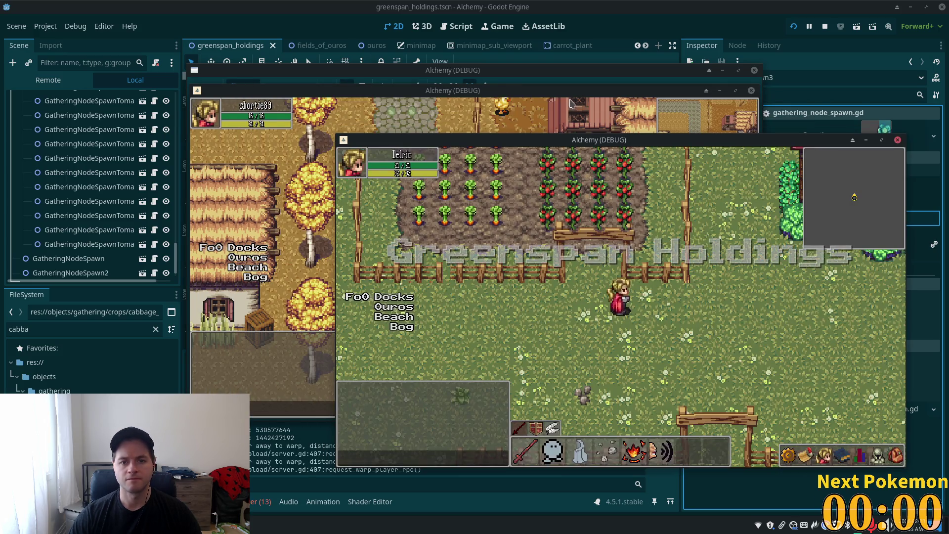
{"action": "key", "text": "w"}
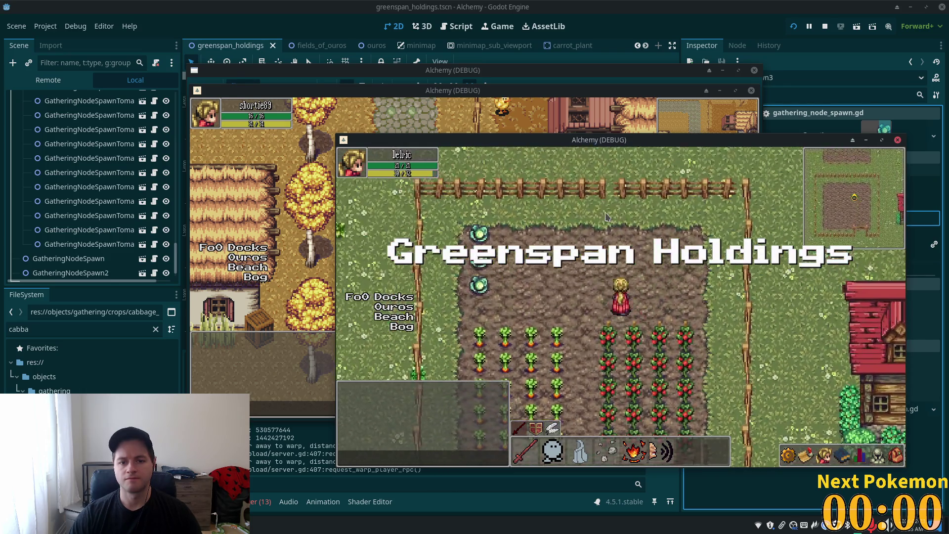
{"action": "key", "text": "a"}
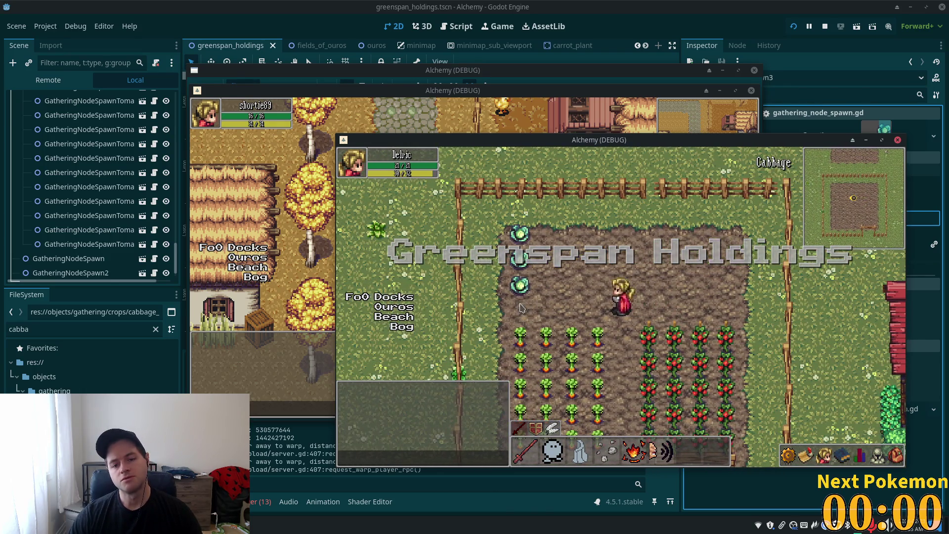
{"action": "key", "text": "s"}
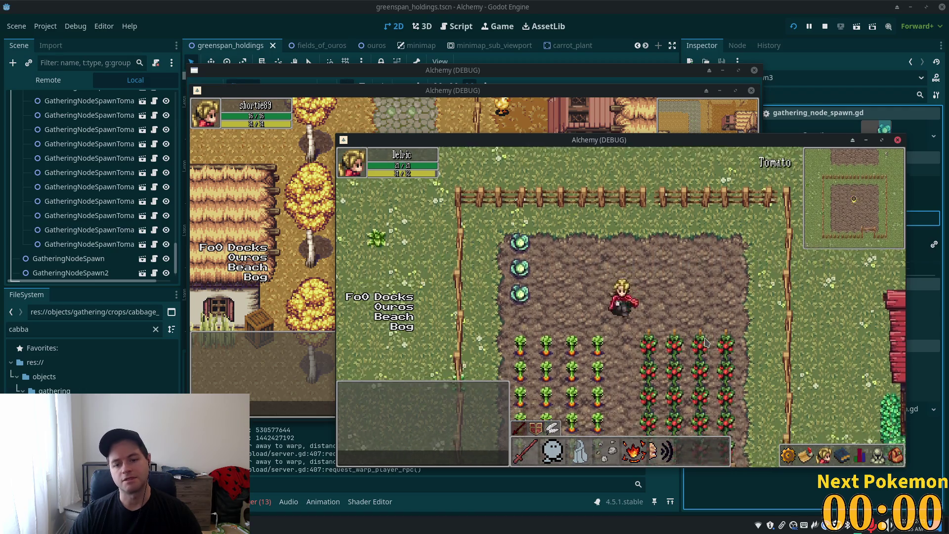
{"action": "key", "text": "w"}
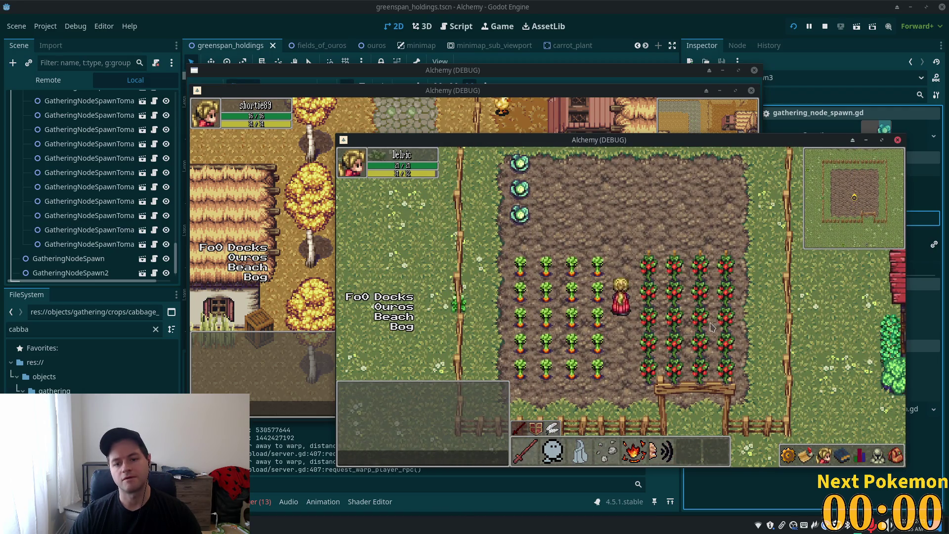
{"action": "left_click", "coordinate": [824, 25]}
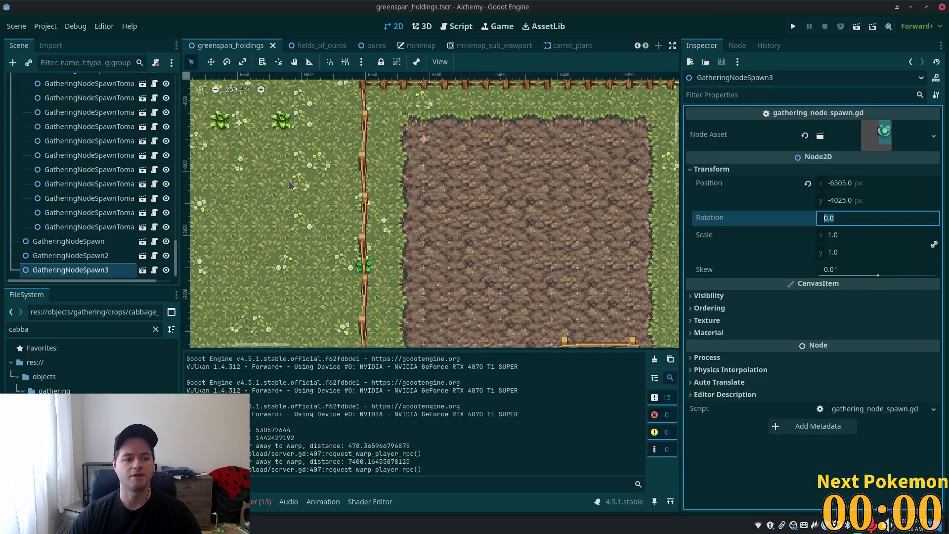
Set the first two spawners' y positions to -3975 and -3995
{"action": "left_click", "coordinate": [65, 240], "text": "shift"}
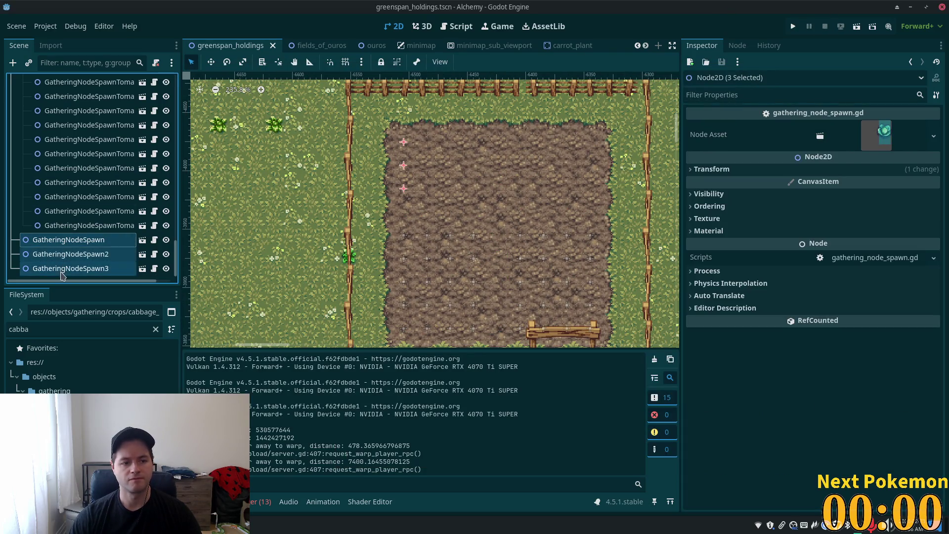
{"action": "left_click", "coordinate": [64, 241]}
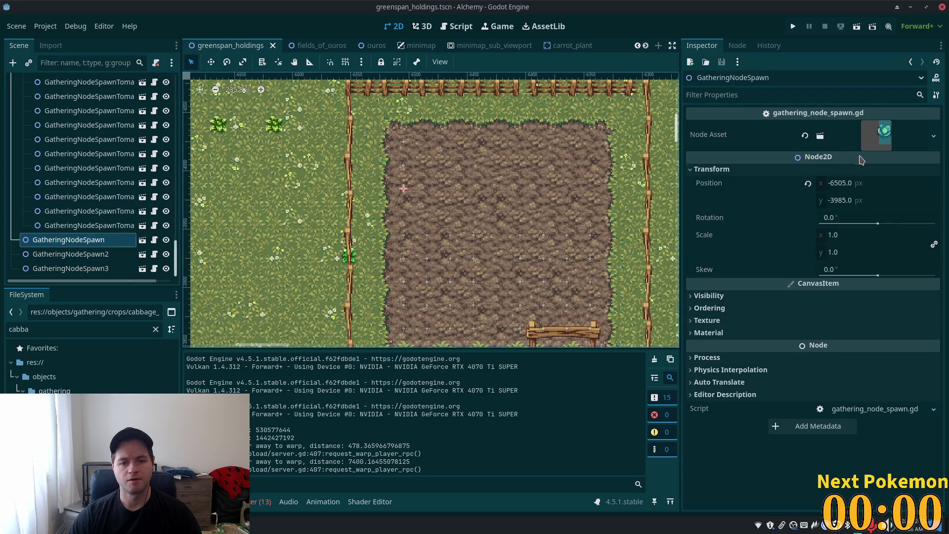
{"action": "left_click", "coordinate": [852, 202]}
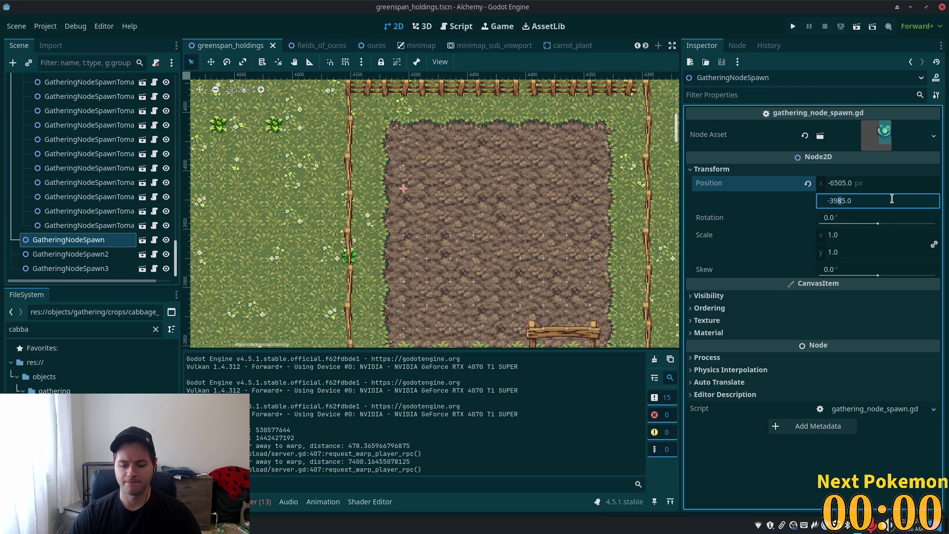
{"action": "type", "text": "7"}
{"action": "key", "text": "Tab"}
{"action": "left_click", "coordinate": [70, 253]}
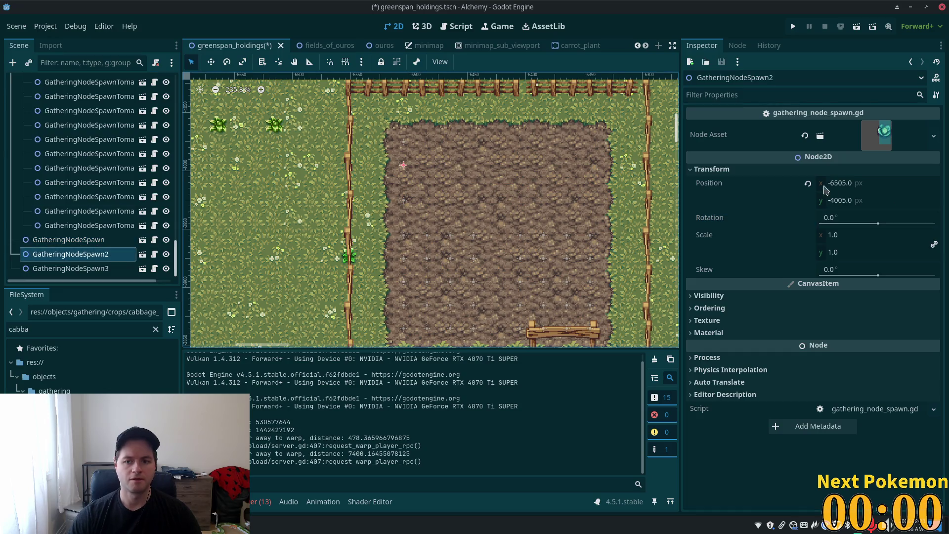
{"action": "left_click", "coordinate": [840, 201]}
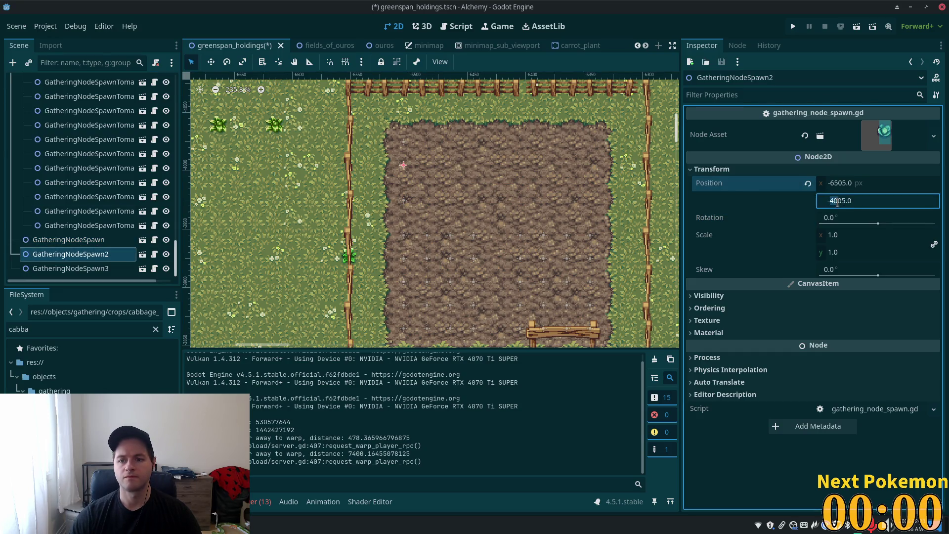
{"action": "type", "text": "-399"}
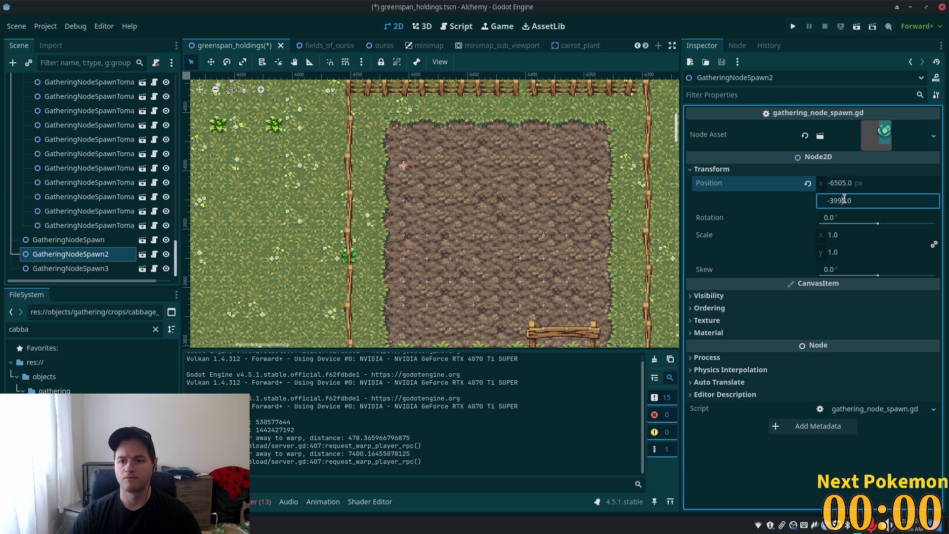
{"action": "key", "text": "Tab"}
Set the third spawner's y to -4015, save the scene and launch the game
{"action": "left_click", "coordinate": [70, 268]}
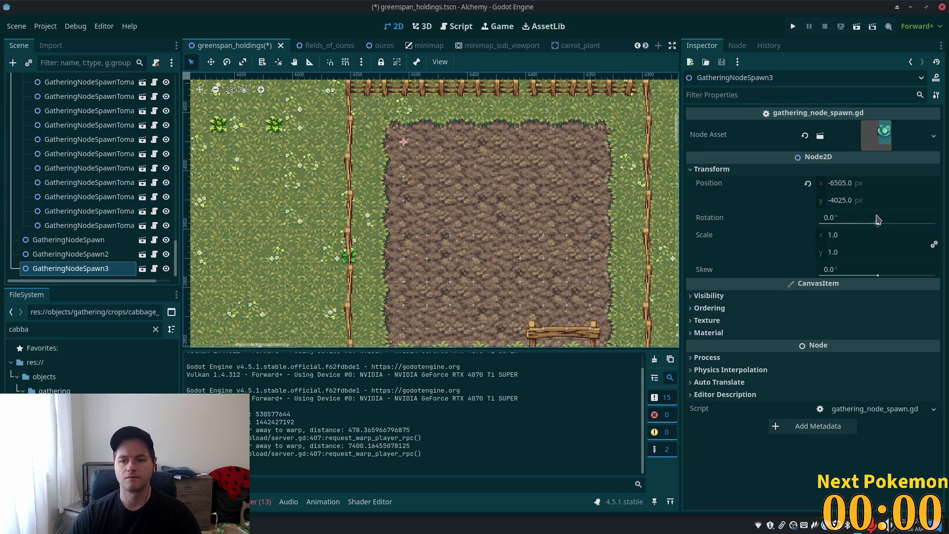
{"action": "left_click", "coordinate": [860, 202]}
{"action": "left_click", "coordinate": [850, 201]}
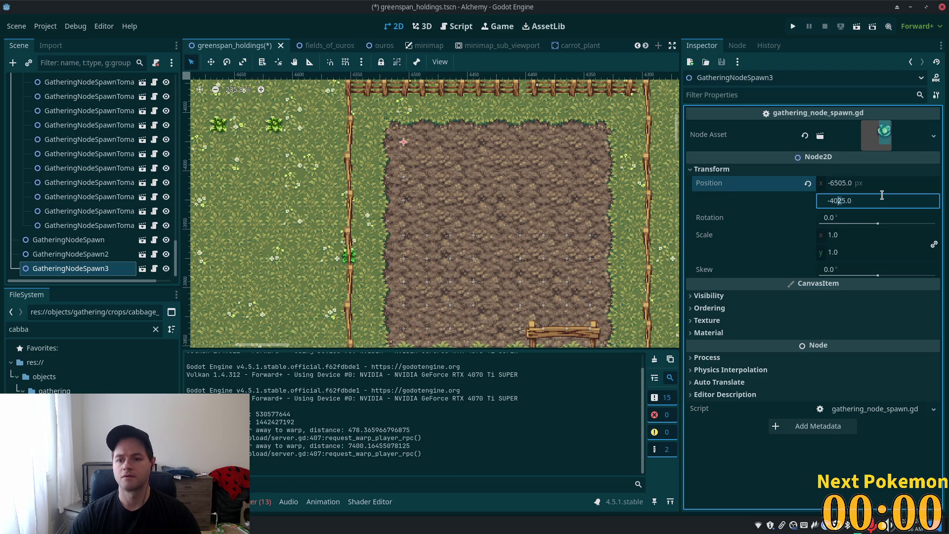
{"action": "key", "text": "Tab"}
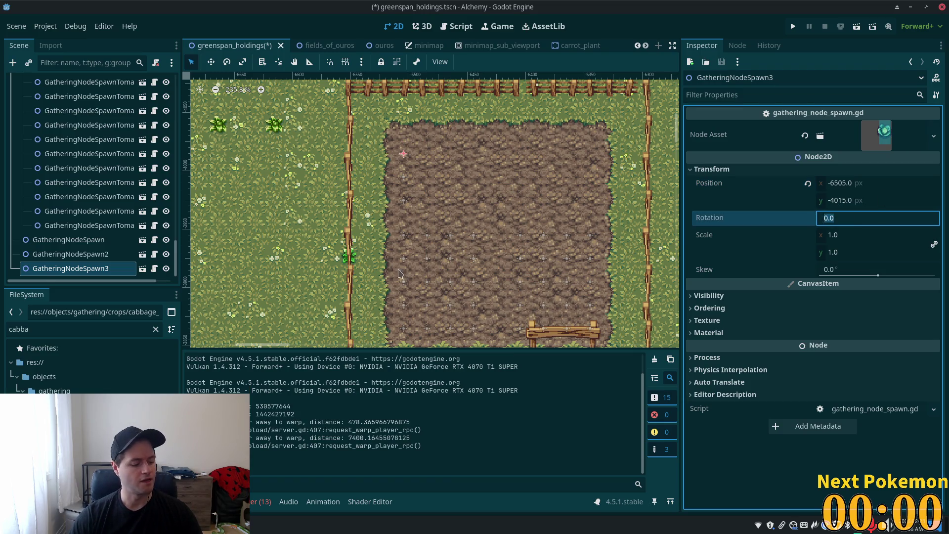
{"action": "key", "text": "super"}
{"action": "key", "text": "super"}
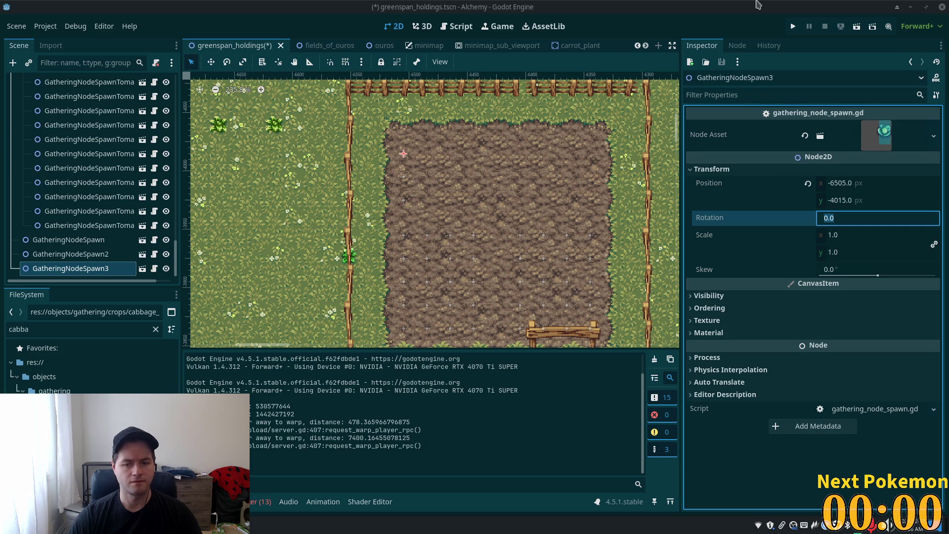
{"action": "key", "text": "ctrl+s"}
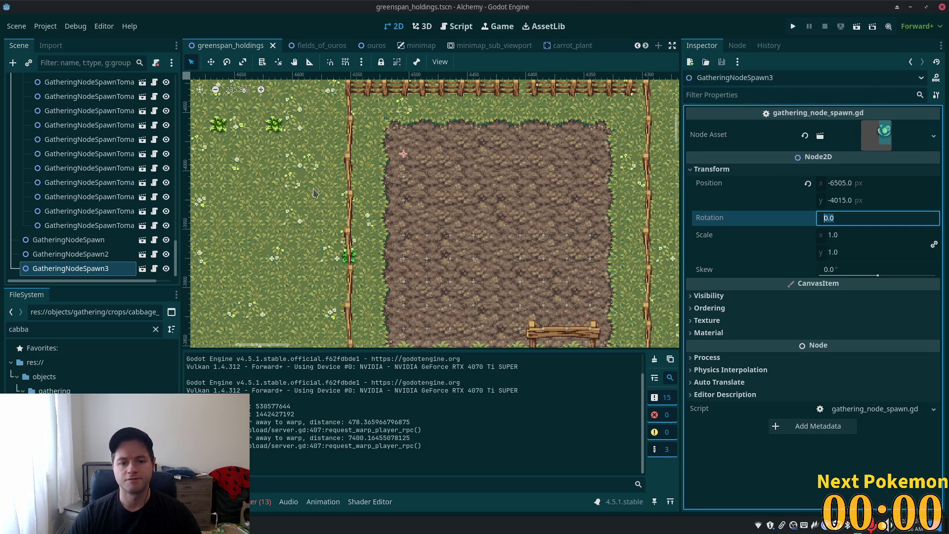
{"action": "key", "text": "F5"}
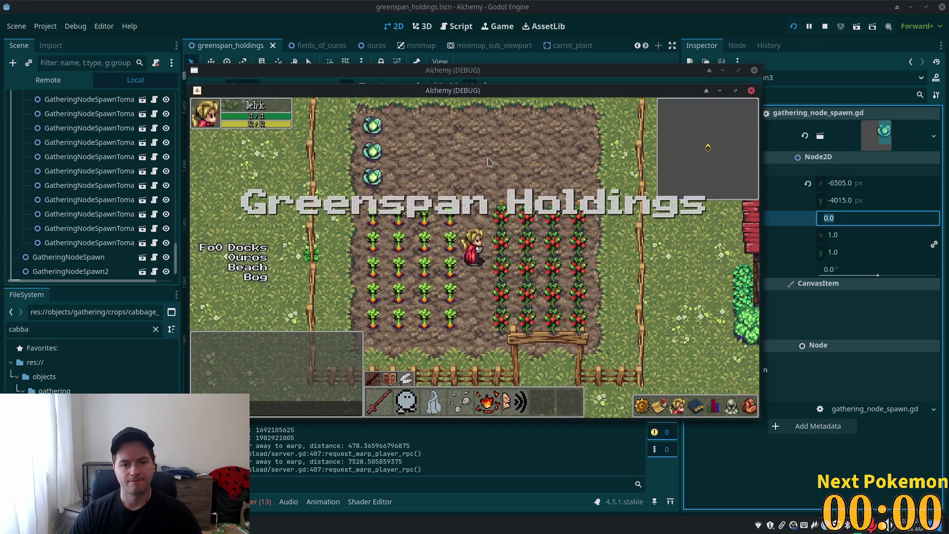
Walk the character up-left to the three cabbage spawners, then switch back to the editor
{"action": "key", "text": "w"}
{"action": "key", "text": "a"}
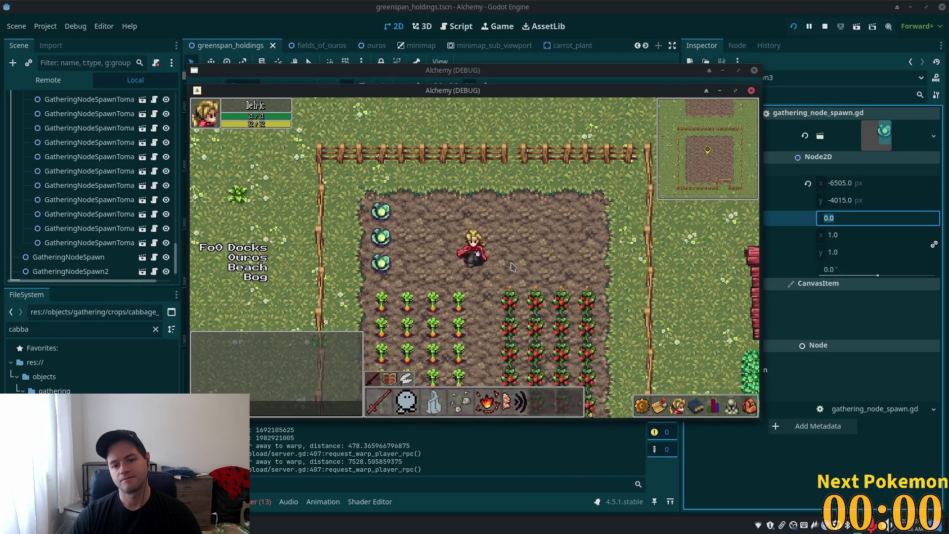
{"action": "key", "text": "a"}
{"action": "key", "text": "w"}
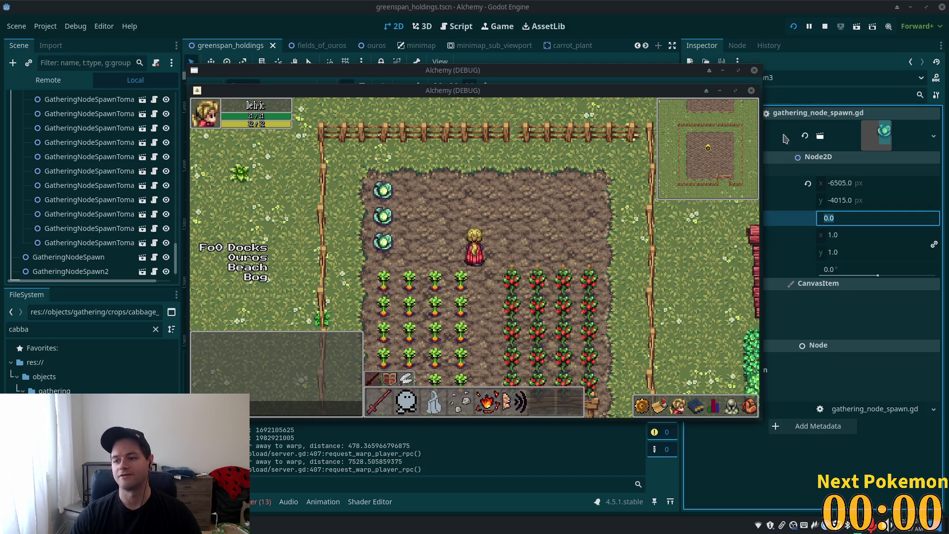
{"action": "key", "text": "alt+Tab"}
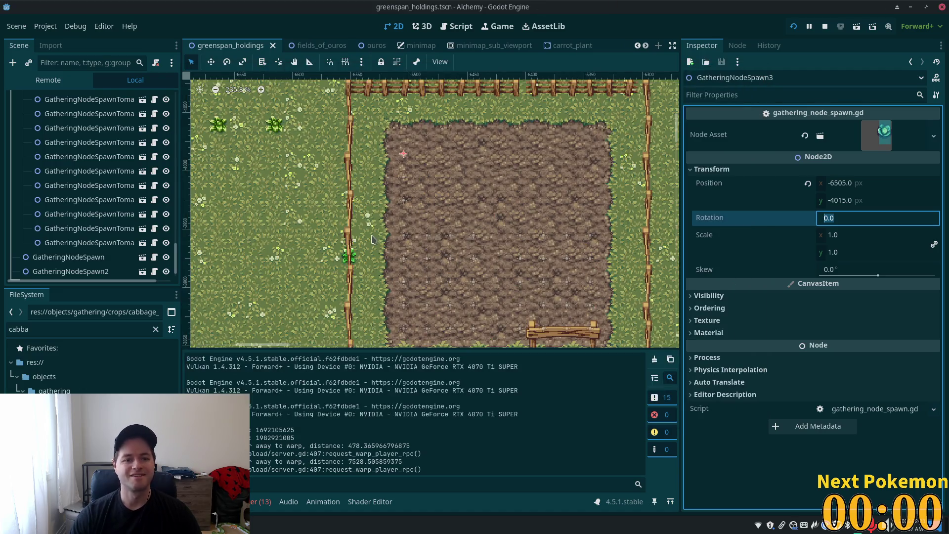
Rename the first two spawner nodes to GatheringNodeSpawnCabbage names
{"action": "scroll", "coordinate": [89, 247], "scroll_direction": "down", "scroll_amount": 1}
{"action": "left_click", "coordinate": [94, 240]}
{"action": "key", "text": "F2"}
{"action": "key", "text": "End"}
{"action": "type", "text": "Cabbage"}
{"action": "key", "text": "Return"}
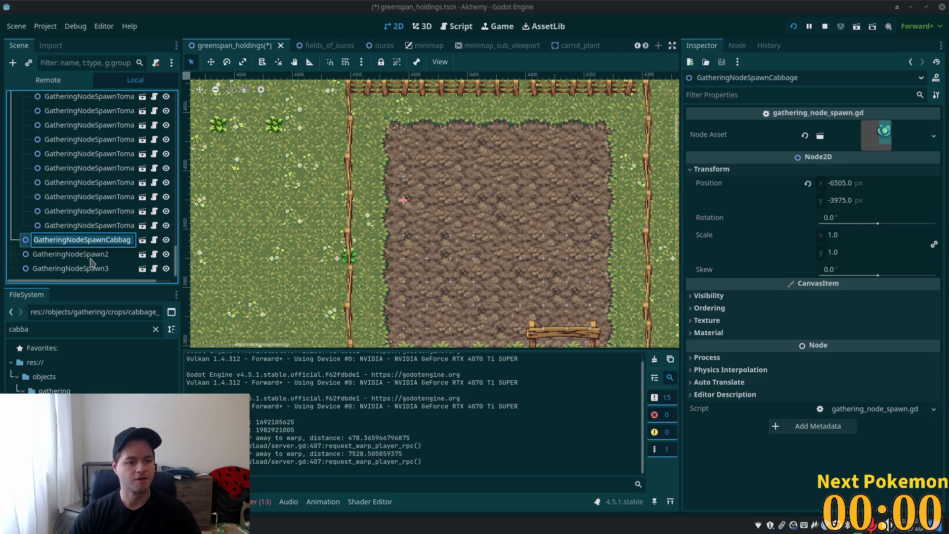
{"action": "left_click", "coordinate": [112, 254]}
{"action": "left_click", "coordinate": [105, 254]}
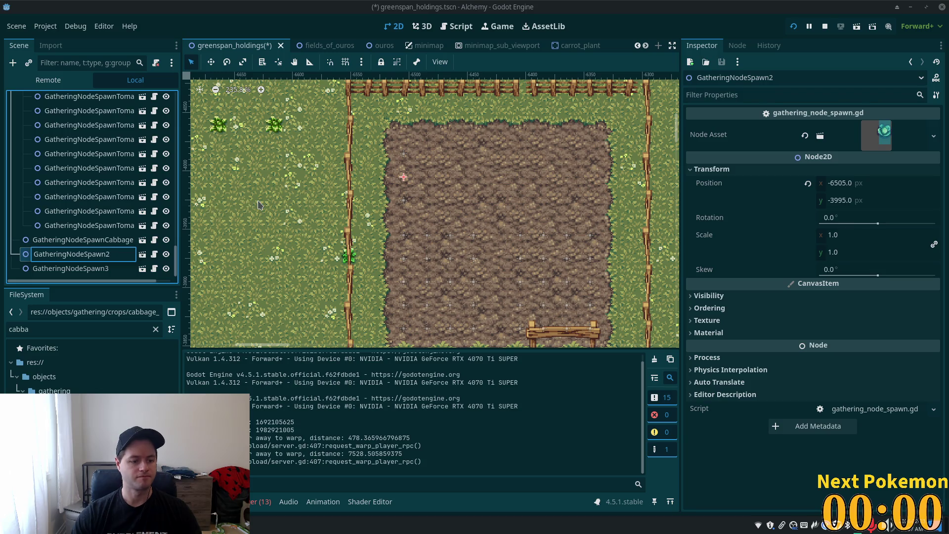
{"action": "type", "text": "e"}
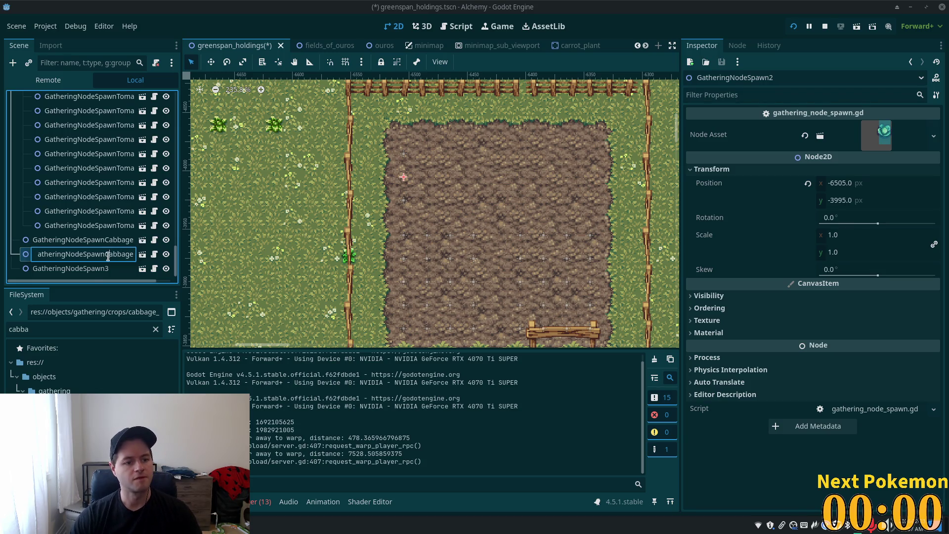
{"action": "key", "text": "Return"}
Rename the third spawner node to a GatheringNodeSpawnCabbage name and select all three
{"action": "left_click", "coordinate": [105, 270]}
{"action": "left_click", "coordinate": [105, 269]}
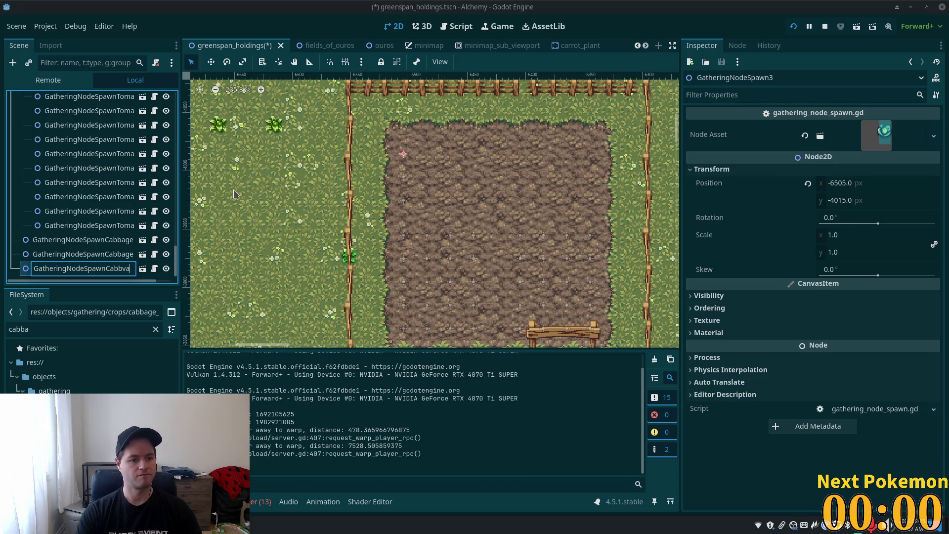
{"action": "key", "text": "Delete"}
{"action": "type", "text": "age"}
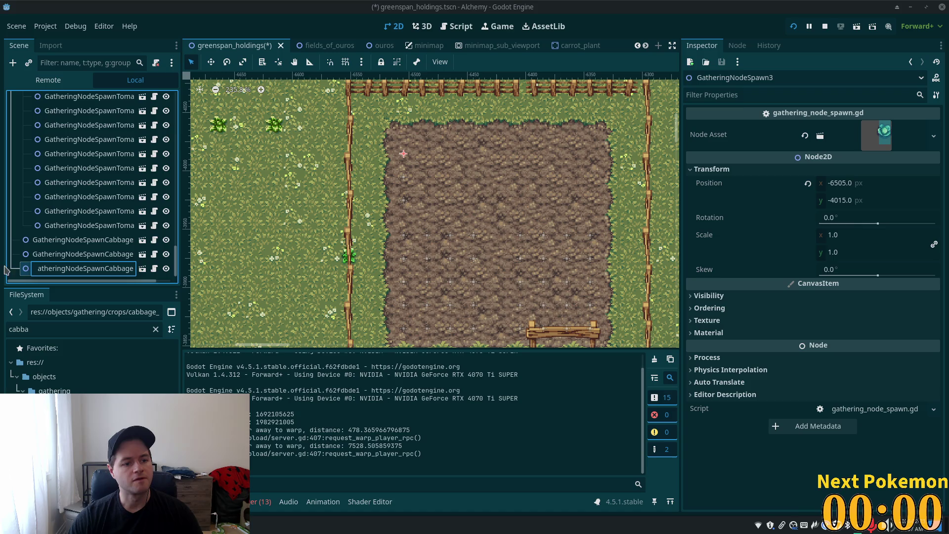
{"action": "key", "text": "Return"}
{"action": "left_click", "coordinate": [64, 241], "text": "shift"}
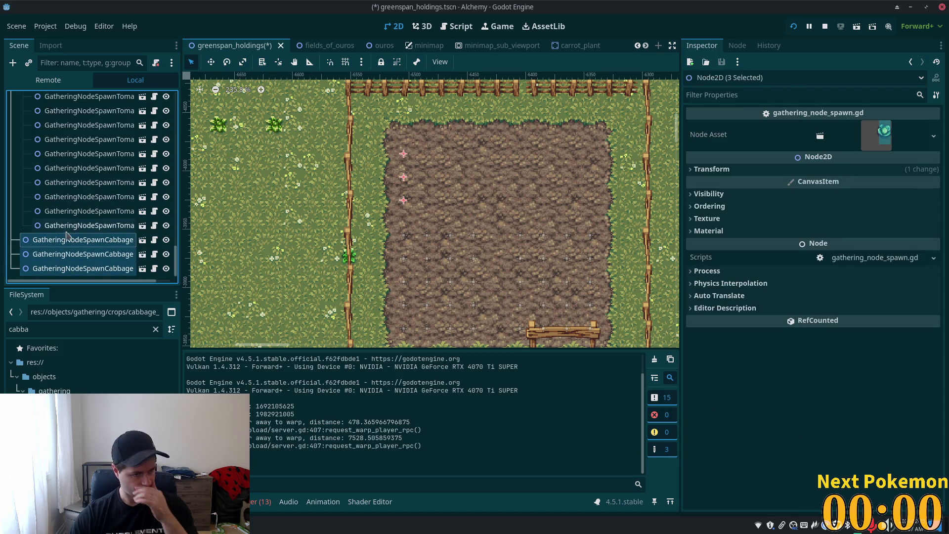
Duplicate the three cabbage spawners and set the copies' Position x to -6525
{"action": "key", "text": "ctrl+d"}
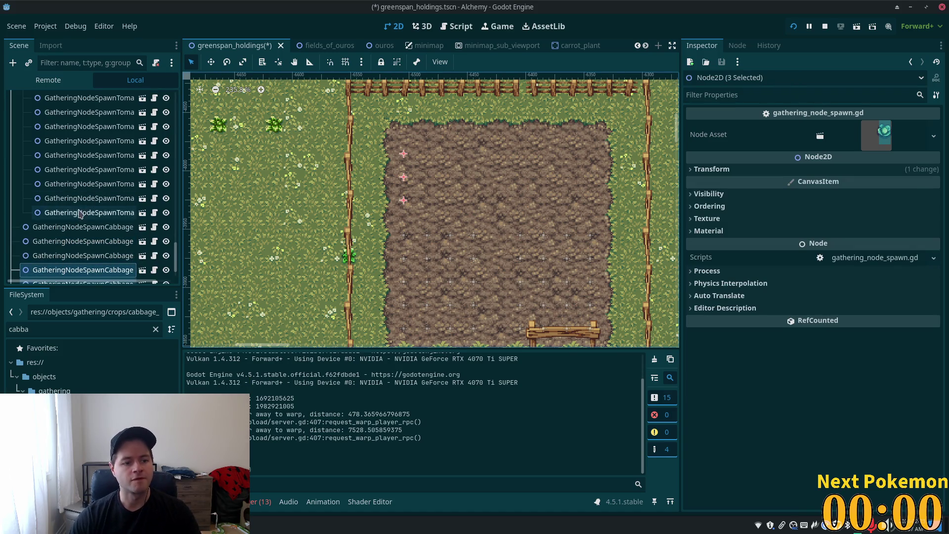
{"action": "left_click", "coordinate": [825, 169]}
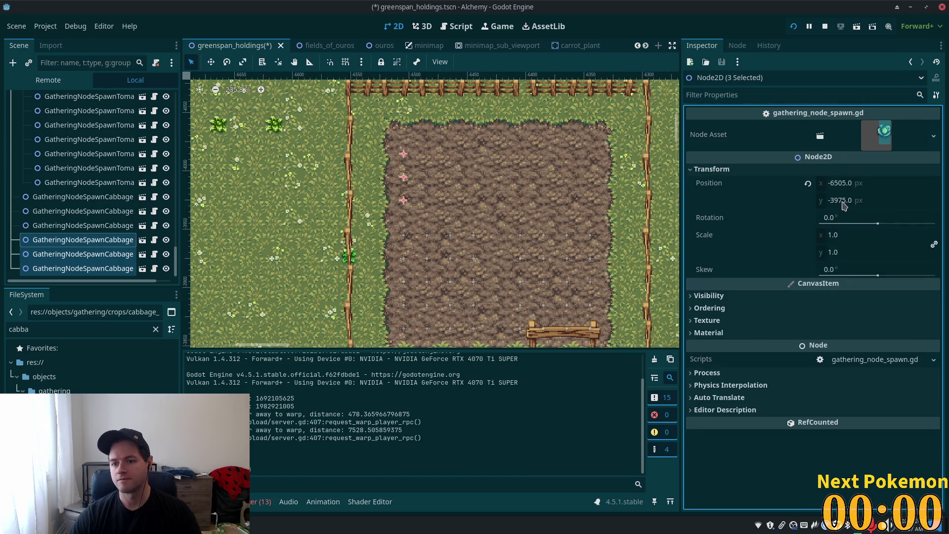
{"action": "left_click", "coordinate": [842, 184]}
{"action": "left_click", "coordinate": [843, 184]}
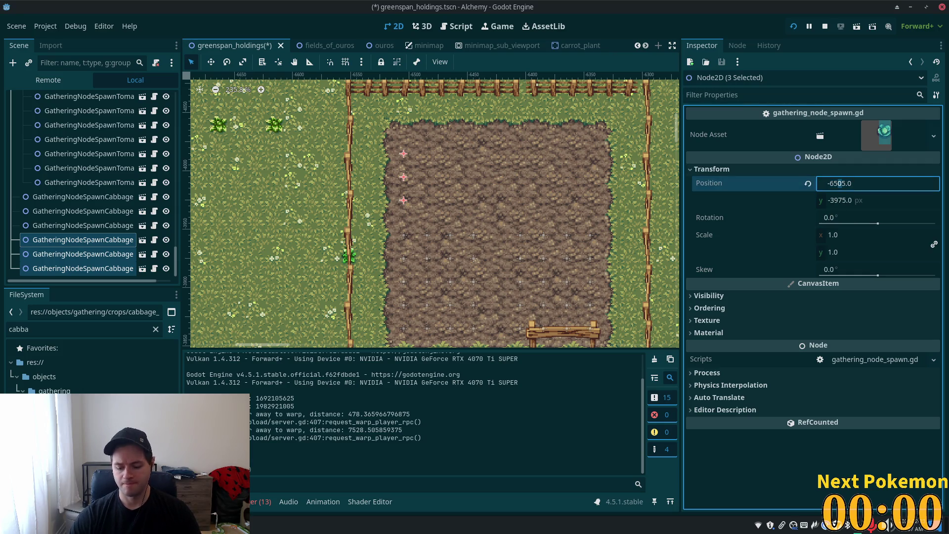
{"action": "key", "text": "BackSpace"}
{"action": "type", "text": "2"}
{"action": "key", "text": "Tab"}
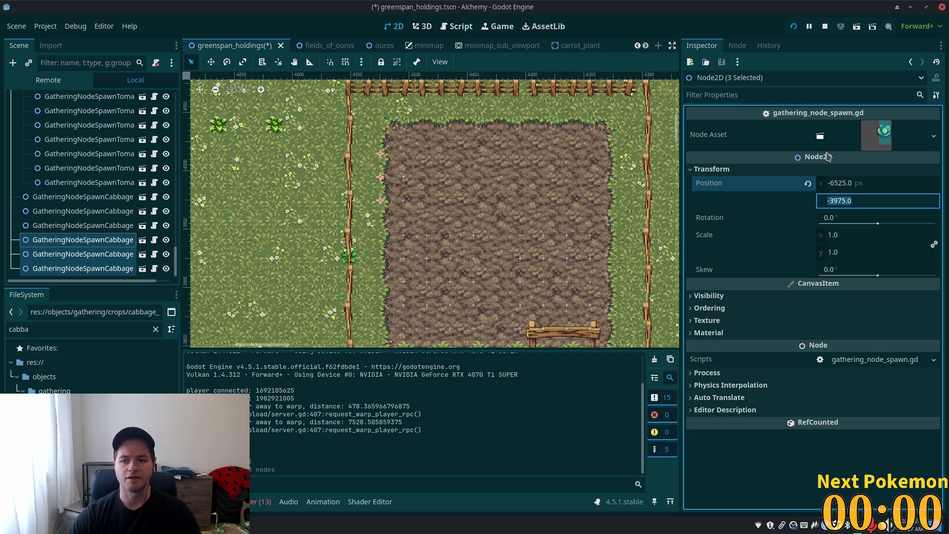
{"action": "left_click", "coordinate": [844, 184]}
{"action": "left_click", "coordinate": [844, 184]}
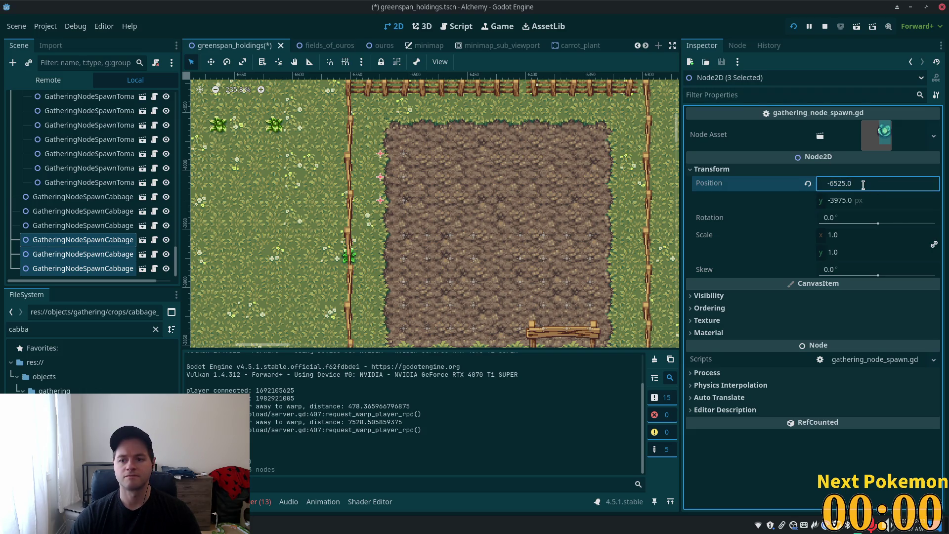
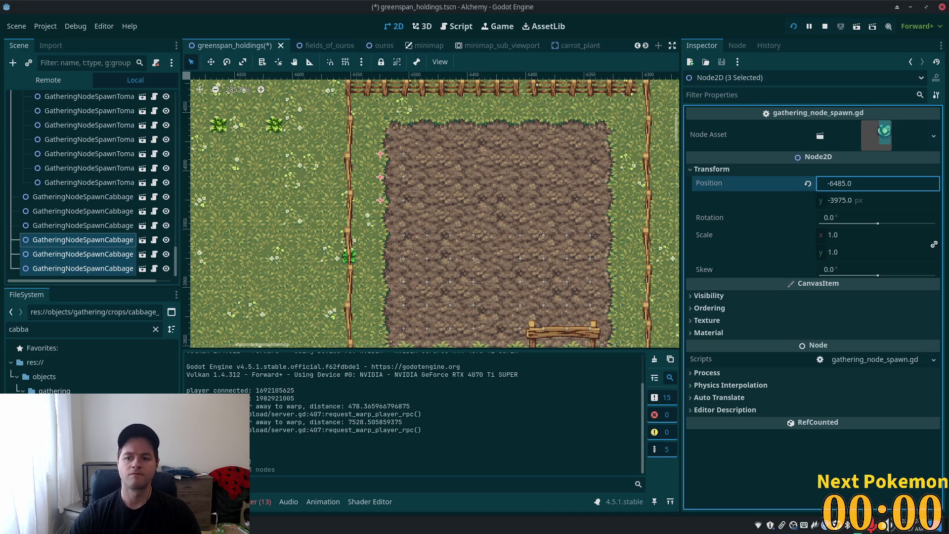
Set the next column of three cabbage spawn nodes to x position -6465
{"action": "key", "text": "Tab"}
{"action": "left_click", "coordinate": [55, 226]}
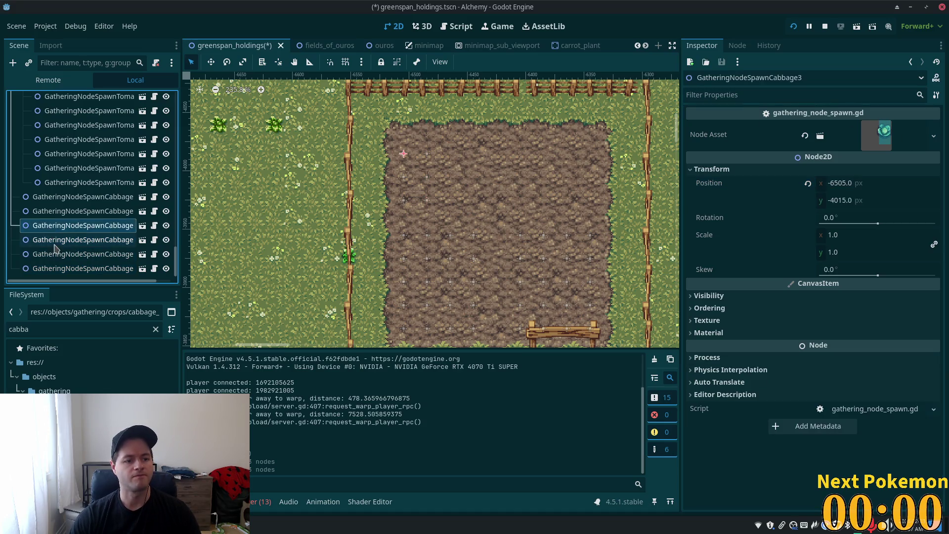
{"action": "left_click", "coordinate": [56, 240]}
{"action": "left_click", "coordinate": [56, 267], "text": "shift"}
{"action": "scroll", "coordinate": [74, 237], "scroll_direction": "down", "scroll_amount": 1}
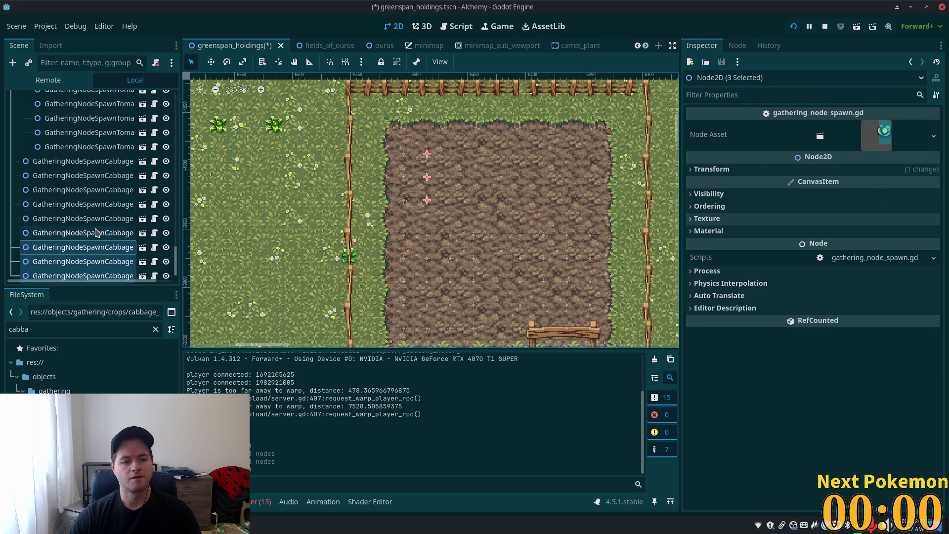
{"action": "left_click", "coordinate": [830, 172]}
{"action": "left_click", "coordinate": [842, 183]}
{"action": "double_click", "coordinate": [840, 183]}
{"action": "key", "text": "Left"}
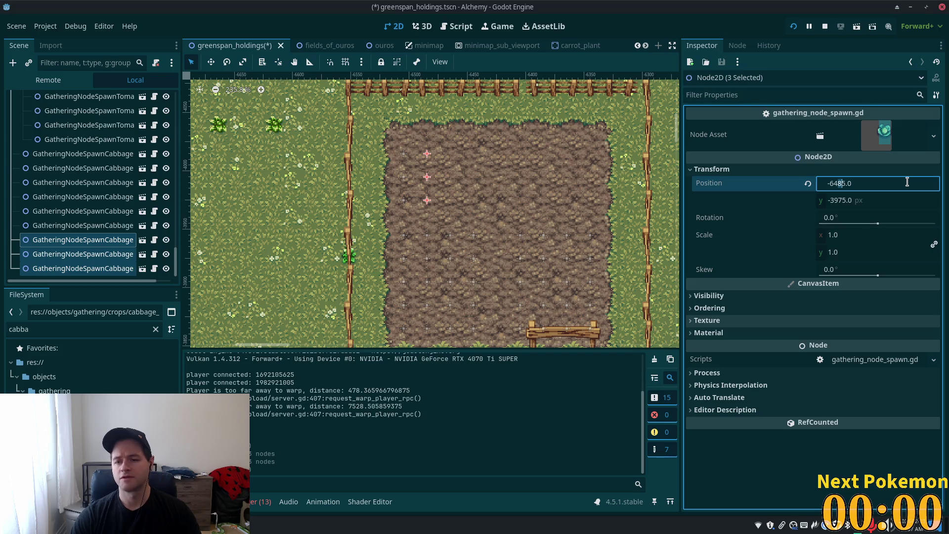
{"action": "key", "text": "Tab"}
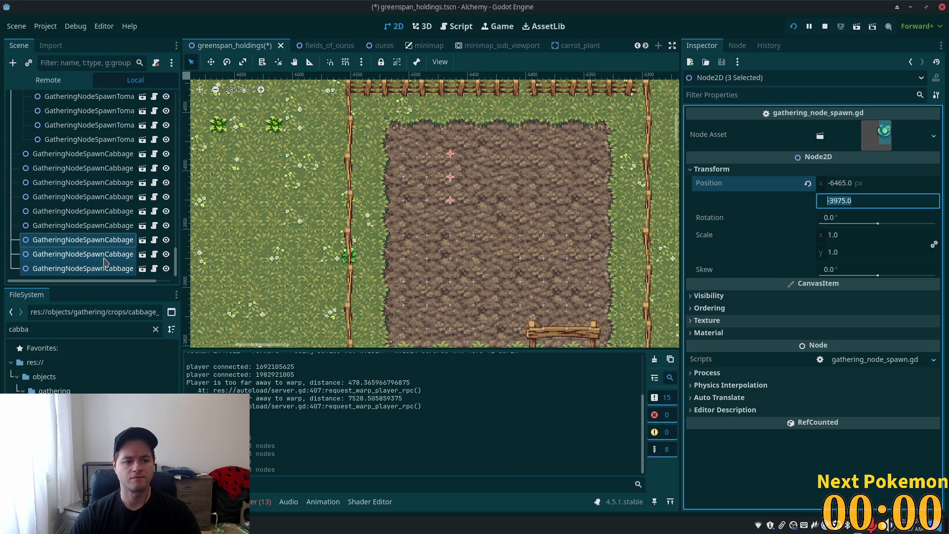
Duplicate three cabbage spawn nodes and set the copies' x position to -6445
{"action": "left_click", "coordinate": [70, 213]}
{"action": "left_click", "coordinate": [70, 240]}
{"action": "left_click", "coordinate": [71, 269], "text": "shift"}
{"action": "key", "text": "ctrl+d"}
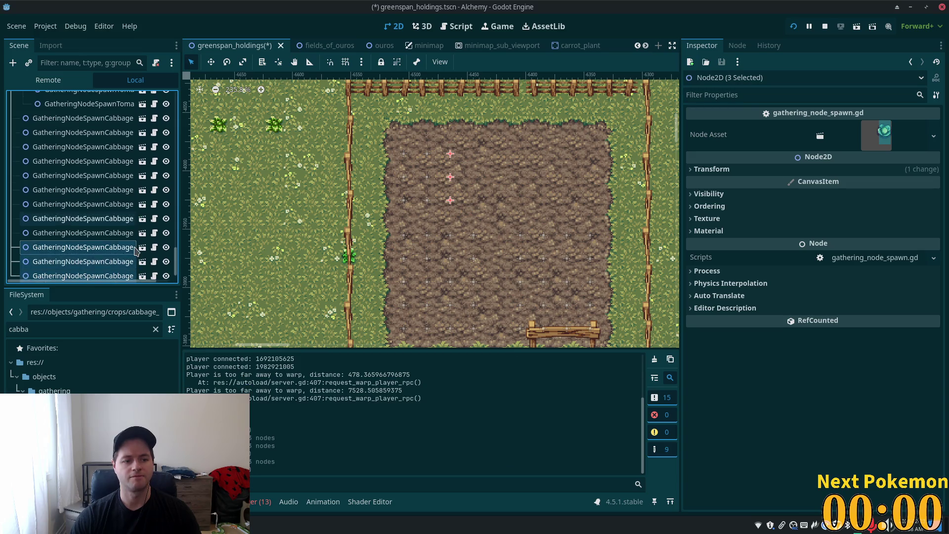
{"action": "left_click", "coordinate": [776, 169]}
{"action": "left_click", "coordinate": [843, 183]}
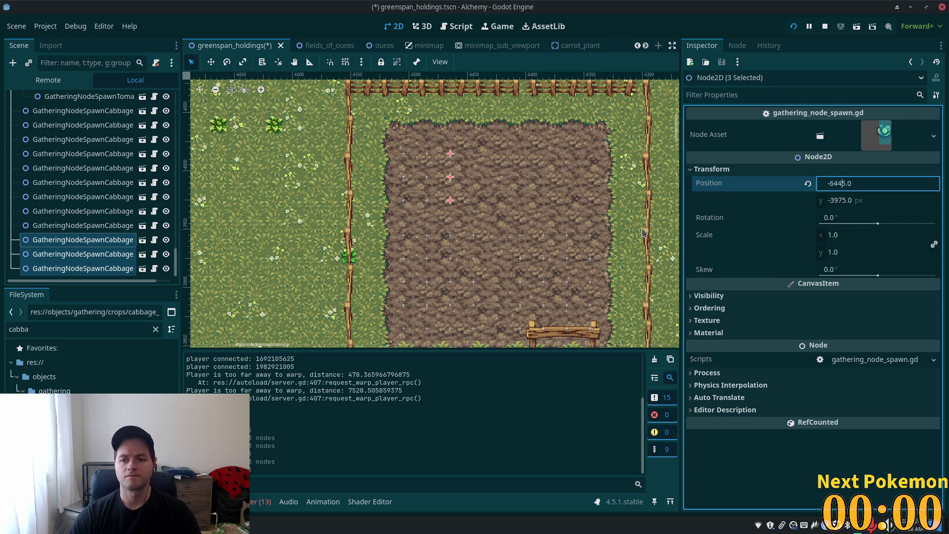
{"action": "key", "text": "Tab"}
{"action": "scroll", "coordinate": [241, 177], "scroll_direction": "down", "scroll_amount": 2}
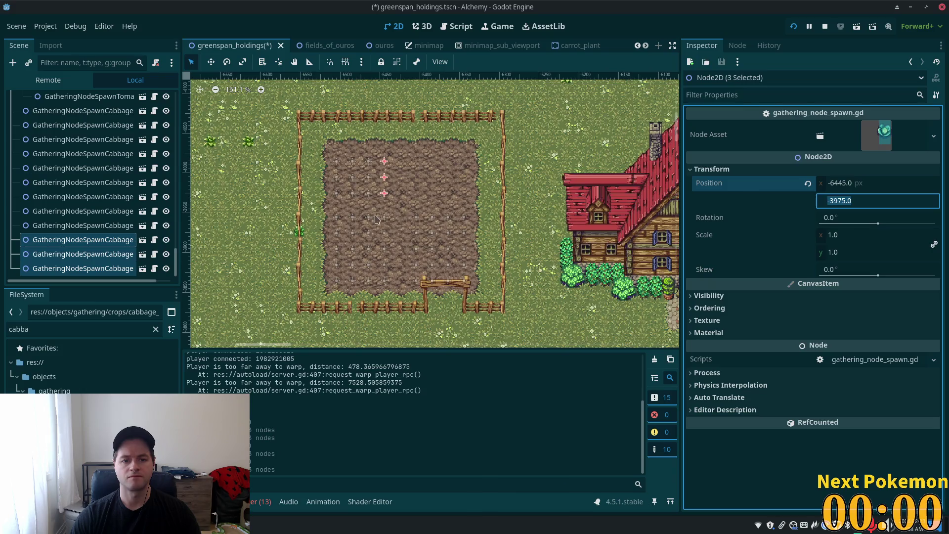
{"action": "scroll", "coordinate": [193, 211], "scroll_direction": "up", "scroll_amount": 2}
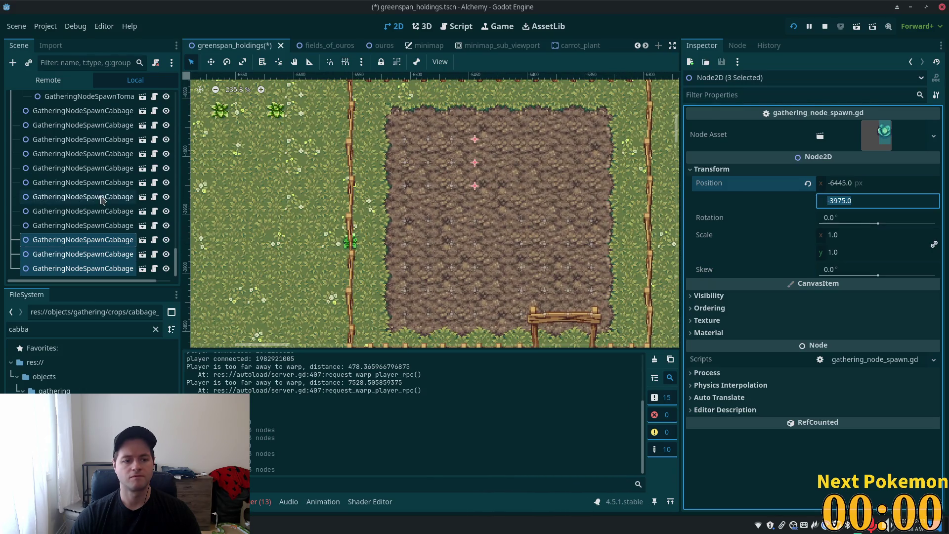
Move the last three cabbage spawn nodes to x position -6425
{"action": "left_click", "coordinate": [83, 240]}
{"action": "left_click", "coordinate": [83, 268], "text": "shift"}
{"action": "scroll", "coordinate": [83, 197], "scroll_direction": "down", "scroll_amount": 1}
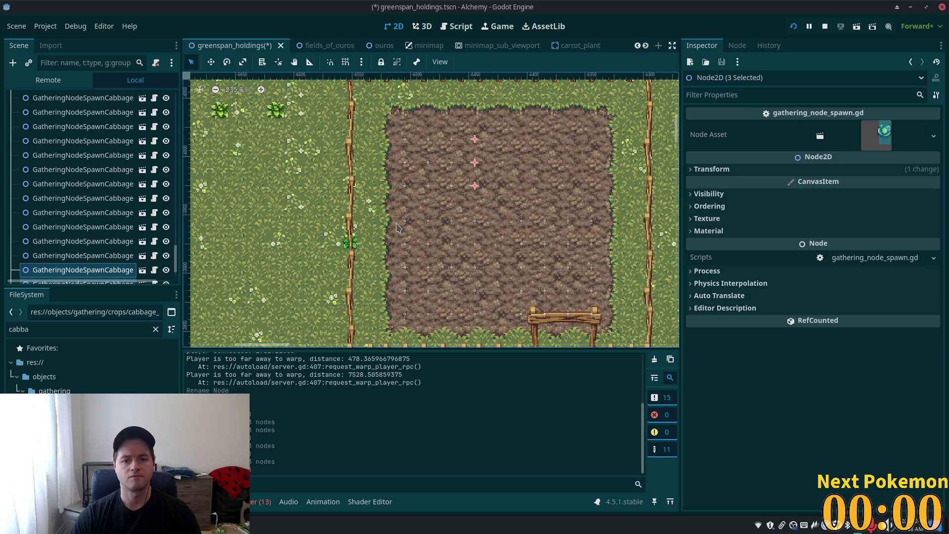
{"action": "scroll", "coordinate": [175, 216], "scroll_direction": "down", "scroll_amount": 1}
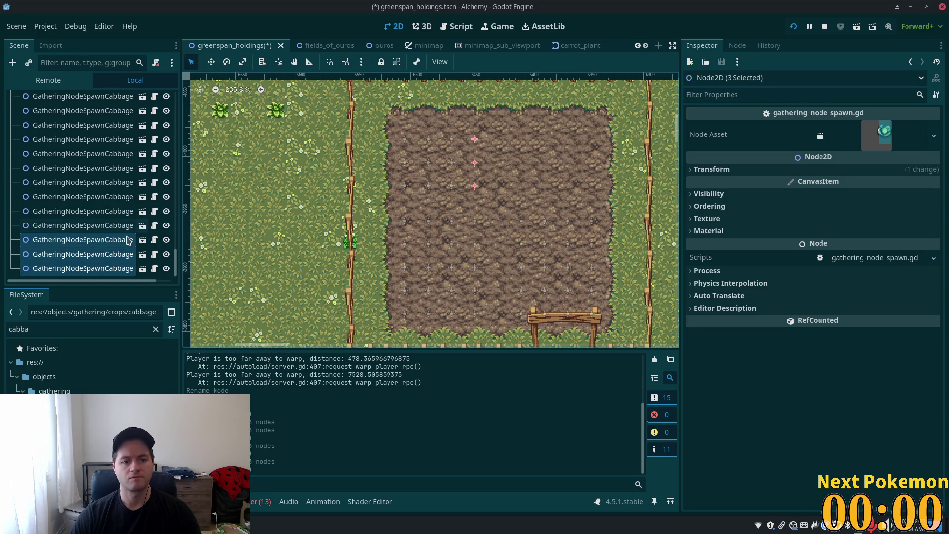
{"action": "left_click", "coordinate": [711, 168]}
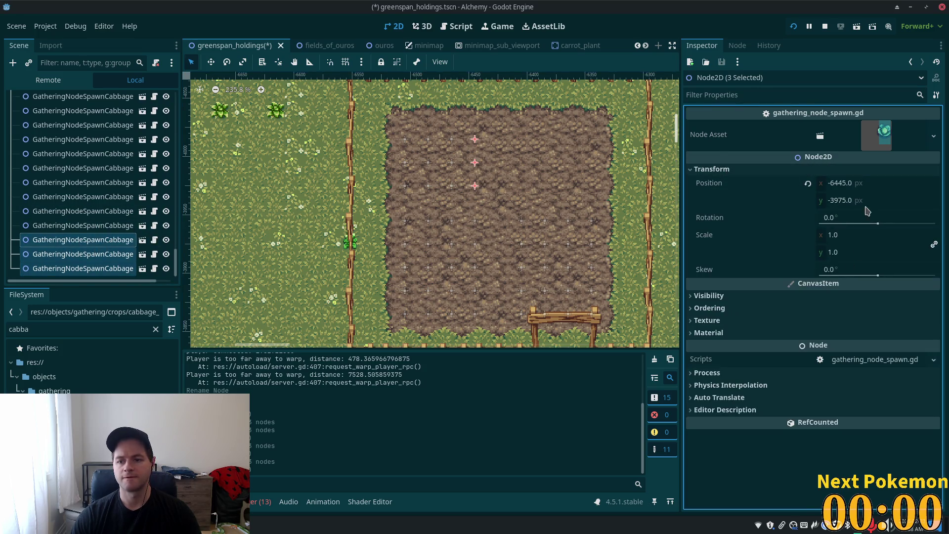
{"action": "left_click", "coordinate": [841, 200]}
{"action": "left_click", "coordinate": [840, 201]}
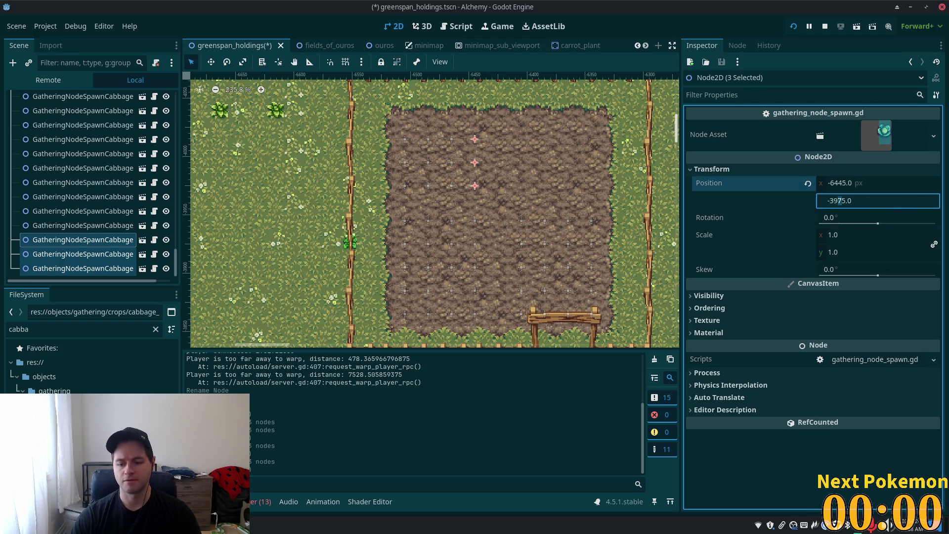
{"action": "left_click", "coordinate": [845, 182]}
{"action": "left_click", "coordinate": [845, 182]}
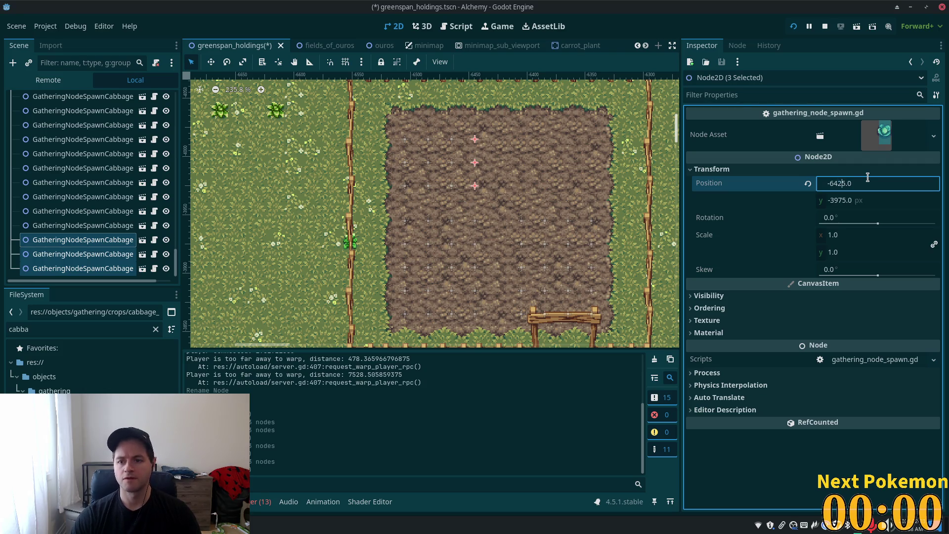
{"action": "key", "text": "Tab"}
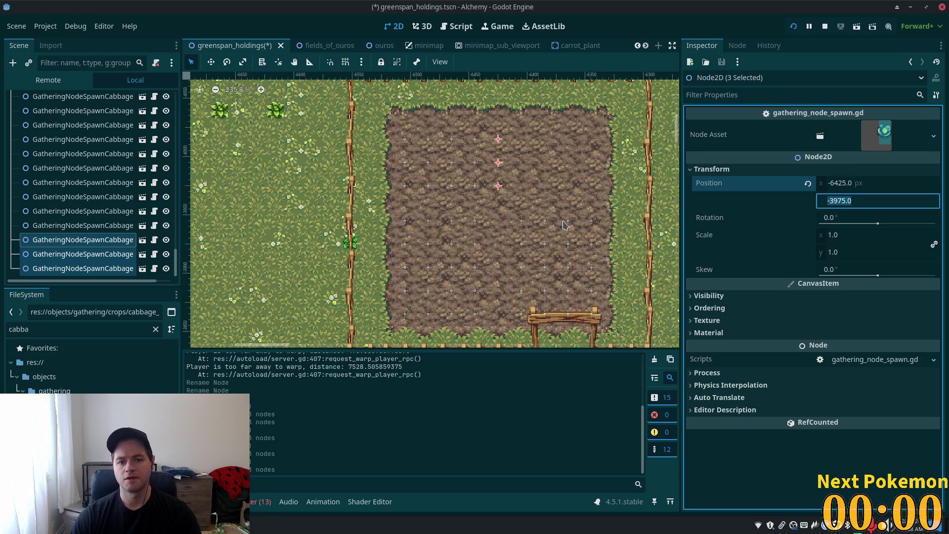
Select all 15 cabbage spawn nodes in the scene tree
{"action": "left_click", "coordinate": [88, 242]}
{"action": "scroll", "coordinate": [99, 248], "scroll_direction": "up", "scroll_amount": 3}
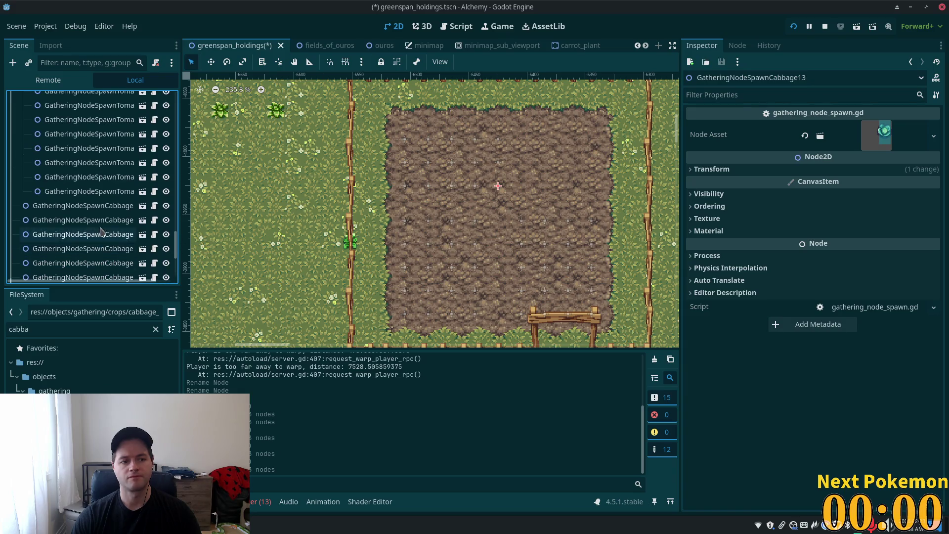
{"action": "left_click", "coordinate": [132, 240]}
{"action": "scroll", "coordinate": [132, 239], "scroll_direction": "down", "scroll_amount": 3}
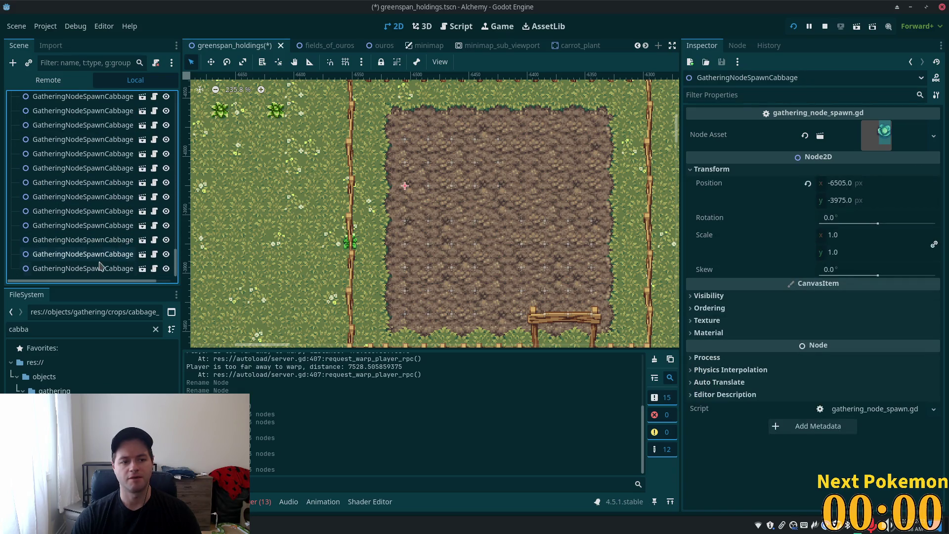
{"action": "left_click", "coordinate": [99, 269], "text": "shift"}
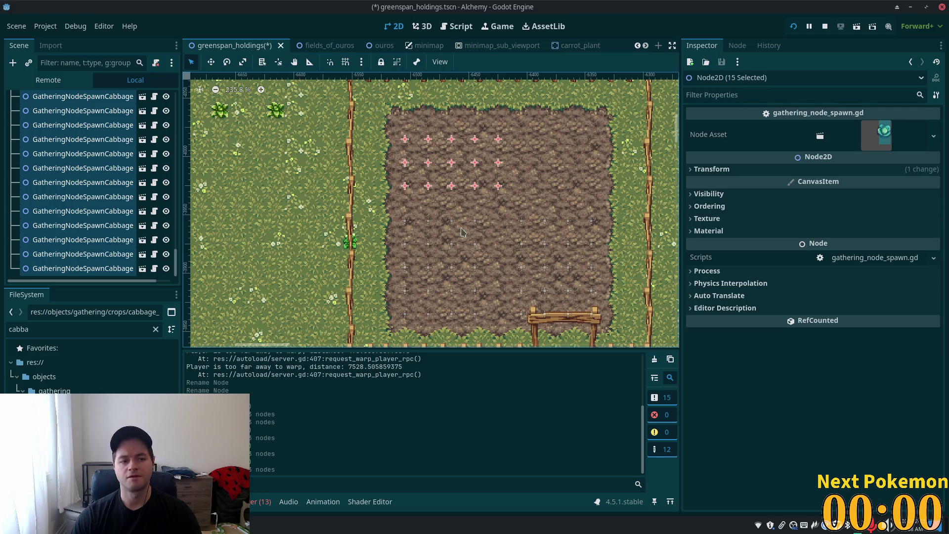
Drag the 15 cabbage markers to the right within the dirt plot using the Move tool
{"action": "key", "text": "F2"}
{"action": "left_click", "coordinate": [211, 61]}
{"action": "scroll", "coordinate": [461, 163], "scroll_direction": "up", "scroll_amount": 5}
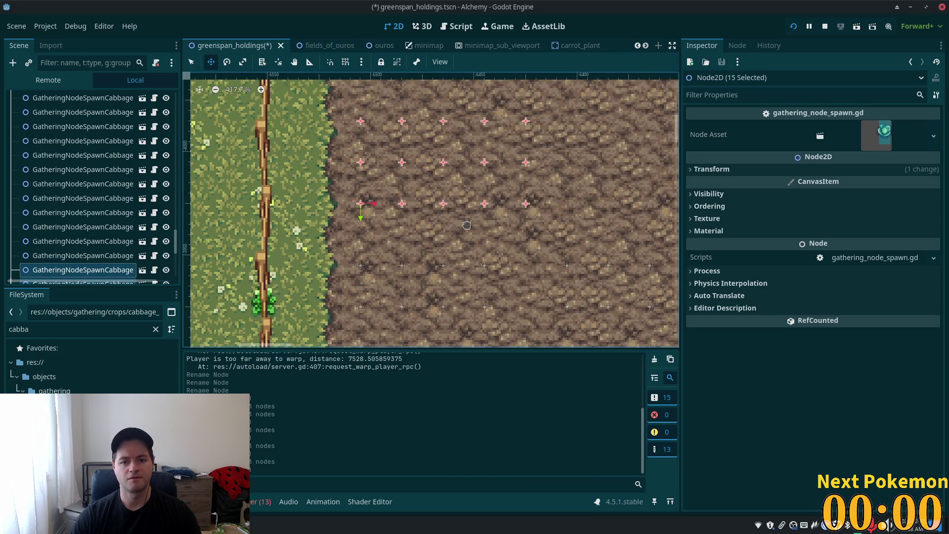
{"action": "left_click_drag", "start_coordinate": [562, 171], "coordinate": [731, 172]}
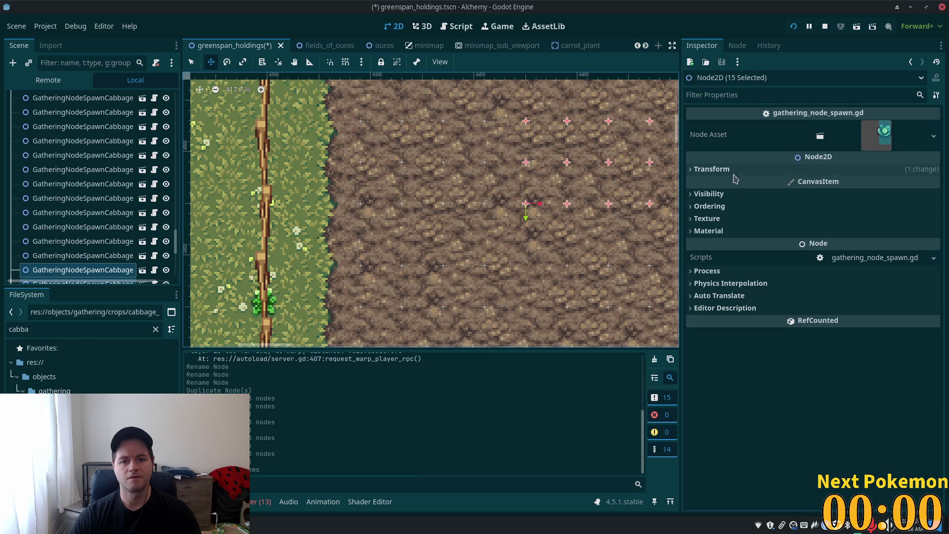
{"action": "scroll", "coordinate": [639, 247], "scroll_direction": "down", "scroll_amount": 4}
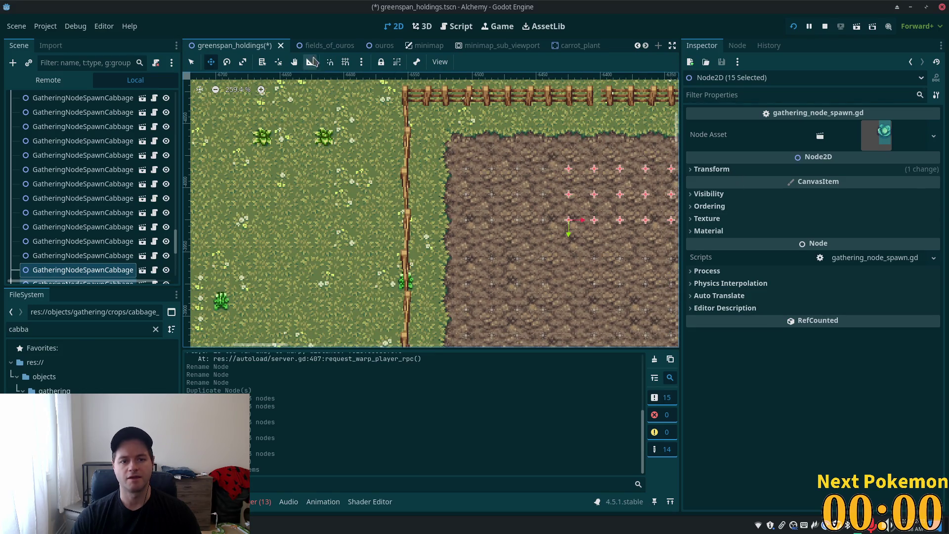
{"action": "scroll", "coordinate": [130, 244], "scroll_direction": "down", "scroll_amount": 3}
Save the scene and run the game with F5
{"action": "left_click", "coordinate": [99, 204]}
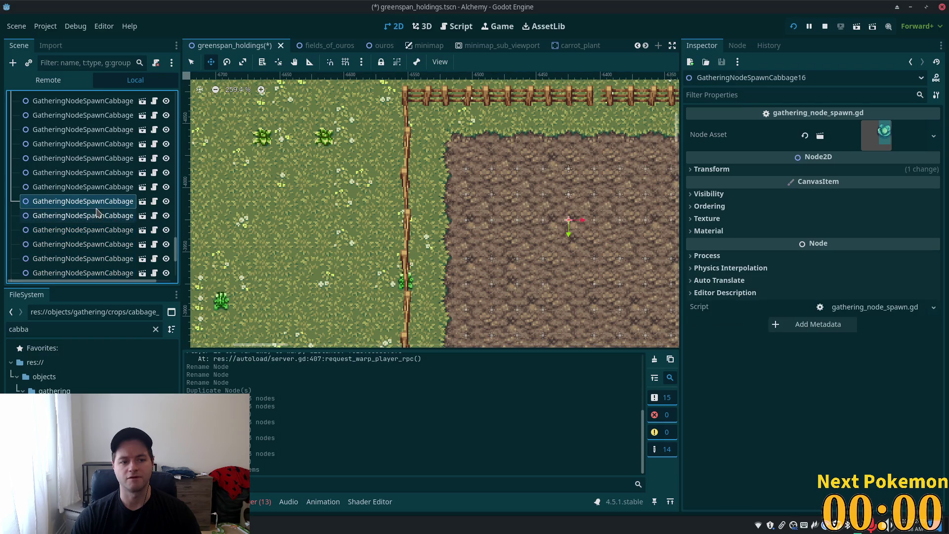
{"action": "left_click", "coordinate": [94, 215], "text": "ctrl"}
{"action": "left_click", "coordinate": [96, 229], "text": "ctrl"}
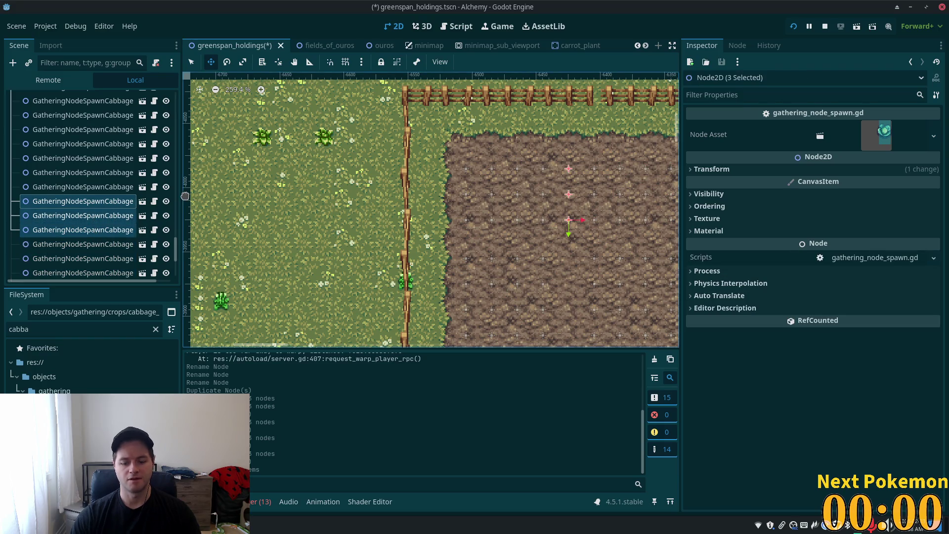
{"action": "key", "text": "F5"}
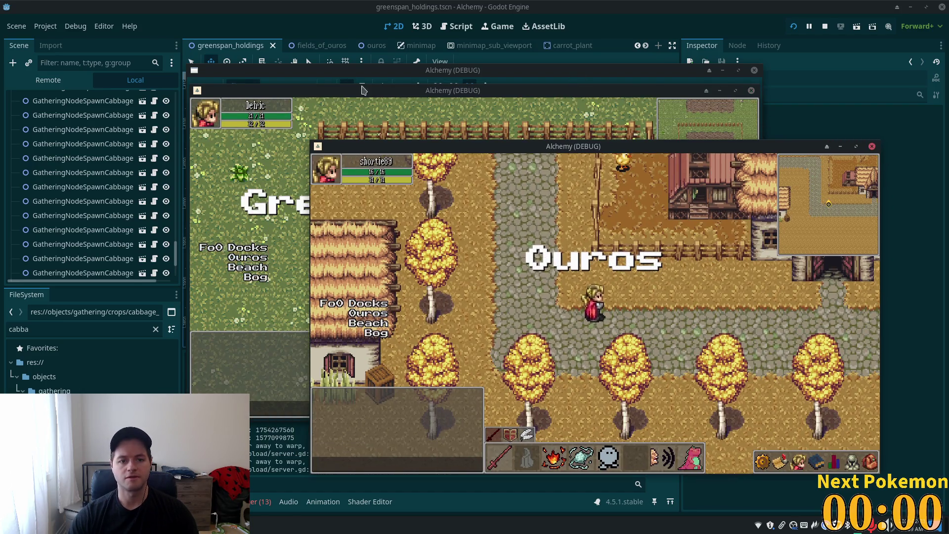
Walk the character to the farm plot and drop the tomato from the inventory
{"action": "left_click", "coordinate": [550, 127]}
{"action": "key", "text": "s"}
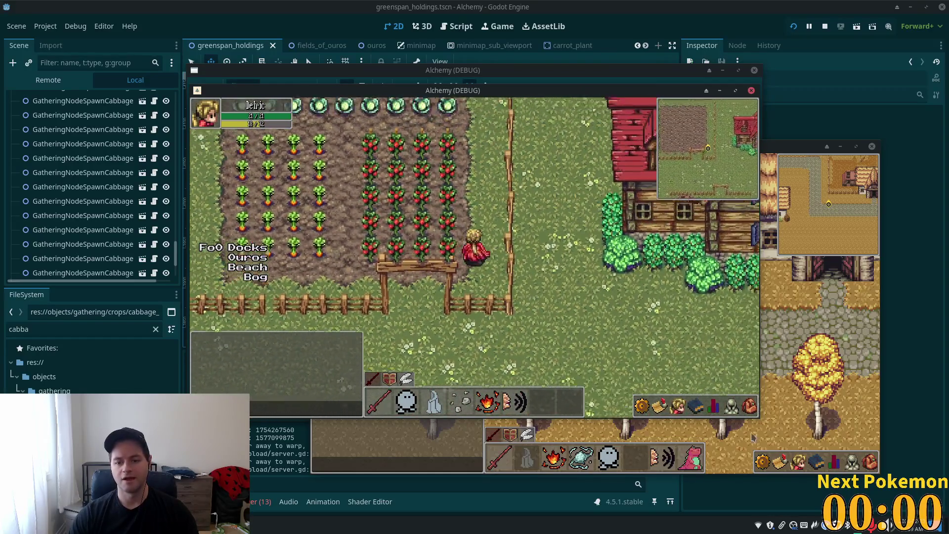
{"action": "key", "text": "w"}
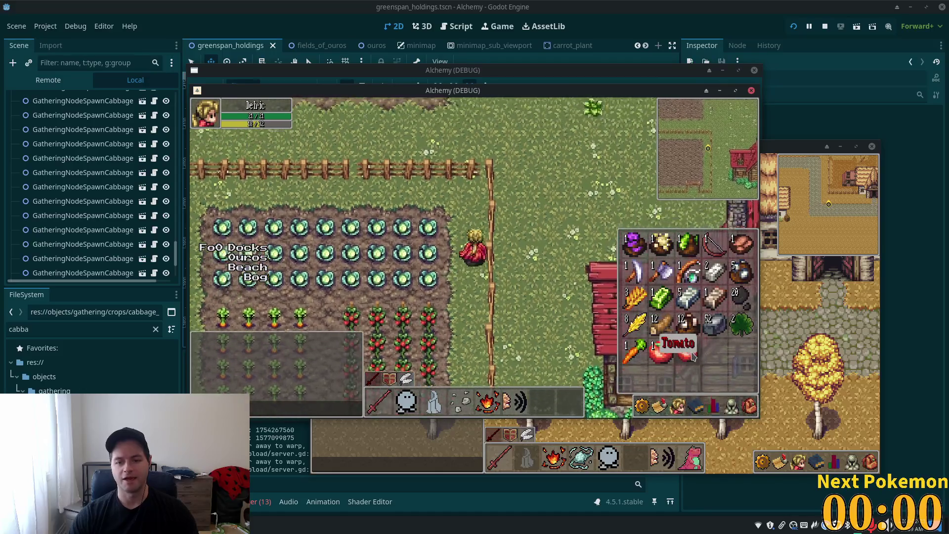
{"action": "right_click", "coordinate": [690, 354]}
{"action": "left_click", "coordinate": [697, 380]}
Harvest a cabbage, check the second player's inventory, and view the debugger errors
{"action": "key", "text": "s"}
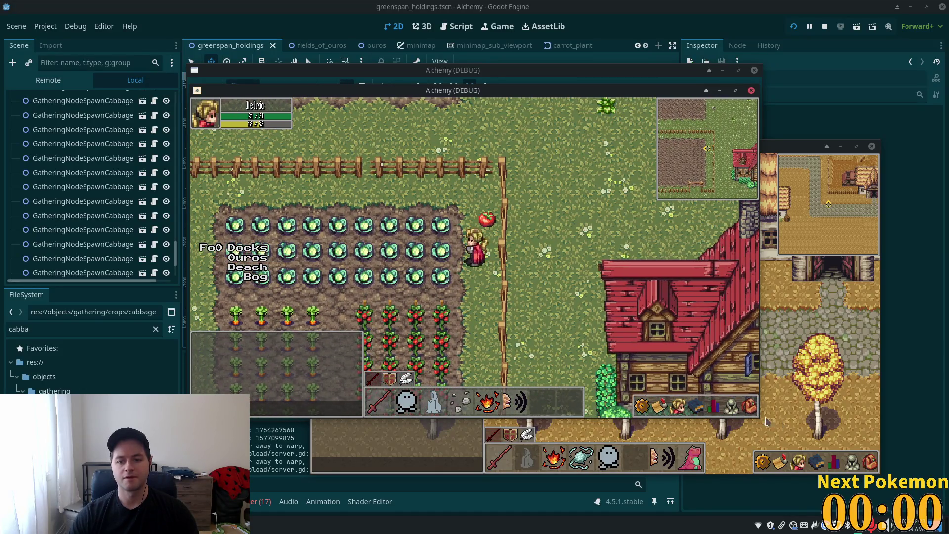
{"action": "left_click", "coordinate": [747, 409]}
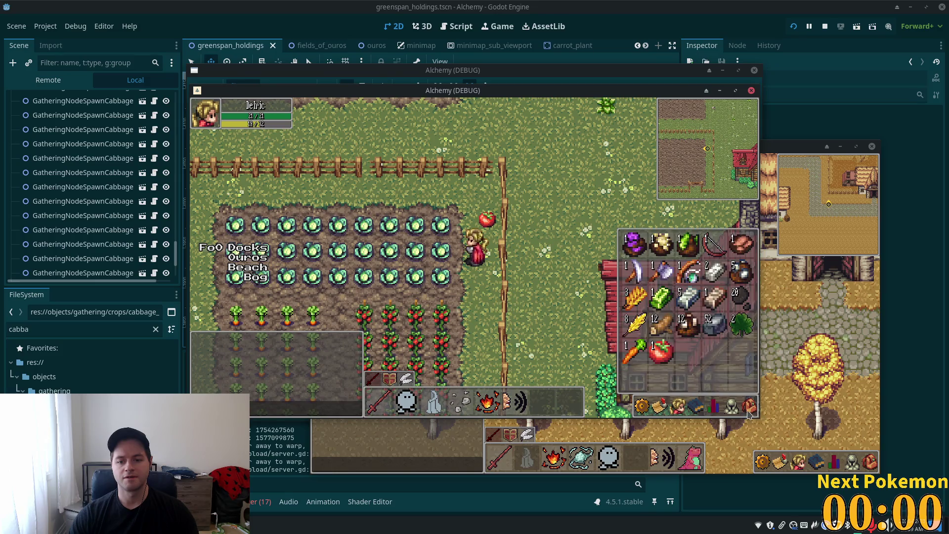
{"action": "left_click", "coordinate": [749, 403]}
{"action": "left_click", "coordinate": [440, 258]}
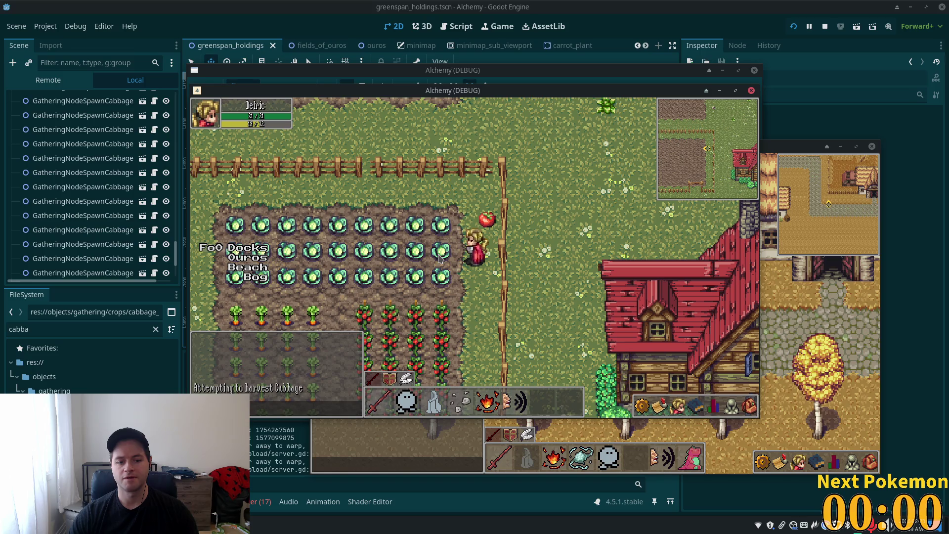
{"action": "left_click", "coordinate": [869, 461]}
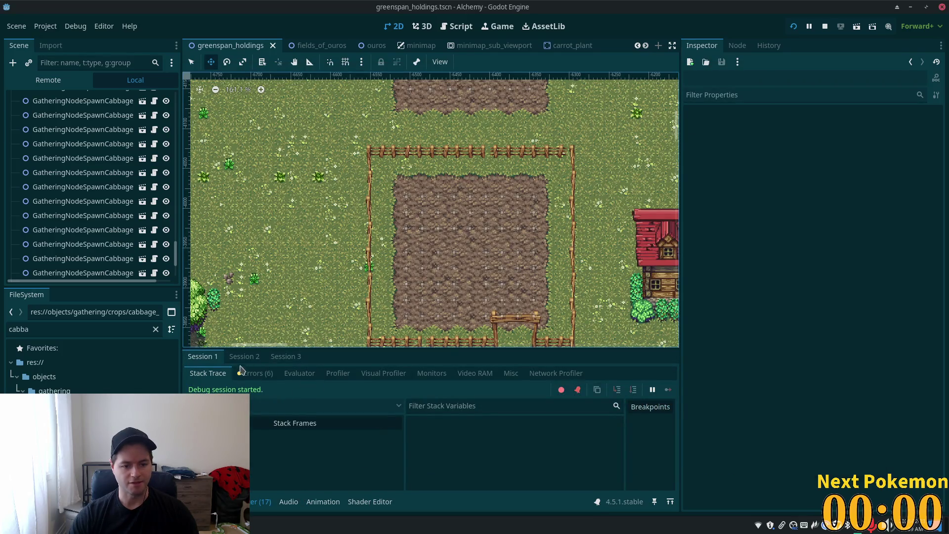
{"action": "left_click", "coordinate": [249, 373]}
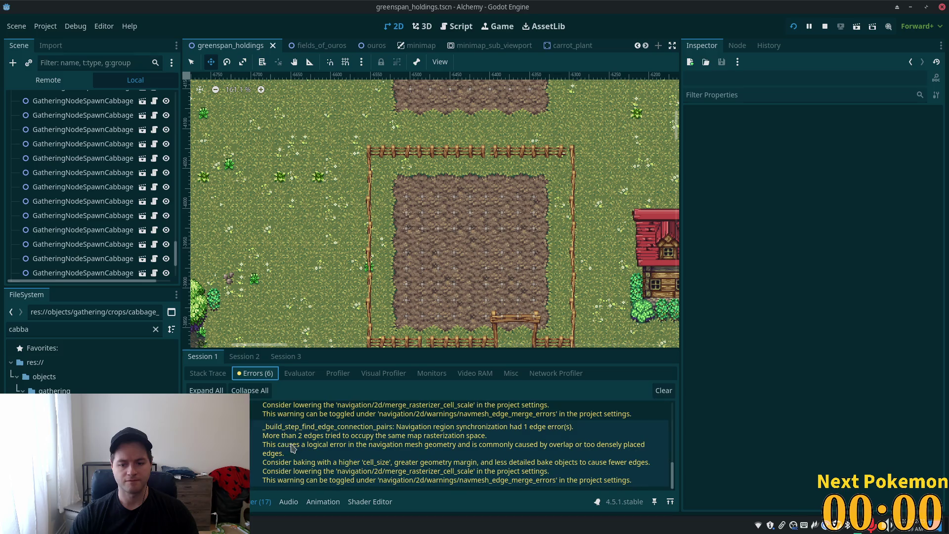
Review each session's errors, including get_cached_object, then stop the running game
{"action": "left_click", "coordinate": [242, 357]}
{"action": "left_click", "coordinate": [285, 356]}
{"action": "scroll", "coordinate": [475, 436], "scroll_direction": "down", "scroll_amount": 2}
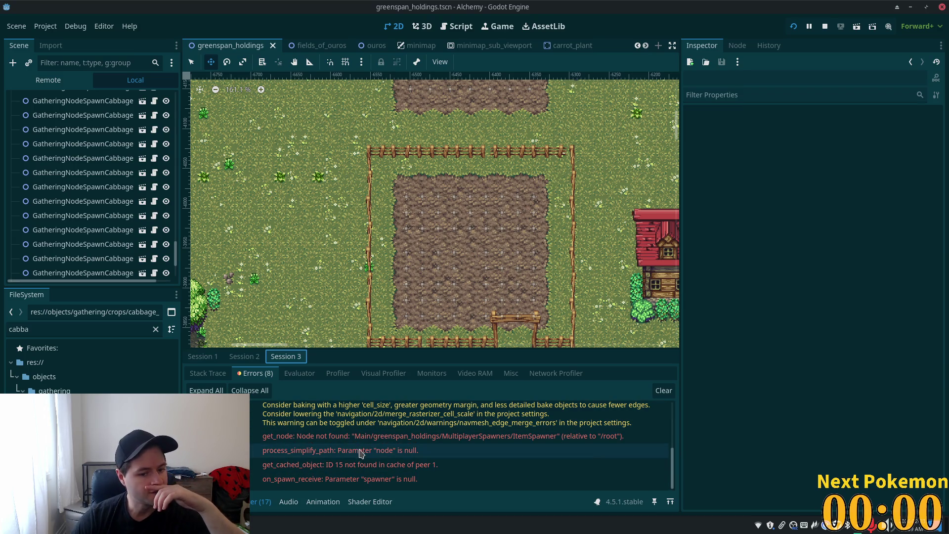
{"action": "left_click", "coordinate": [336, 464]}
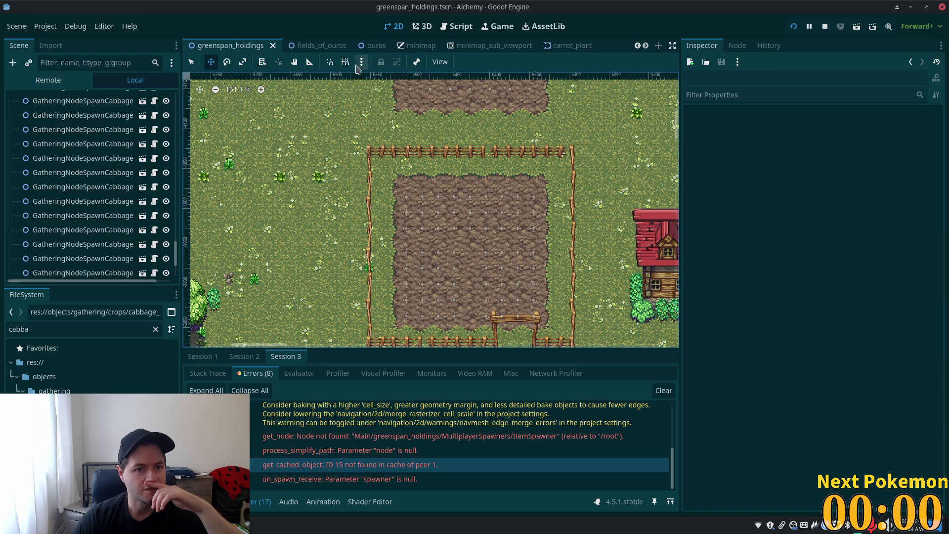
{"action": "left_click", "coordinate": [824, 26]}
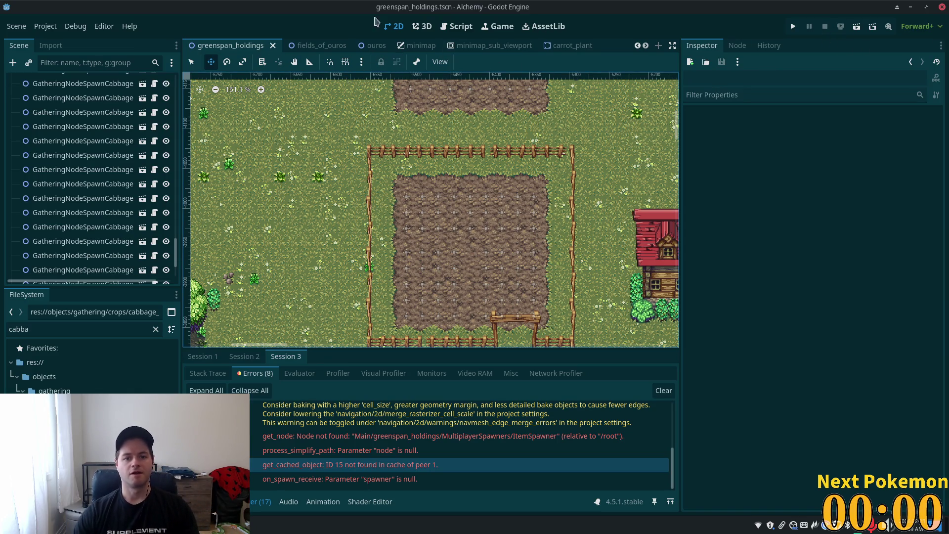
{"action": "scroll", "coordinate": [352, 54], "scroll_direction": "down", "scroll_amount": 5}
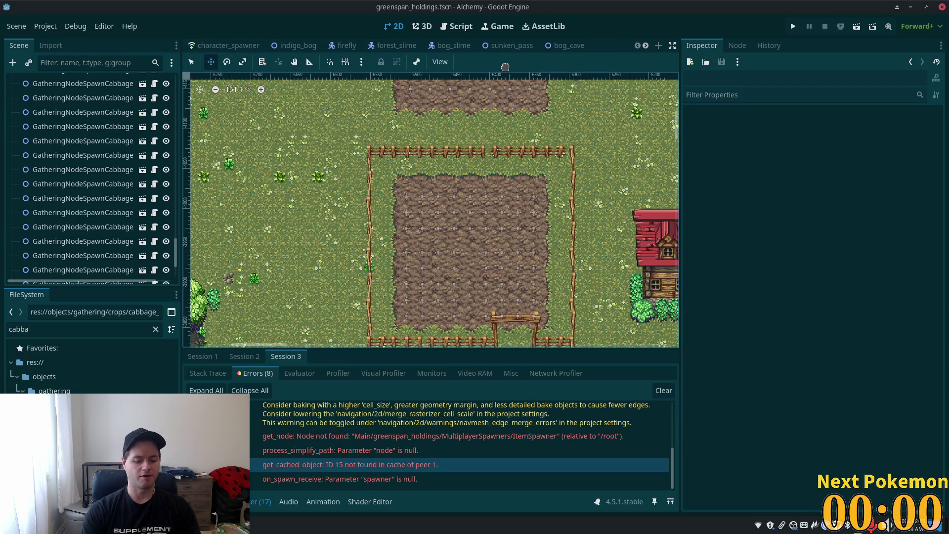
Open item_spawner.tscn and confirm the last Auto Spawn List element is the cabbage scene
{"action": "key", "text": "shift+alt+o"}
{"action": "type", "text": "item_span"}
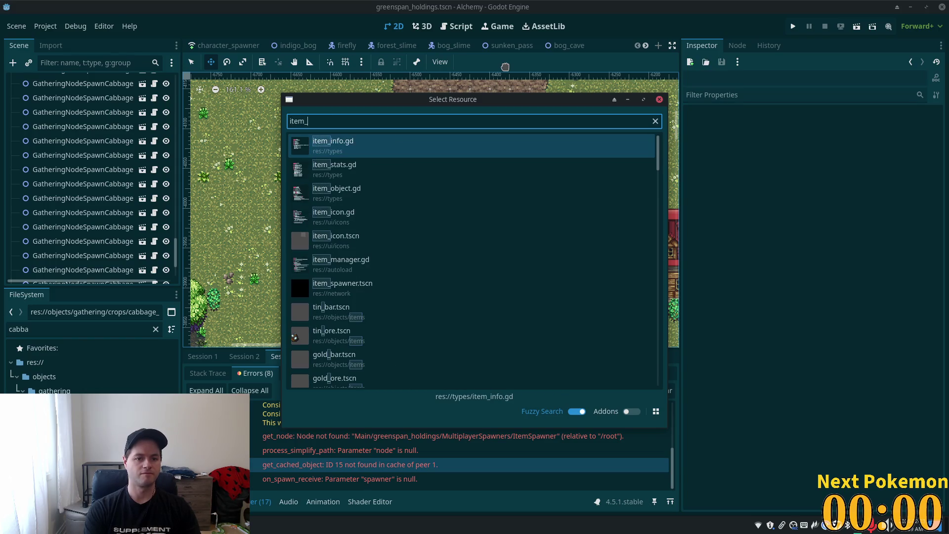
{"action": "key", "text": "BackSpace"}
{"action": "type", "text": "w"}
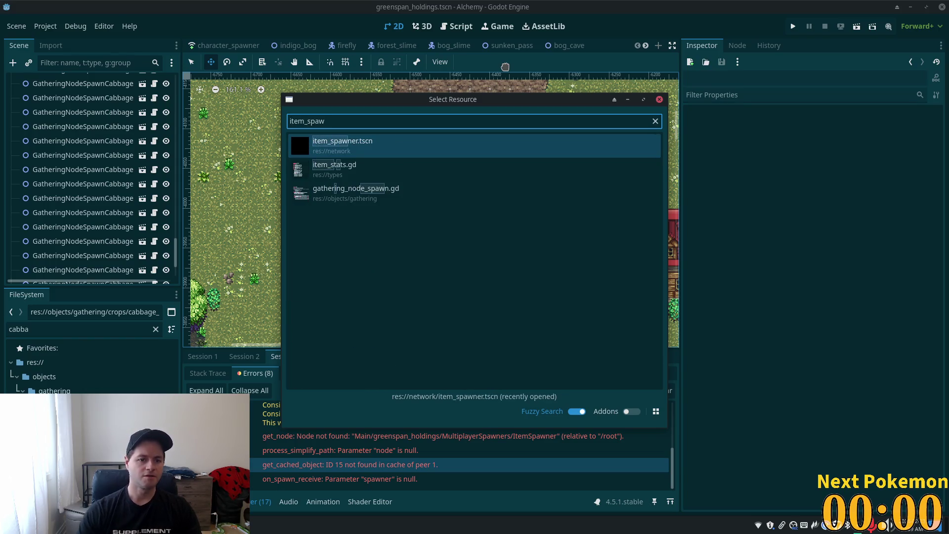
{"action": "left_click", "coordinate": [359, 149]}
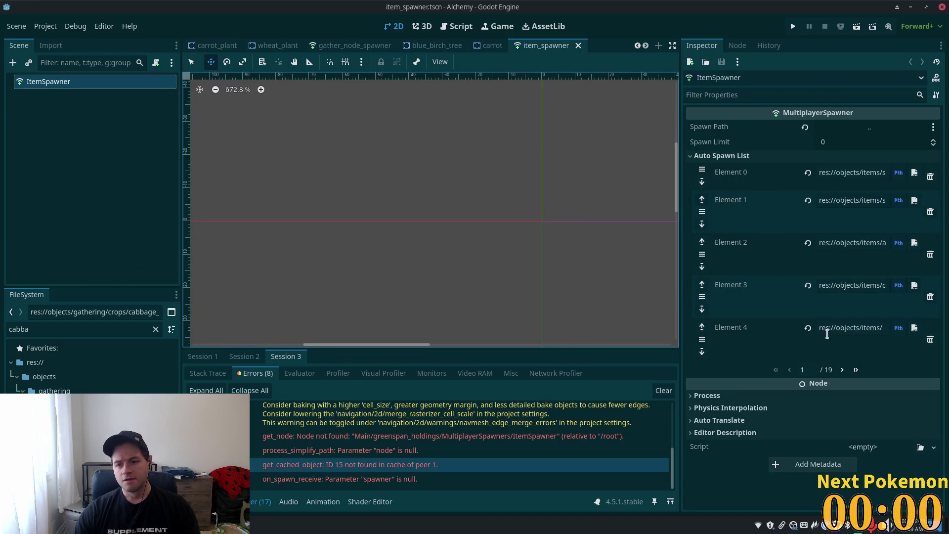
{"action": "left_click", "coordinate": [856, 370]}
{"action": "left_click_drag", "start_coordinate": [878, 343], "coordinate": [928, 345]}
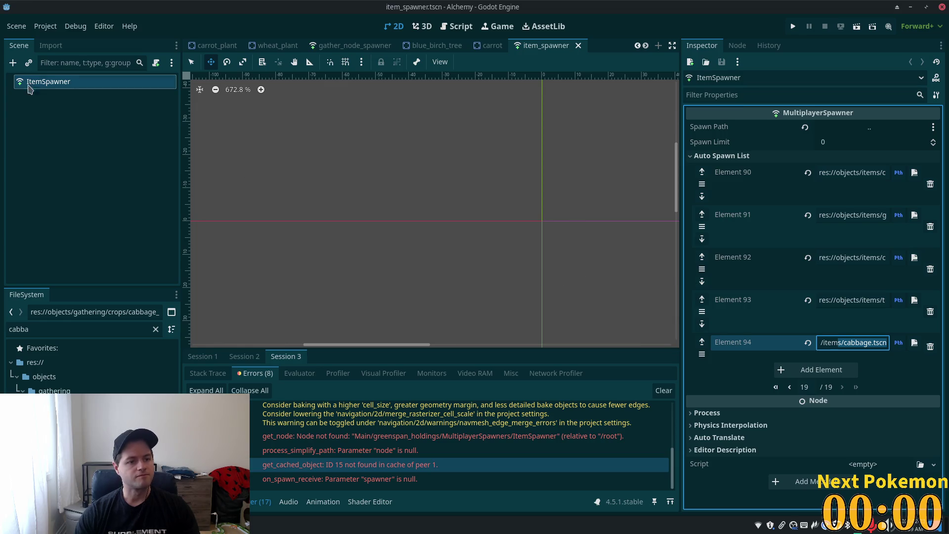
Open gather_node_spawner, then return to item_spawner and save it
{"action": "key", "text": "shift+alt+o"}
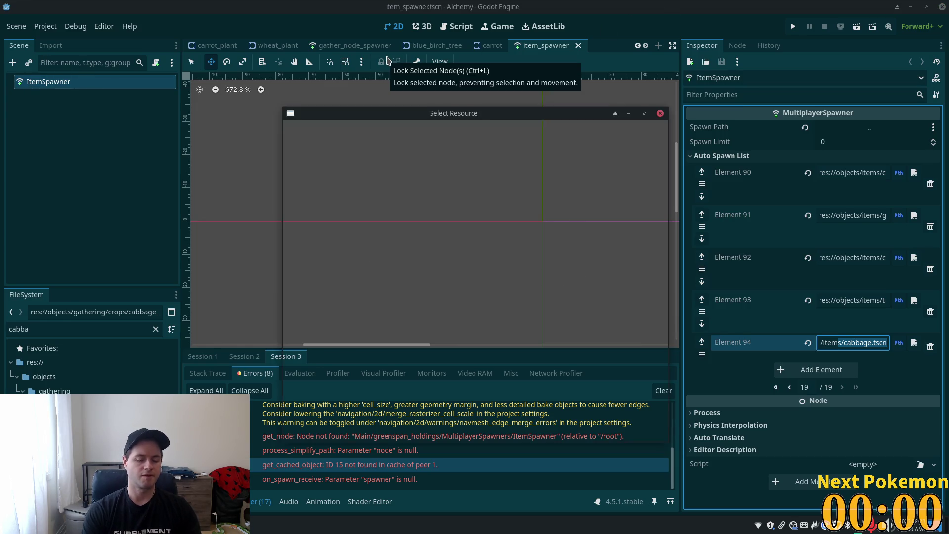
{"action": "key", "text": "Down"}
{"action": "key", "text": "Down"}
{"action": "key", "text": "Return"}
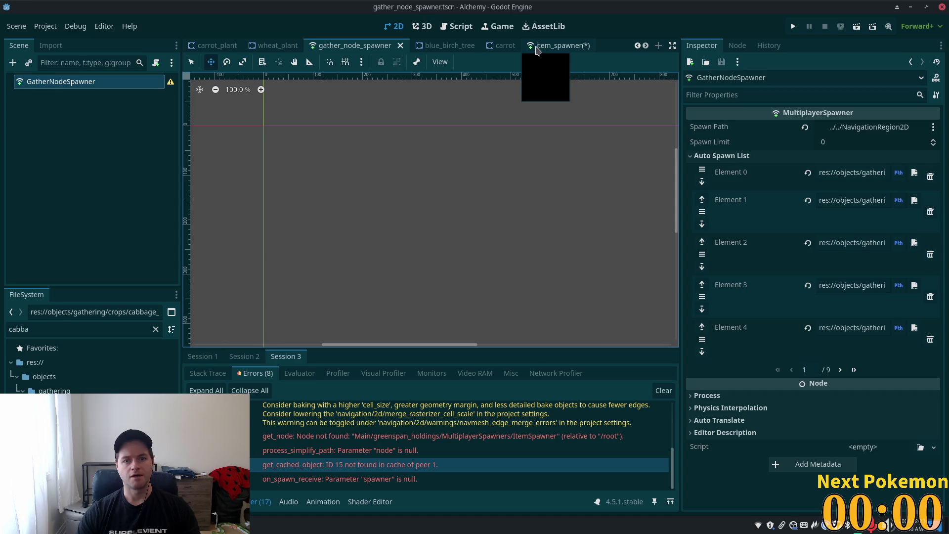
{"action": "left_click", "coordinate": [538, 49]}
{"action": "key", "text": "ctrl+s"}
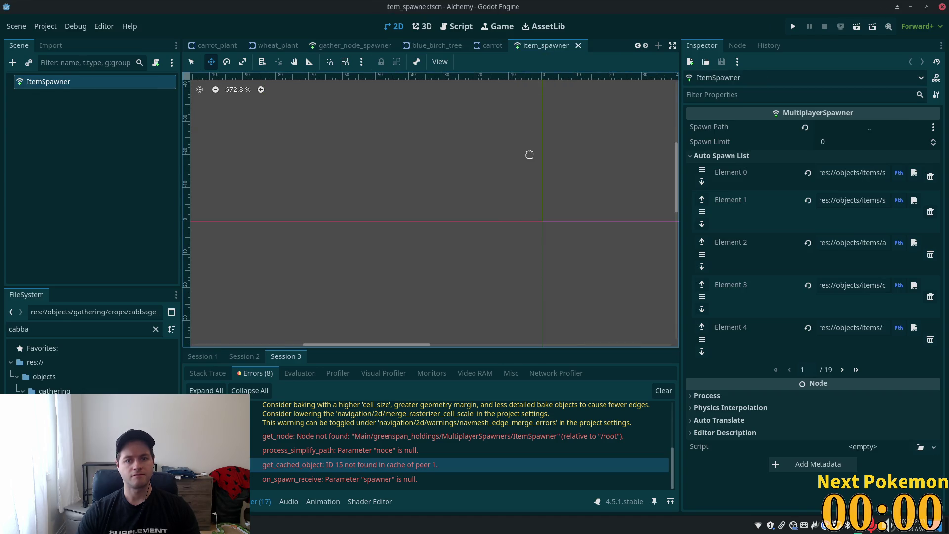
Open item_icon.tscn, check the last icon page for entry 103, and save
{"action": "key", "text": "alt+shift+o"}
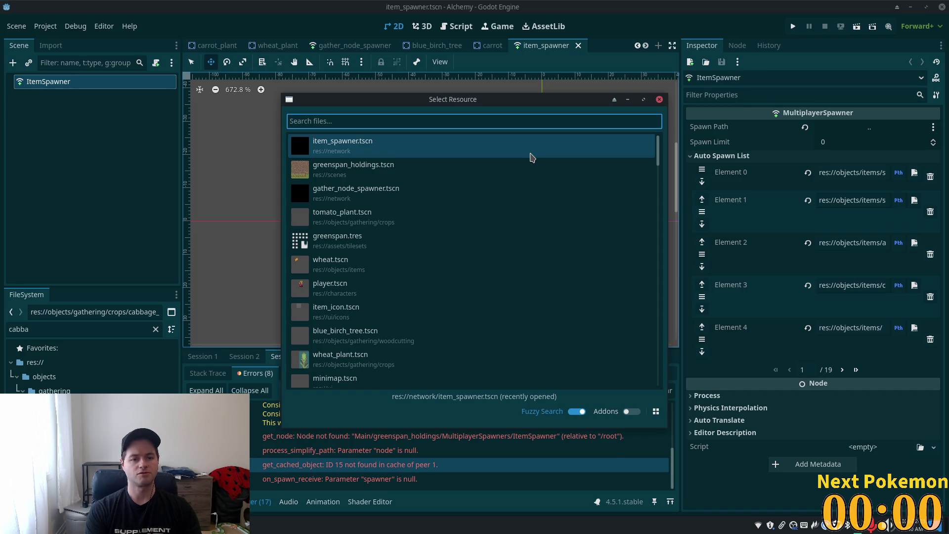
{"action": "type", "text": "item_icon"}
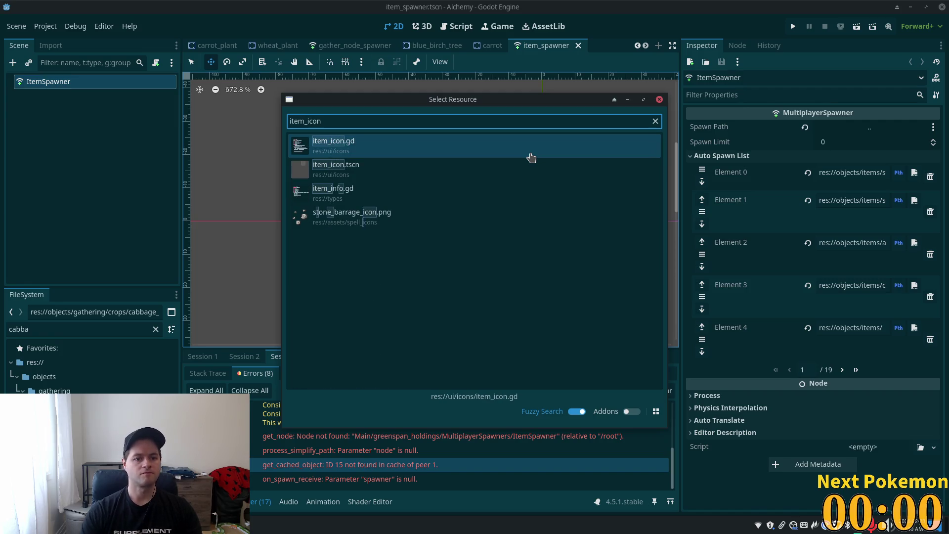
{"action": "double_click", "coordinate": [356, 166]}
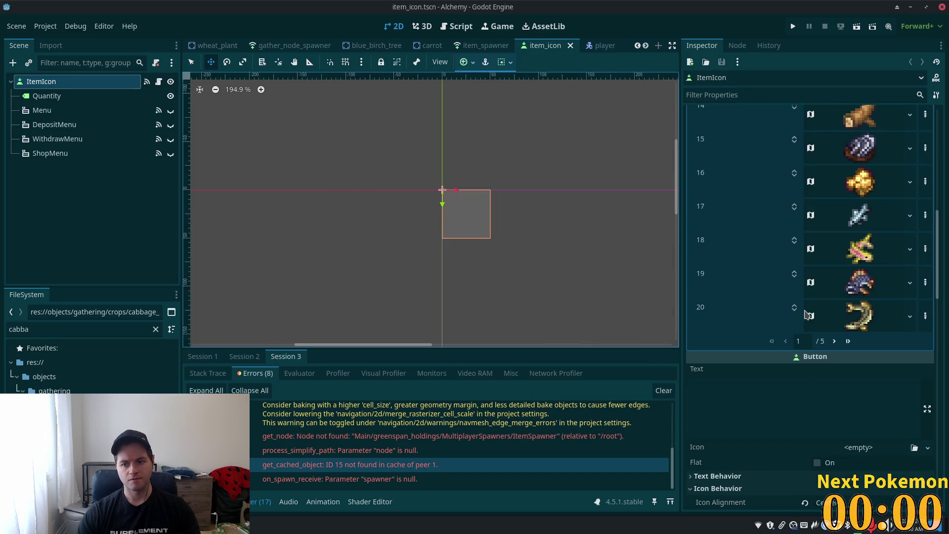
{"action": "left_click", "coordinate": [848, 341]}
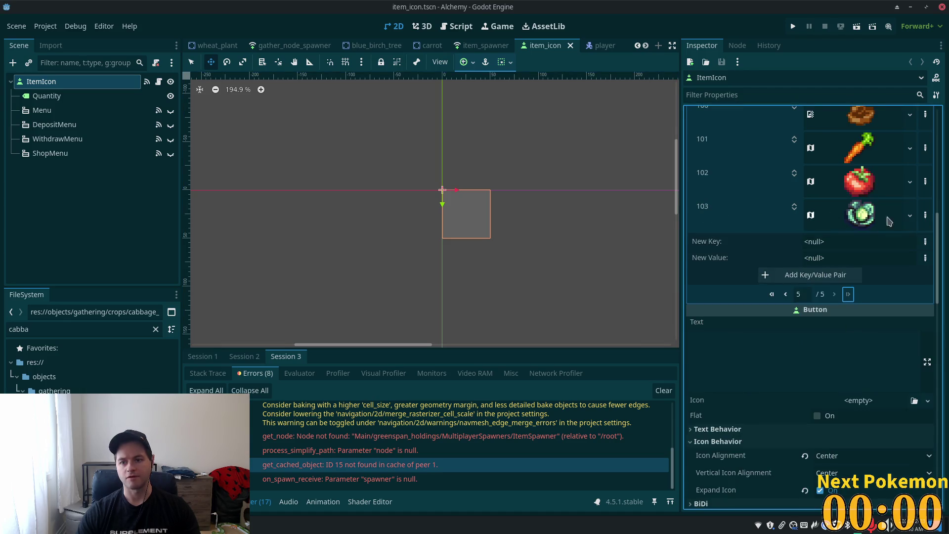
{"action": "key", "text": "ctrl+s"}
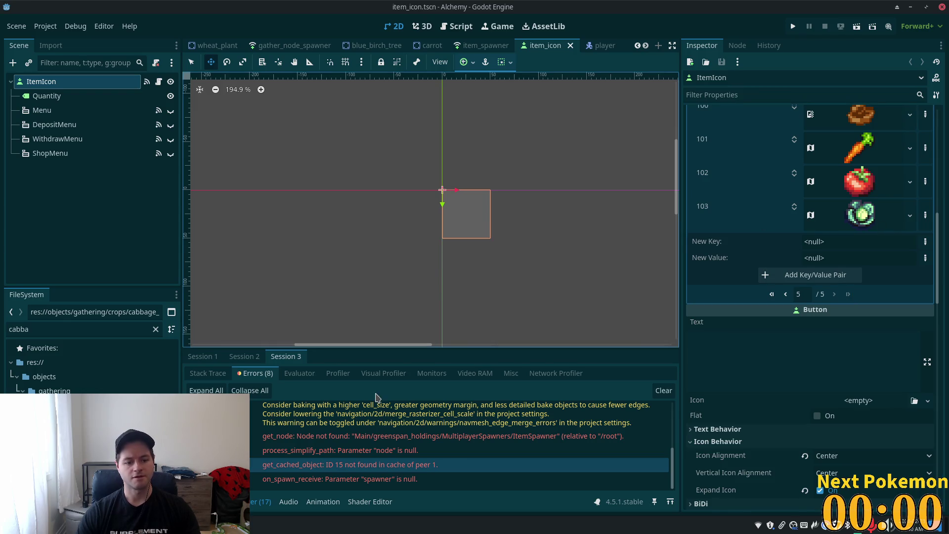
{"action": "key", "text": "alt+Tab"}
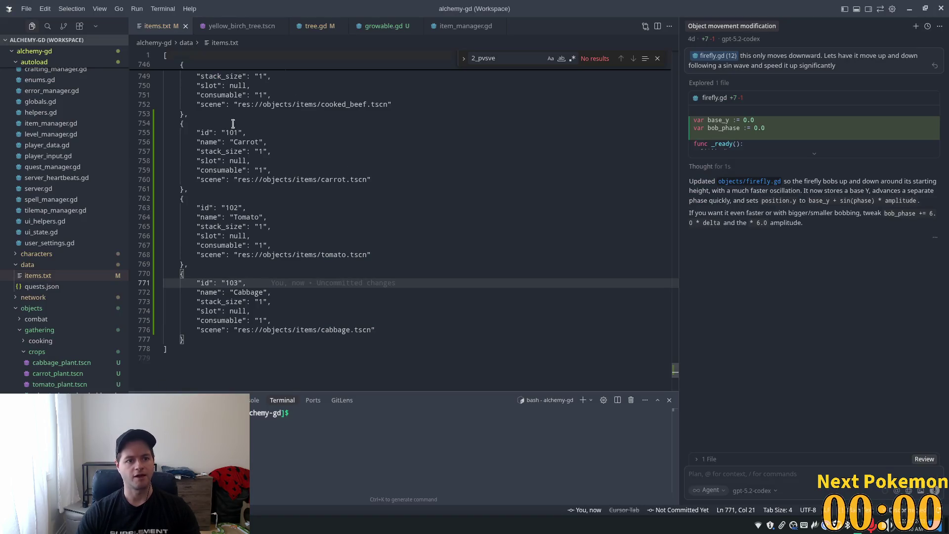
Inspect the Cabbage block in items.txt, then relaunch the game from Godot
{"action": "left_click_drag", "start_coordinate": [251, 301], "coordinate": [255, 302]}
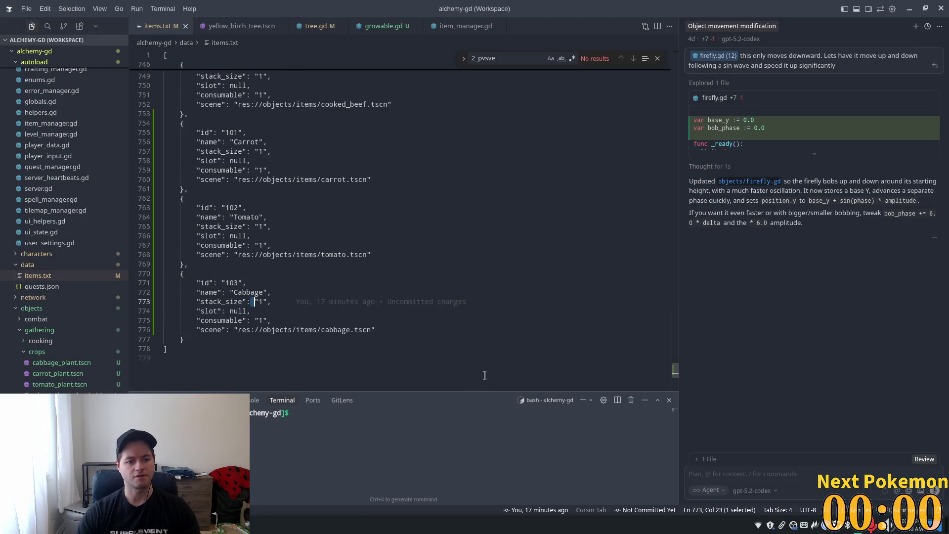
{"action": "double_click", "coordinate": [321, 331]}
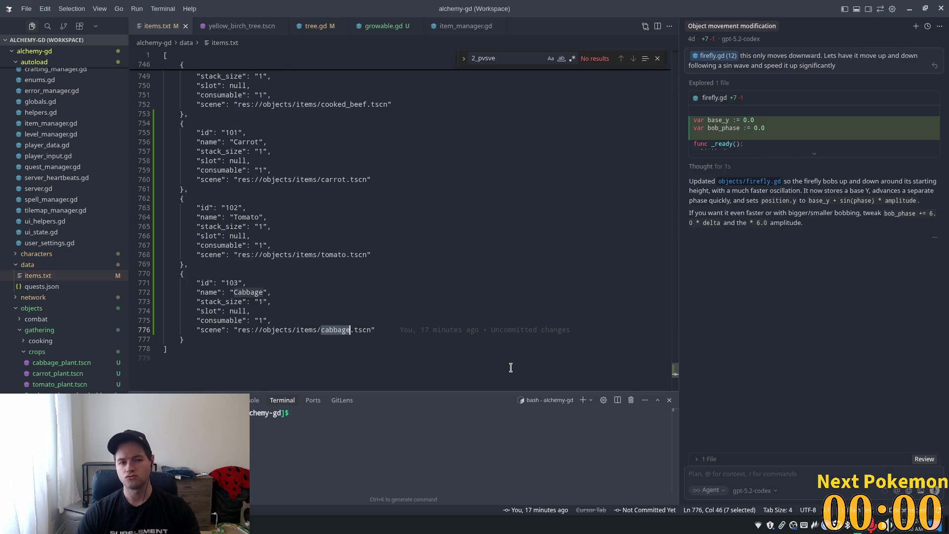
{"action": "key", "text": "alt+Tab"}
{"action": "key", "text": "F5"}
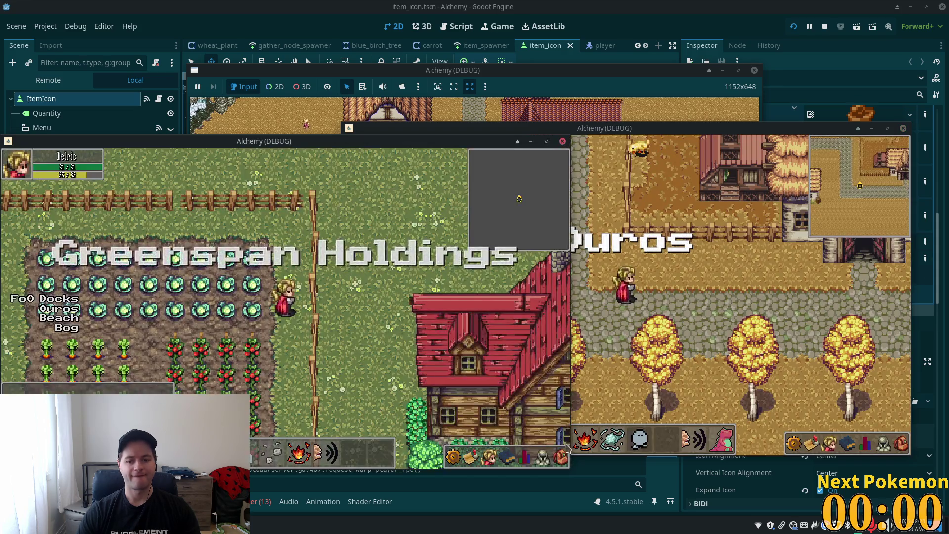
Walk beside the cabbage rows, check the inventory, then close the game with F8
{"action": "left_click", "coordinate": [565, 451]}
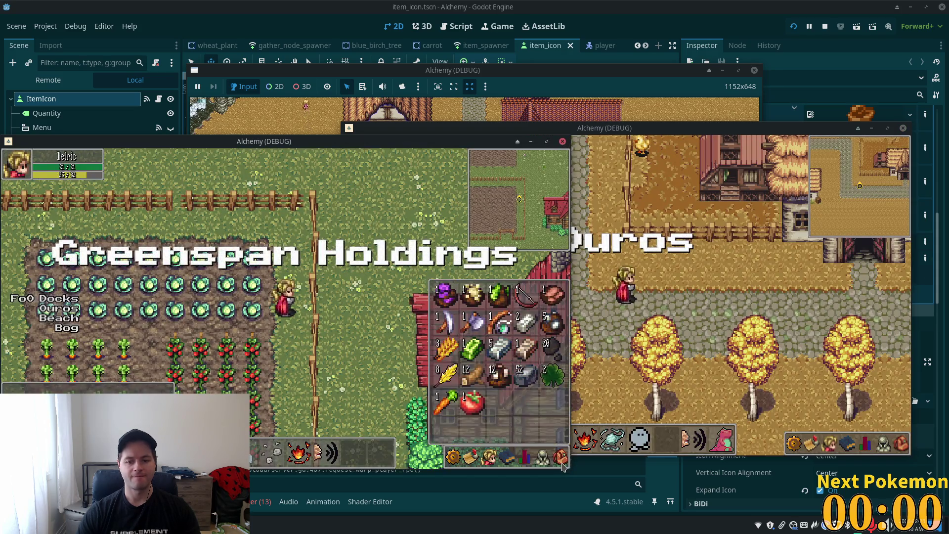
{"action": "left_click", "coordinate": [565, 450]}
{"action": "key", "text": "Left"}
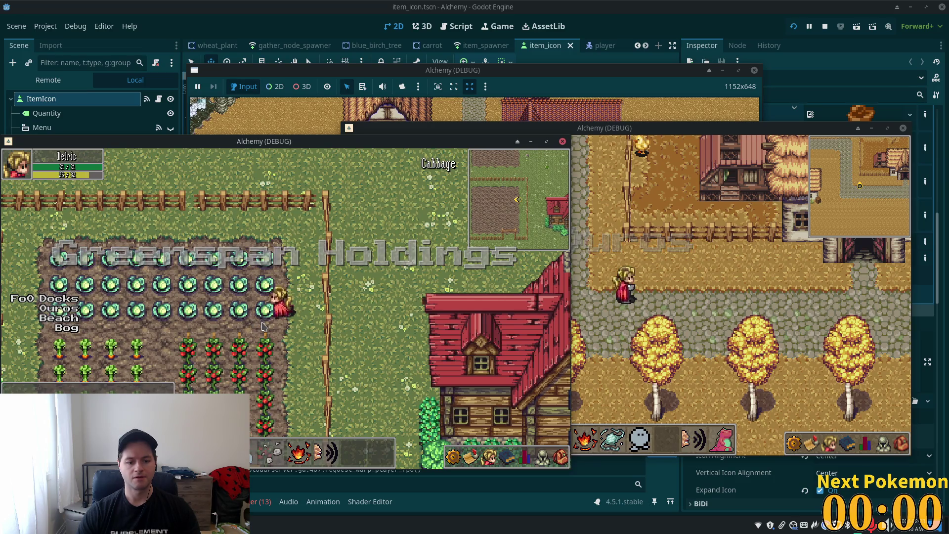
{"action": "key", "text": "Right"}
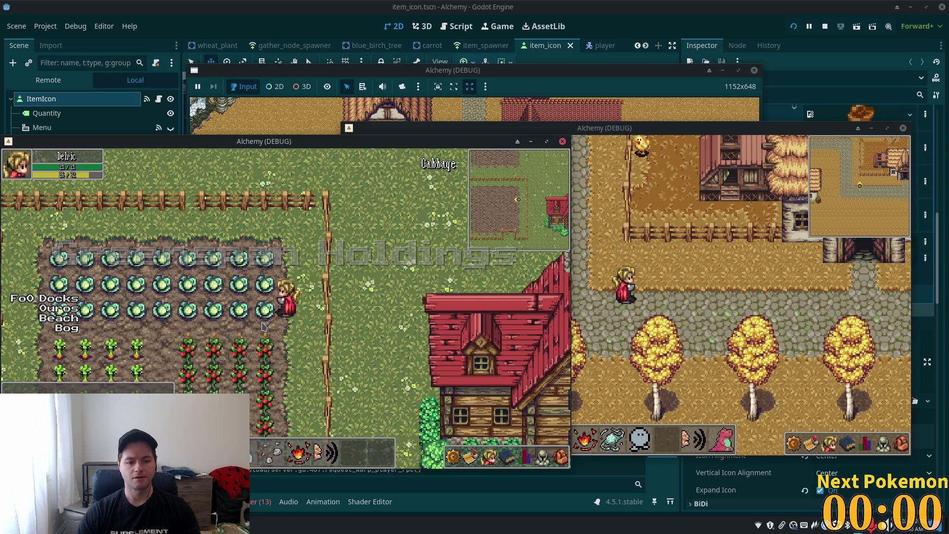
{"action": "left_click", "coordinate": [559, 451]}
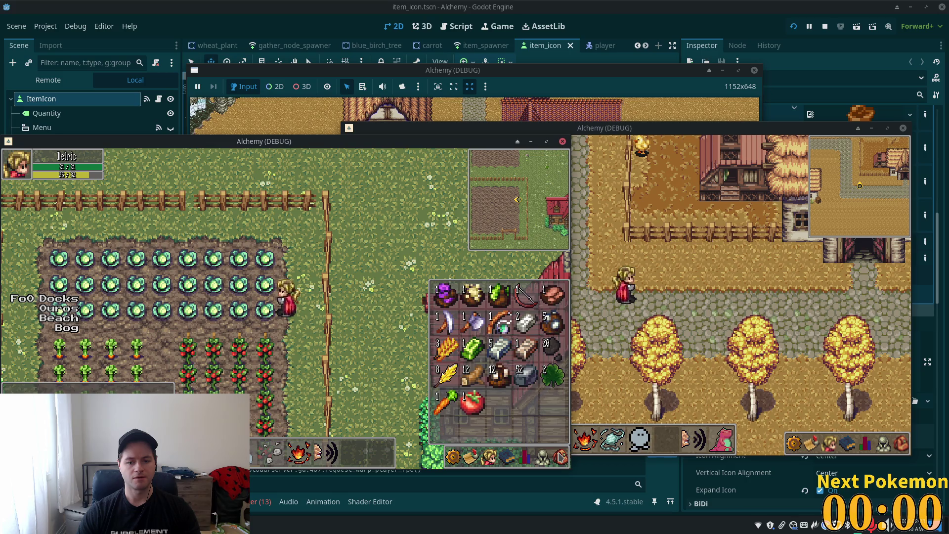
{"action": "key", "text": "F8"}
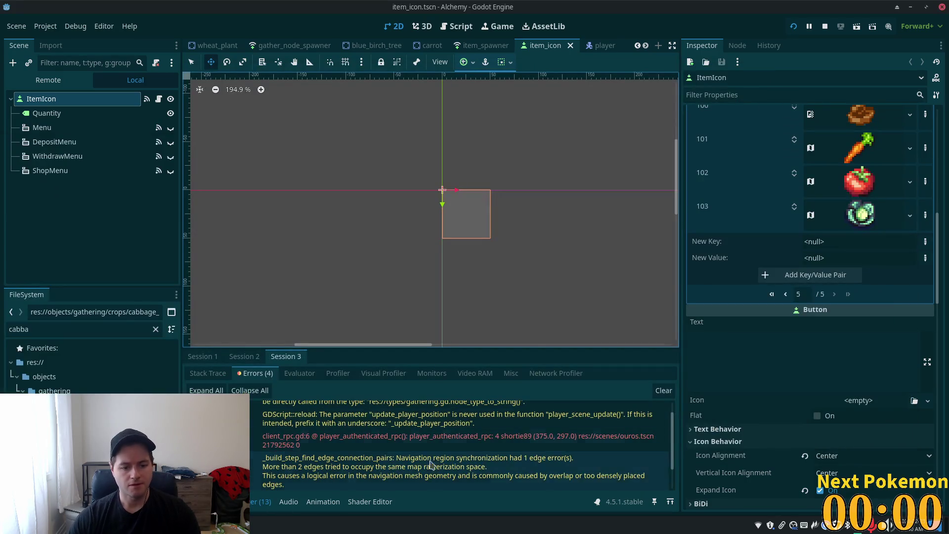
Check the Session 1 and Session 2 errors and the output log
{"action": "left_click", "coordinate": [238, 357]}
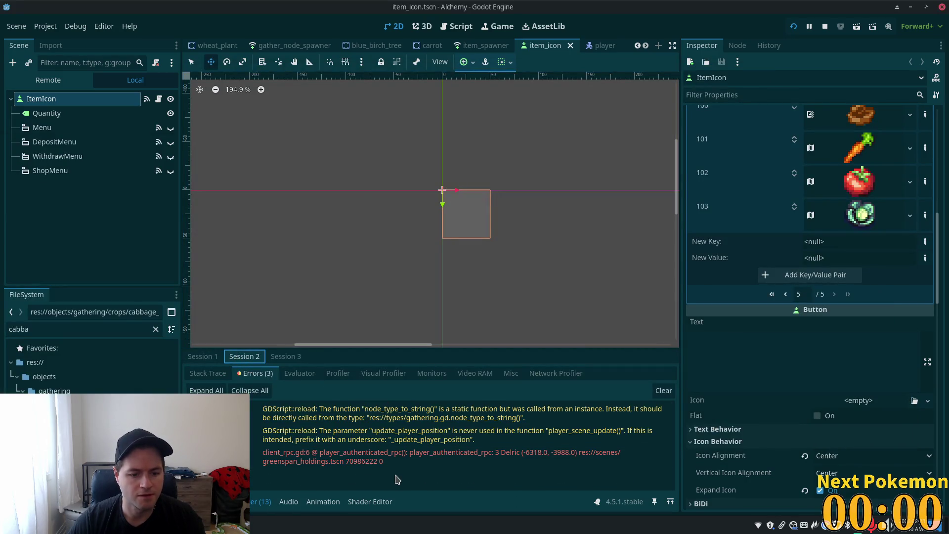
{"action": "left_click", "coordinate": [203, 356]}
{"action": "scroll", "coordinate": [356, 454], "scroll_direction": "down", "scroll_amount": 2}
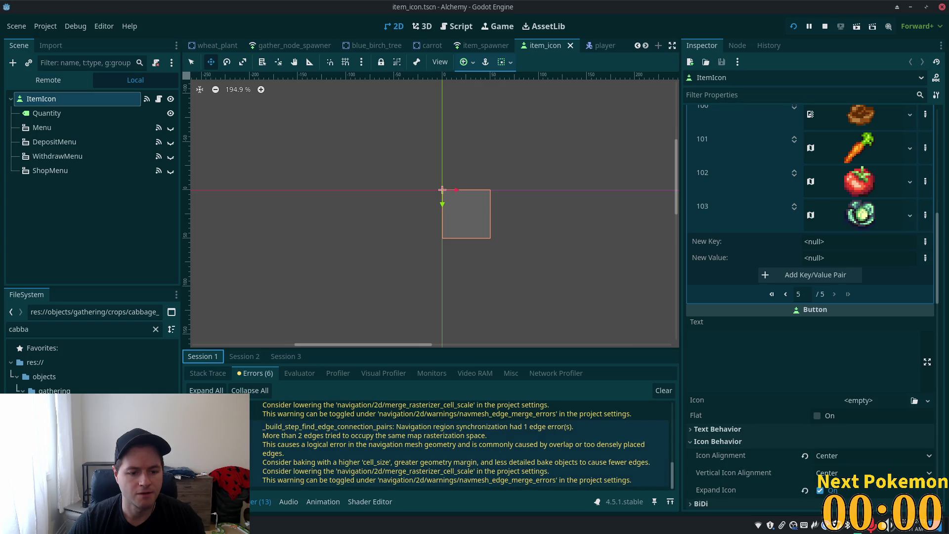
{"action": "key", "text": "alt+o"}
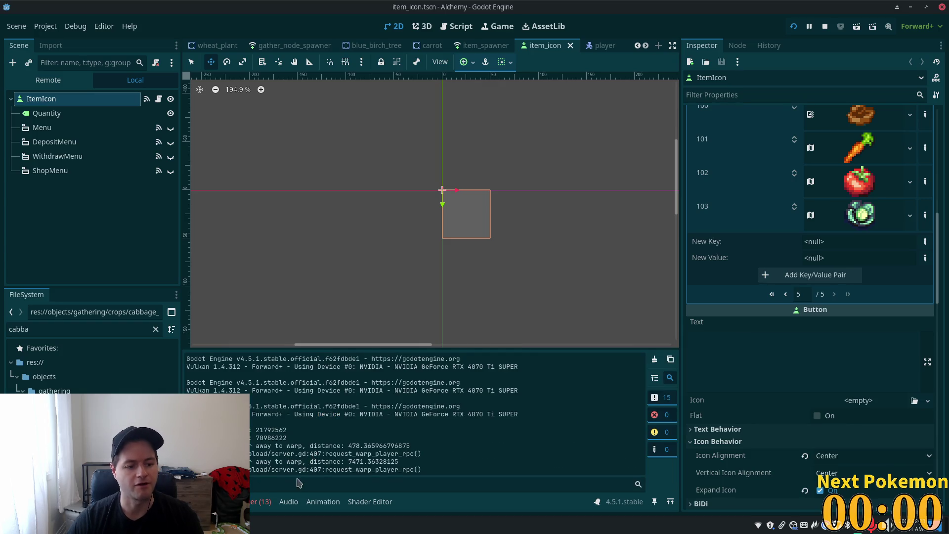
{"action": "key", "text": "alt+Tab"}
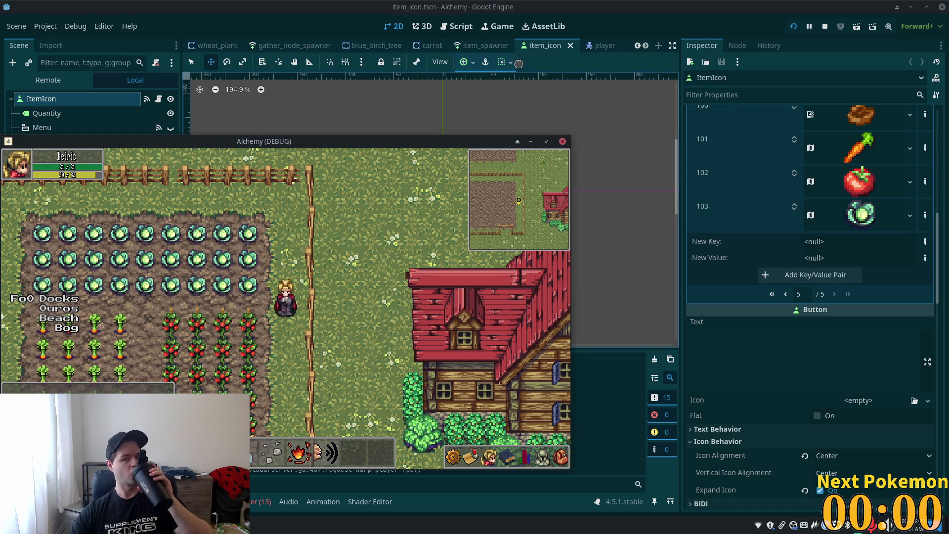
Close the game and open the cabbage_plant scene, comparing it with the wheat scene
{"action": "left_click", "coordinate": [714, 14]}
{"action": "scroll", "coordinate": [599, 48], "scroll_direction": "down", "scroll_amount": 4}
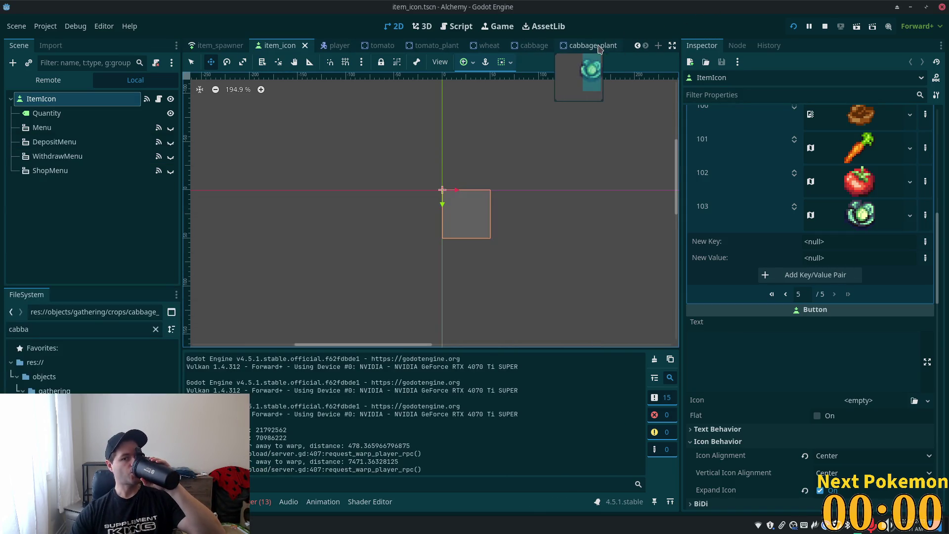
{"action": "left_click", "coordinate": [534, 48]}
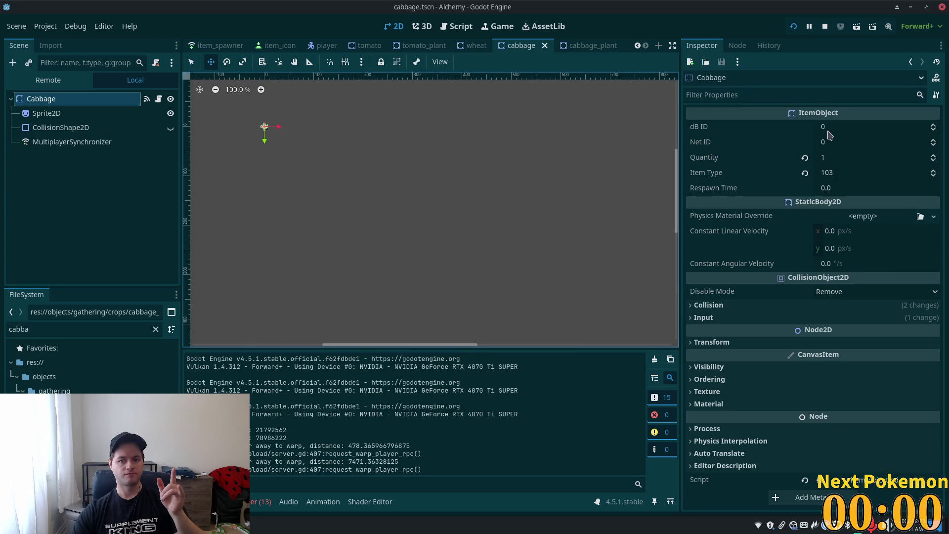
{"action": "left_click", "coordinate": [466, 46]}
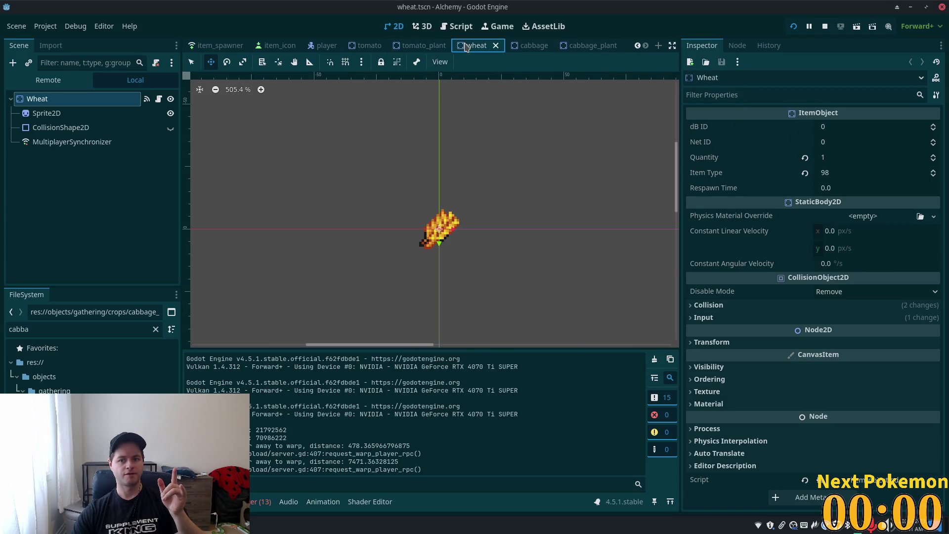
{"action": "left_click", "coordinate": [573, 45]}
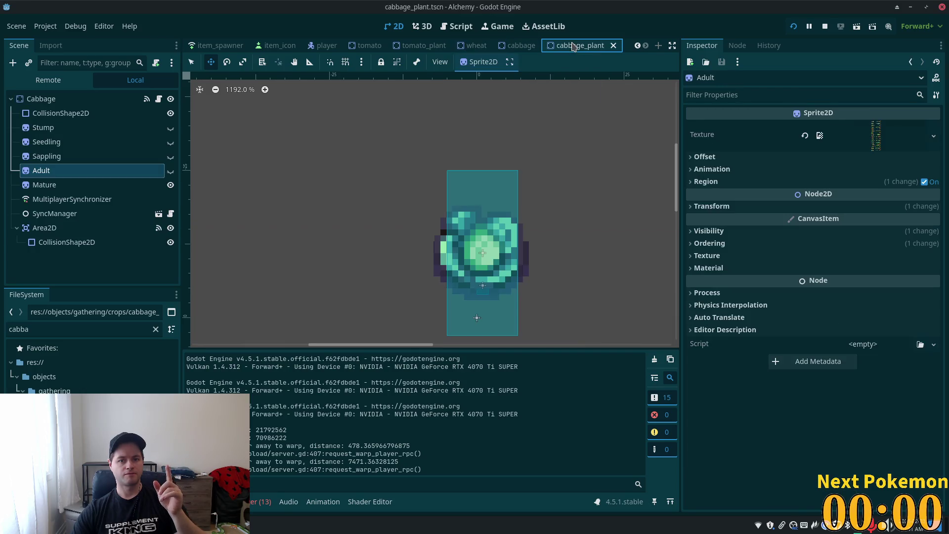
Confirm the Cabbage root's gather node type stays Crop and view the debugger errors
{"action": "left_click", "coordinate": [90, 99]}
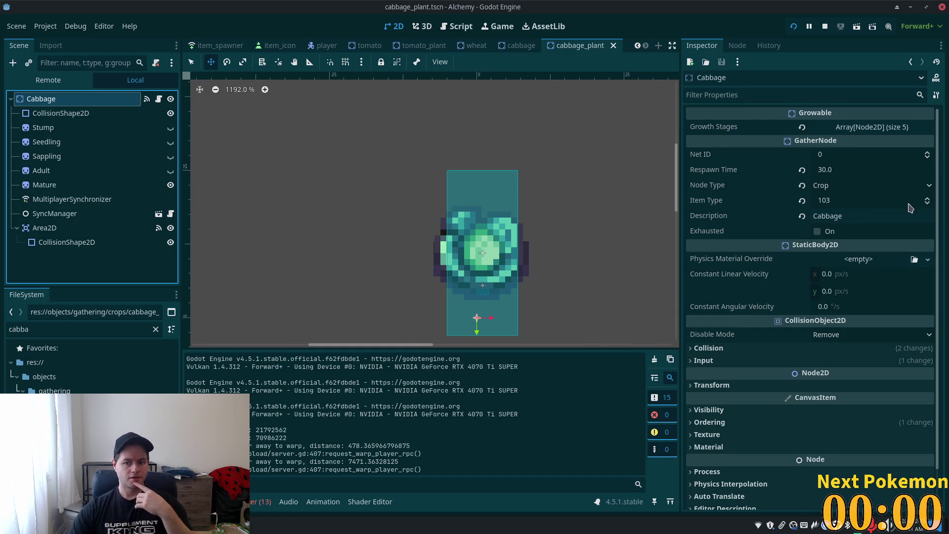
{"action": "left_click", "coordinate": [880, 186]}
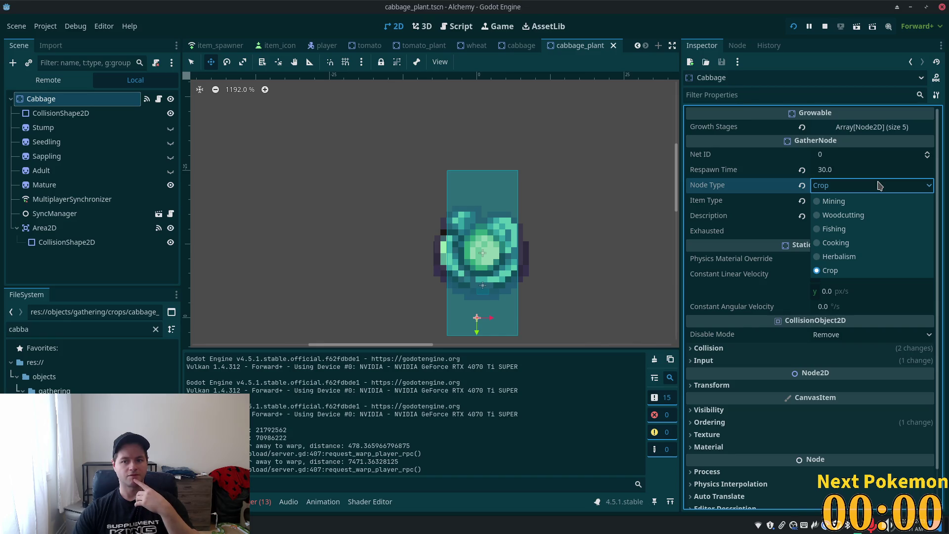
{"action": "left_click", "coordinate": [876, 190]}
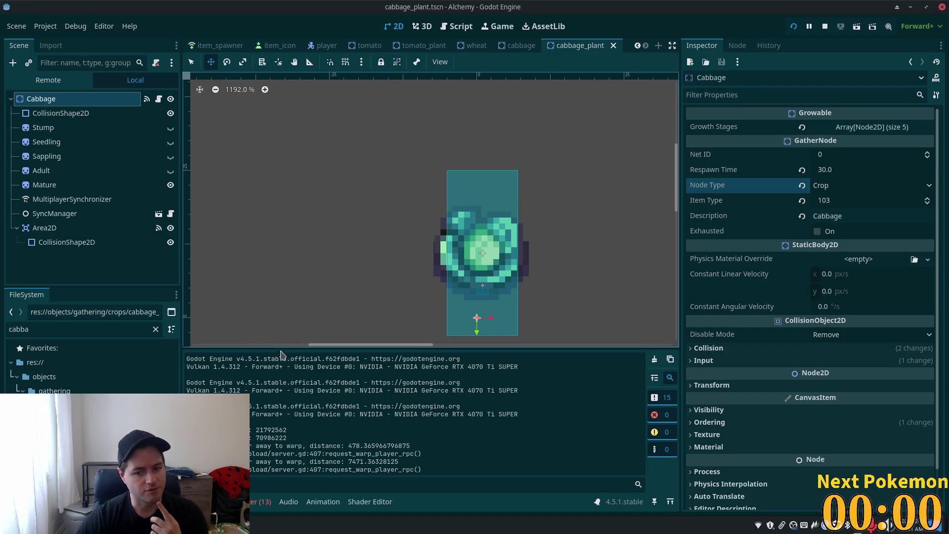
{"action": "left_click", "coordinate": [260, 502]}
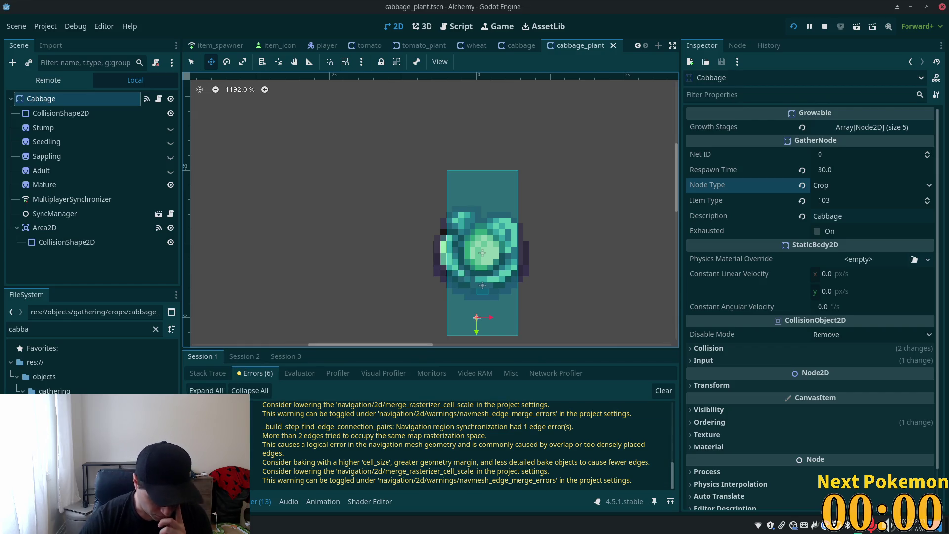
{"action": "key", "text": "alt+Tab"}
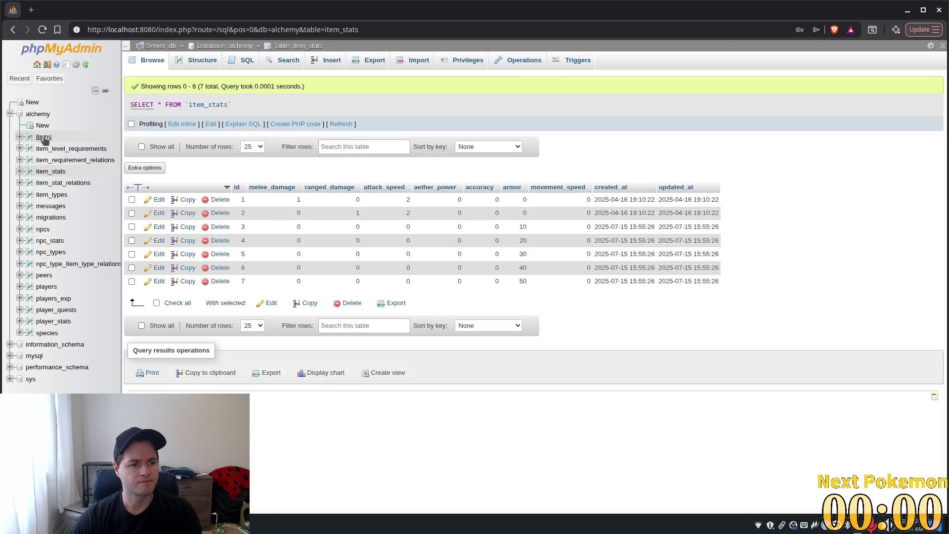
Open the item_types table showing 500 rows per page
{"action": "left_click", "coordinate": [53, 194]}
{"action": "scroll", "coordinate": [403, 227], "scroll_direction": "down", "scroll_amount": 5}
{"action": "scroll", "coordinate": [434, 154], "scroll_direction": "up", "scroll_amount": 5}
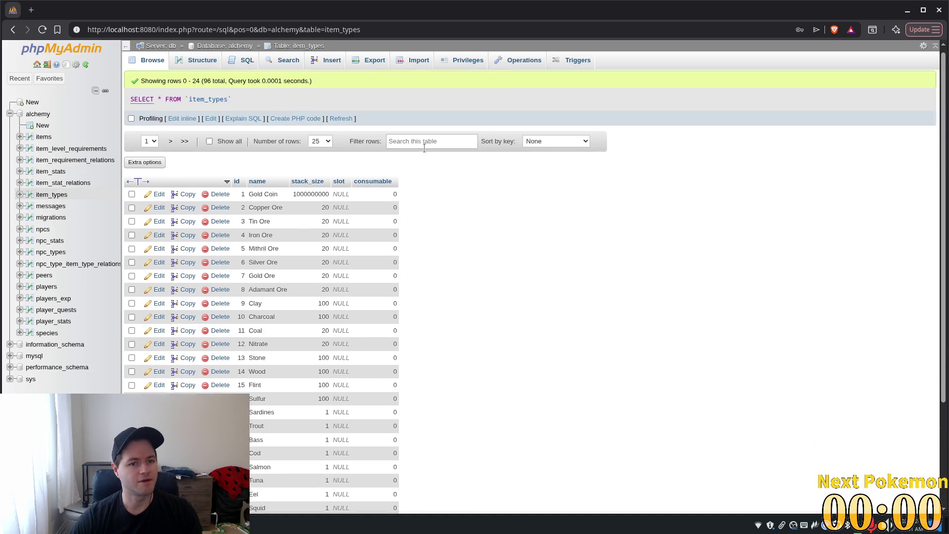
{"action": "left_click", "coordinate": [320, 146]}
{"action": "left_click", "coordinate": [321, 207]}
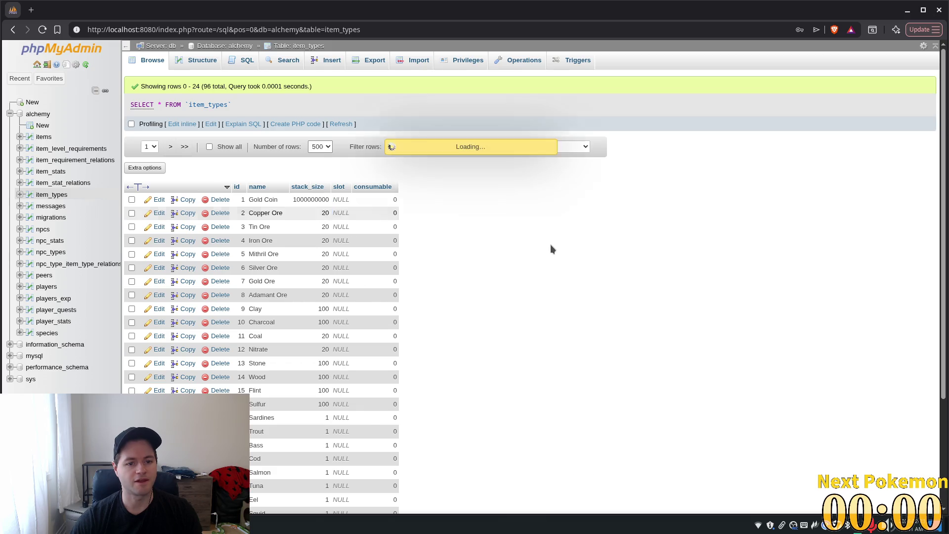
{"action": "scroll", "coordinate": [571, 236], "scroll_direction": "down", "scroll_amount": 10}
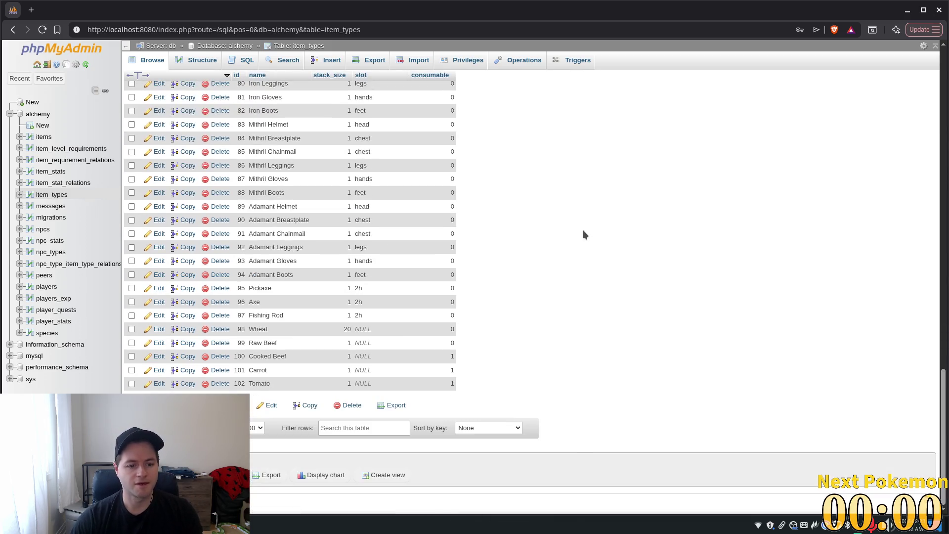
{"action": "scroll", "coordinate": [390, 272], "scroll_direction": "up", "scroll_amount": 8}
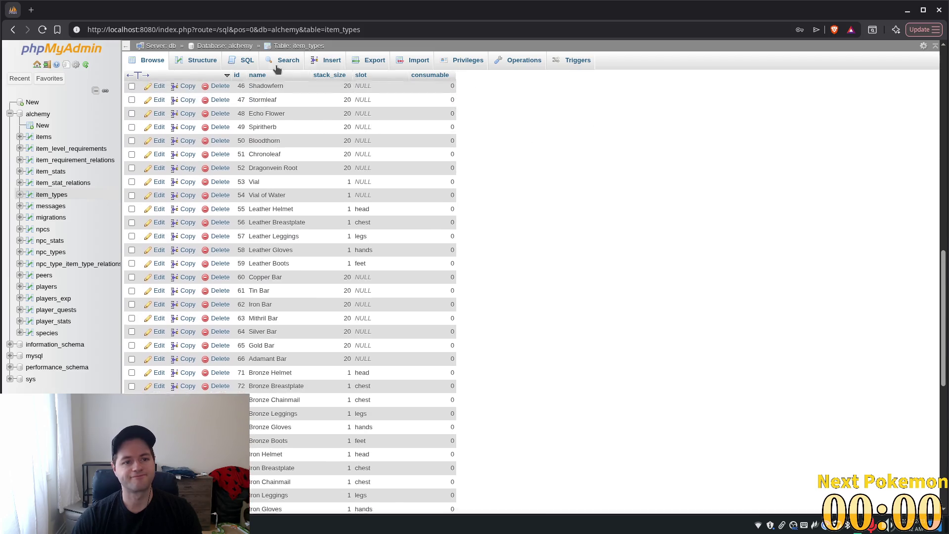
Insert a Cabbage row with consumable 1, then run the project from Godot
{"action": "left_click", "coordinate": [322, 62]}
{"action": "left_click", "coordinate": [435, 148]}
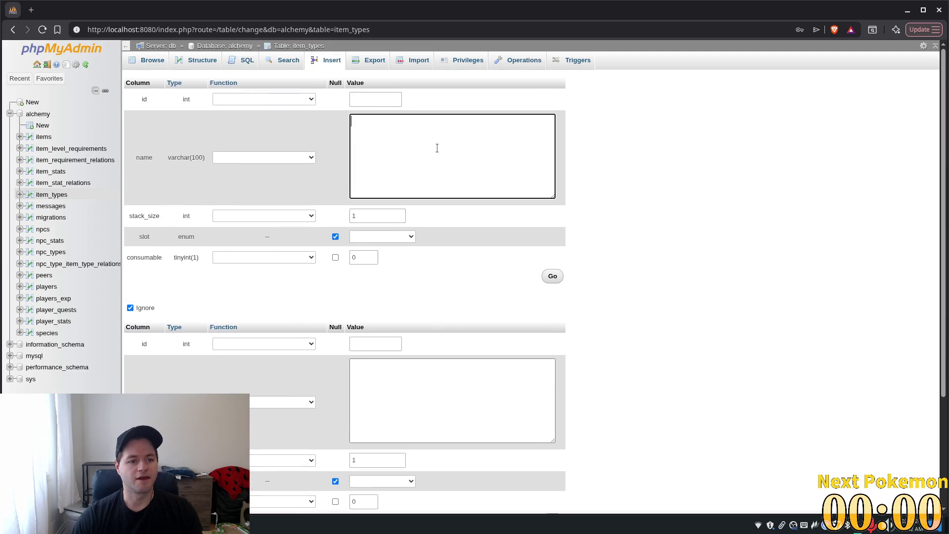
{"action": "type", "text": "Cababgew"}
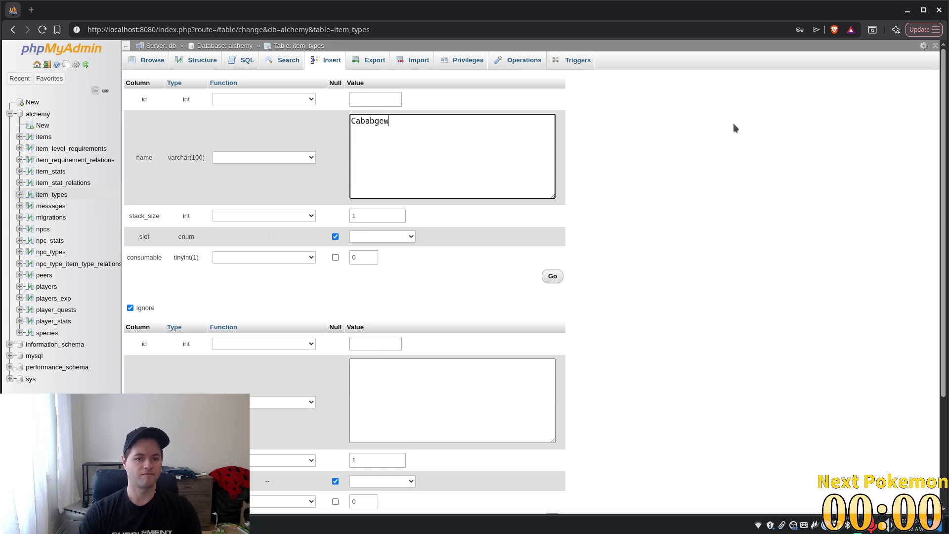
{"action": "key", "text": "BackSpace"}
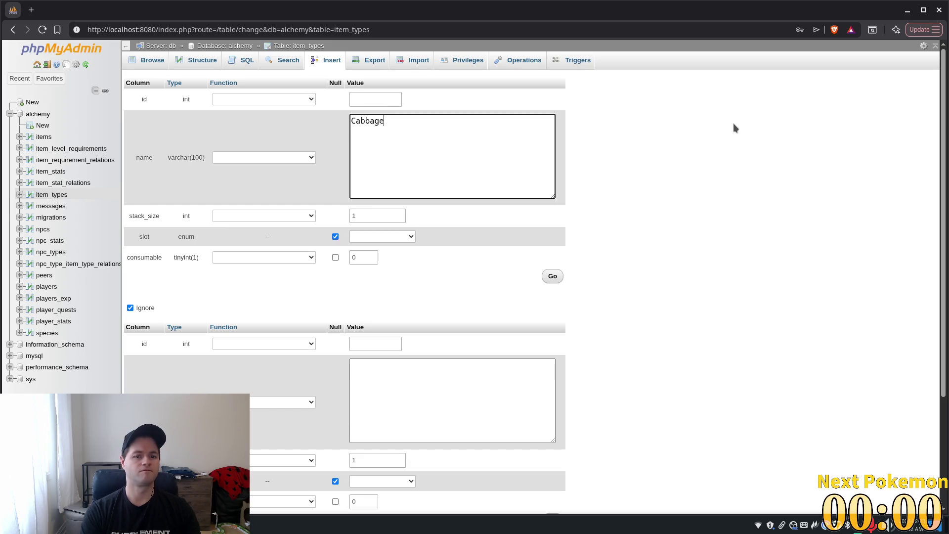
{"action": "left_click", "coordinate": [648, 195]}
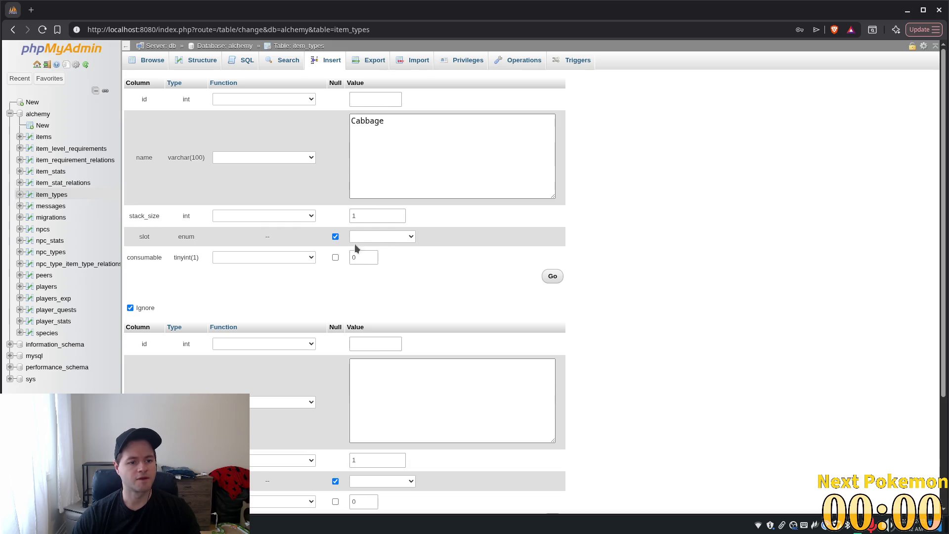
{"action": "left_click", "coordinate": [359, 257]}
{"action": "double_click", "coordinate": [359, 258]}
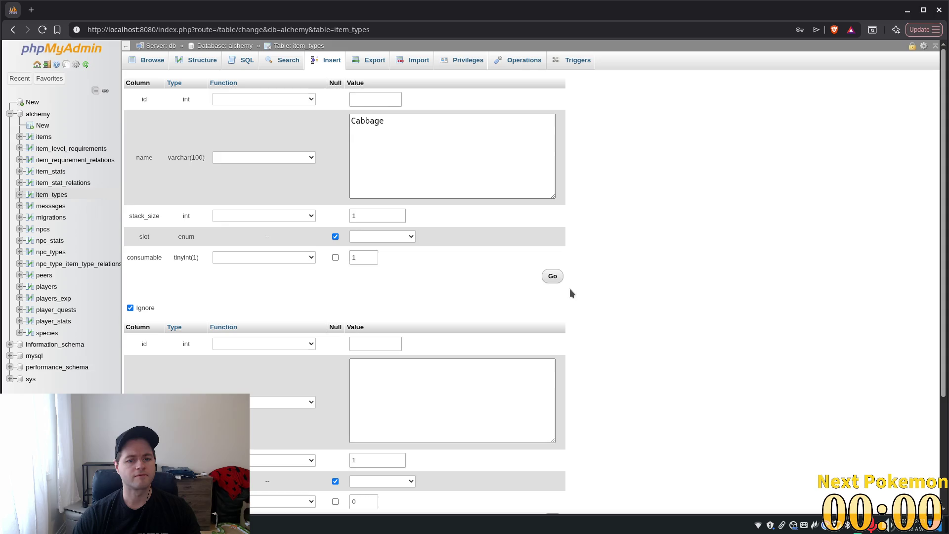
{"action": "key", "text": "Return"}
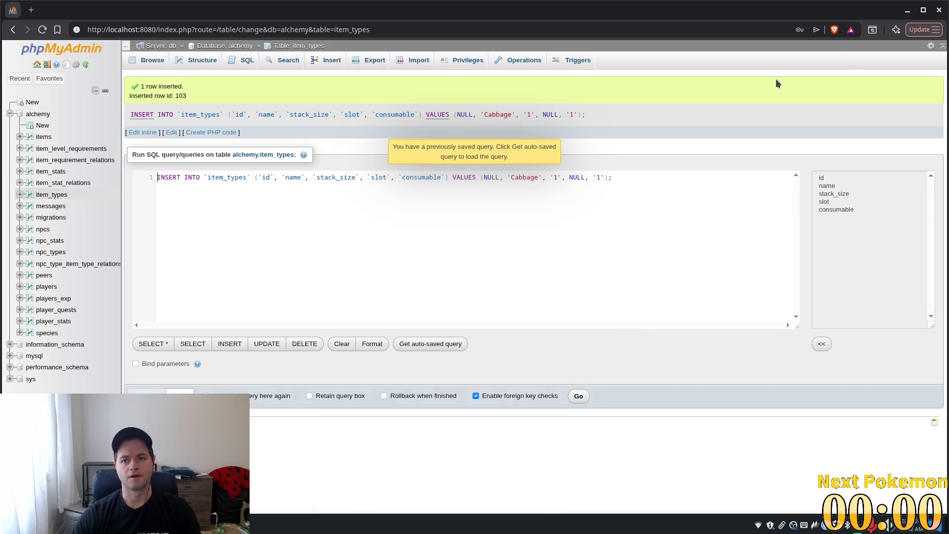
{"action": "key", "text": "alt+Tab"}
{"action": "left_click", "coordinate": [793, 26]}
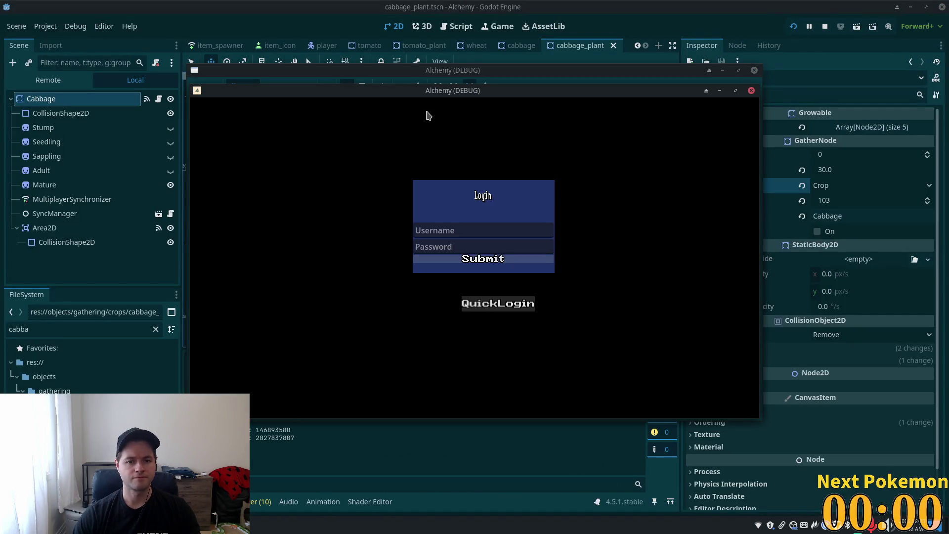
Arrange the two game debug windows side by side on screen
{"action": "left_click_drag", "start_coordinate": [538, 145], "coordinate": [545, 148]}
{"action": "mouse_move", "coordinate": [497, 96]}
{"action": "left_mouse_down"}
{"action": "mouse_move", "coordinate": [369, 116]}
{"action": "mouse_move", "coordinate": [332, 153]}
{"action": "mouse_move", "coordinate": [340, 162]}
{"action": "left_mouse_up"}
{"action": "mouse_move", "coordinate": [650, 187]}
{"action": "left_mouse_down"}
{"action": "mouse_move", "coordinate": [689, 70]}
{"action": "mouse_move", "coordinate": [665, 107]}
{"action": "left_mouse_up"}
{"action": "left_click_drag", "start_coordinate": [613, 80], "coordinate": [569, 67]}
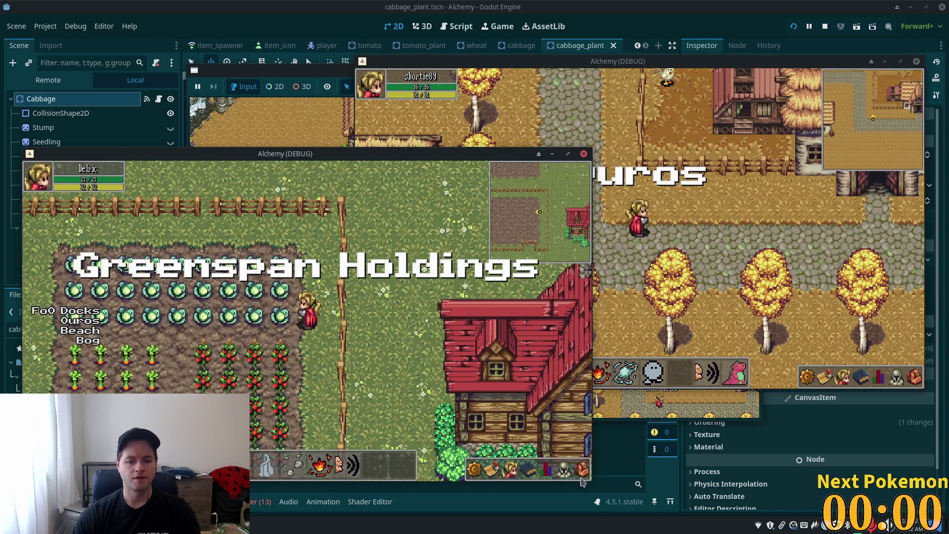
Harvest a cabbage, drop it from the inventory, then pick it back up
{"action": "left_click", "coordinate": [267, 317]}
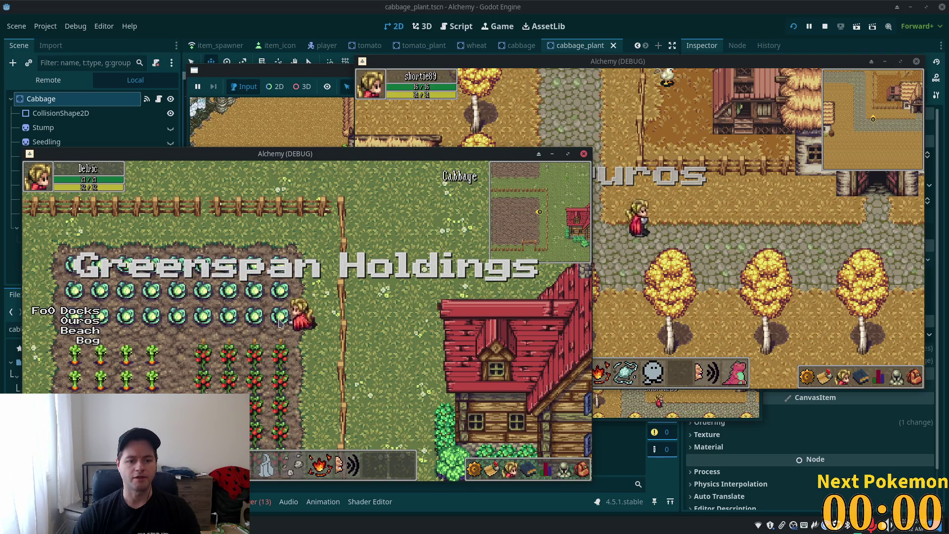
{"action": "key", "text": "i"}
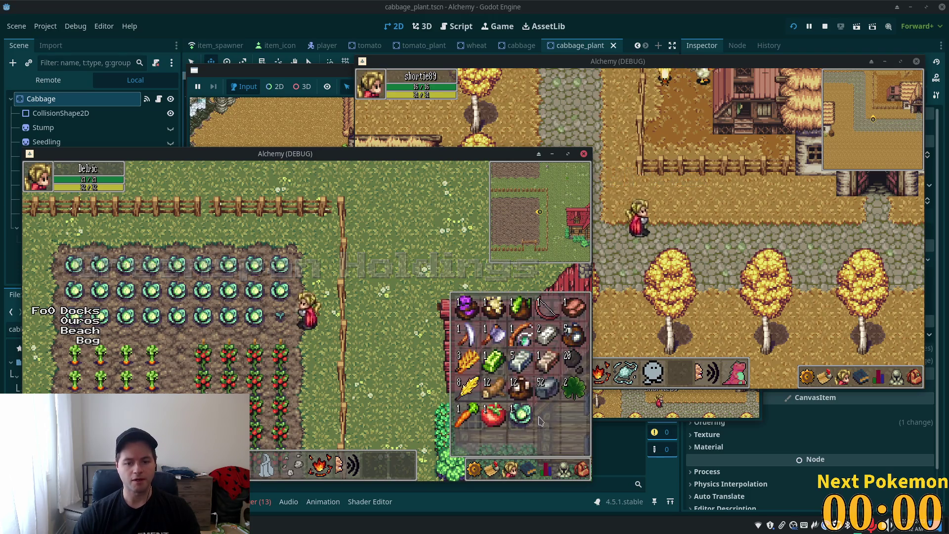
{"action": "right_click", "coordinate": [521, 413]}
{"action": "left_click", "coordinate": [542, 434]}
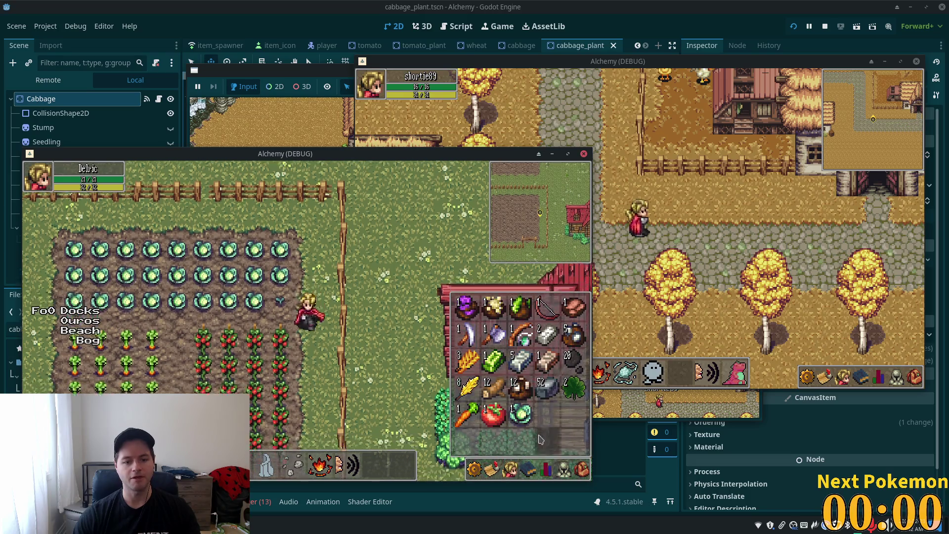
{"action": "left_click", "coordinate": [287, 291]}
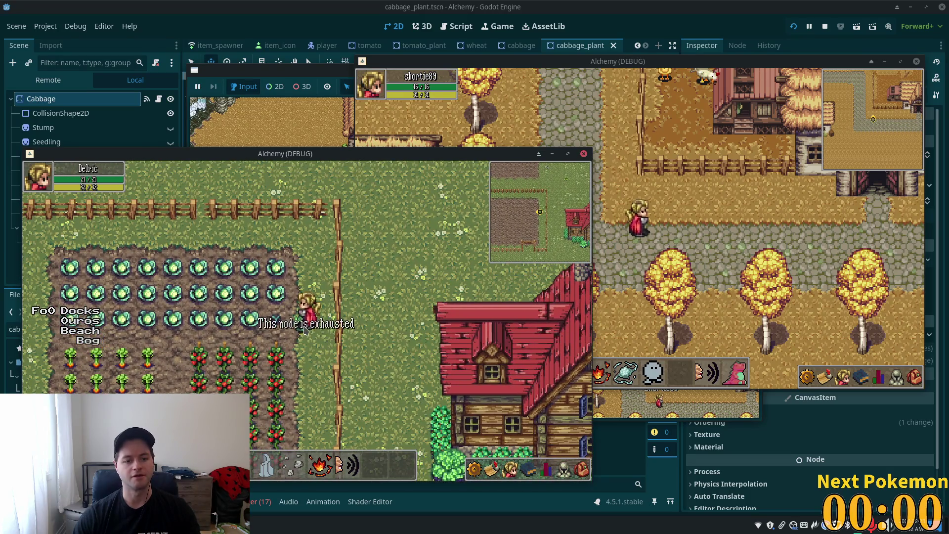
Walk the player around the cabbage rows, then stop the running game with F8
{"action": "key", "text": "s"}
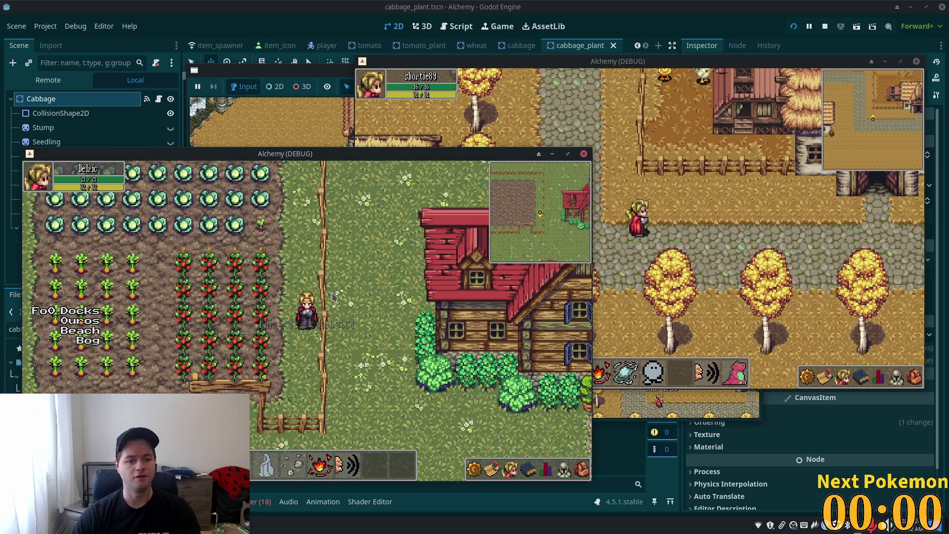
{"action": "key", "text": "w"}
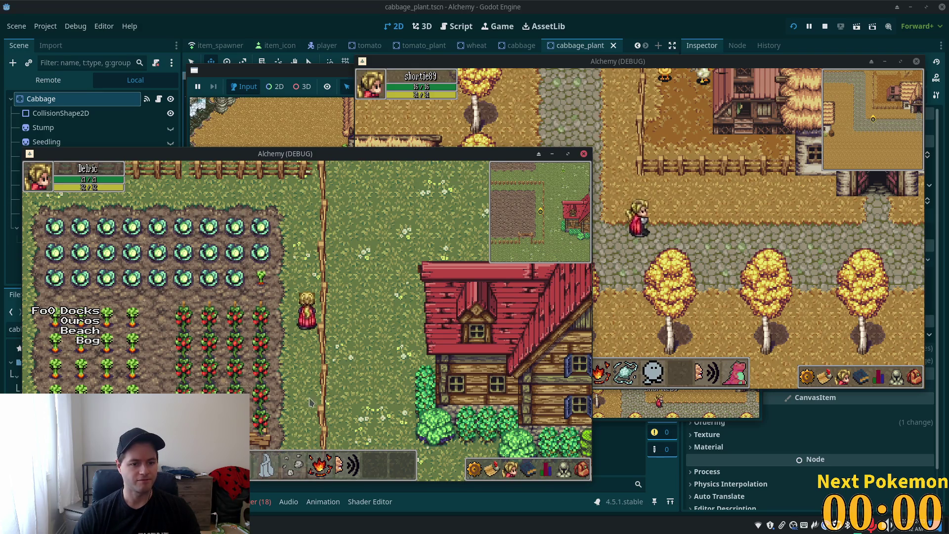
{"action": "key", "text": "w"}
{"action": "key", "text": "a"}
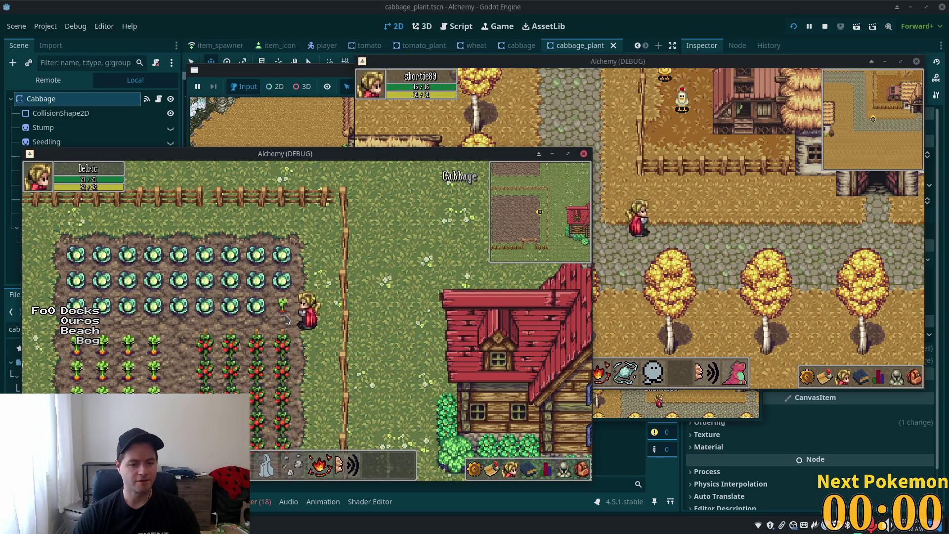
{"action": "key", "text": "s"}
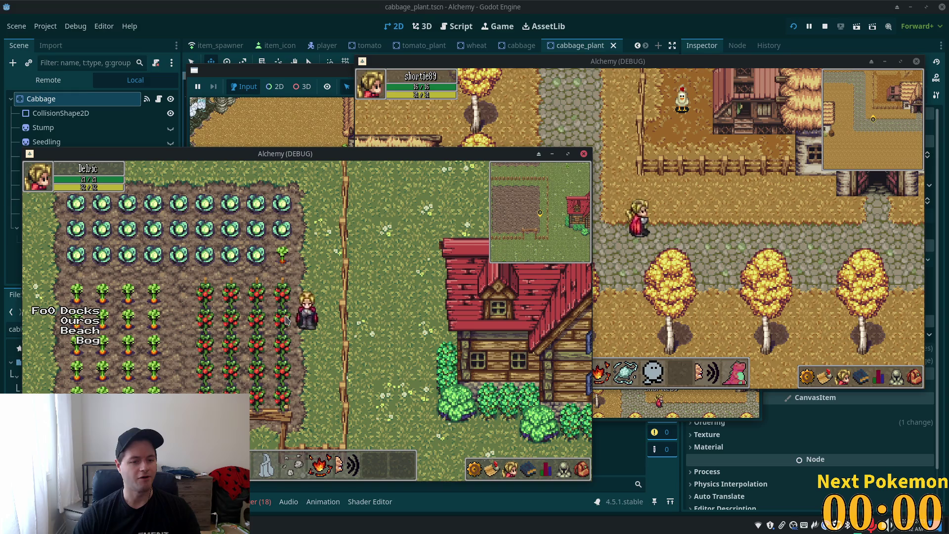
{"action": "key", "text": "F8"}
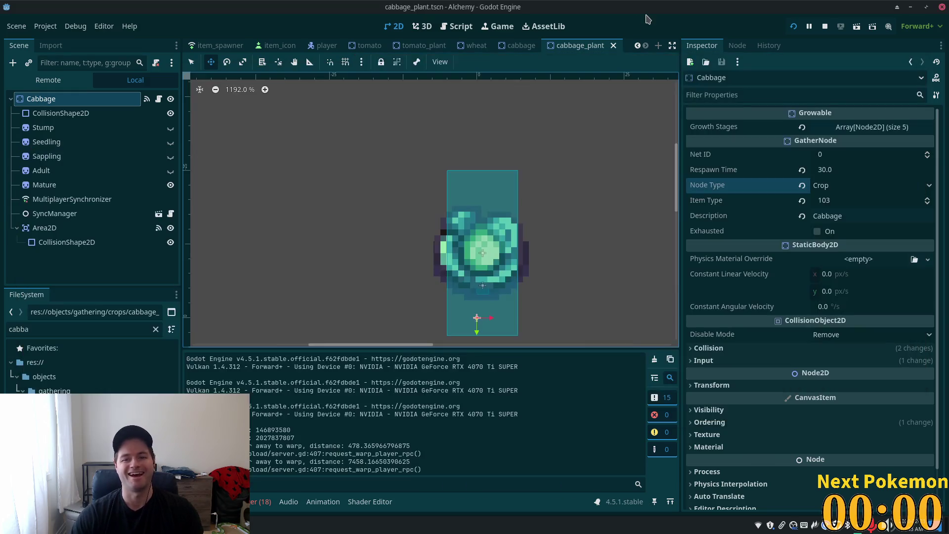
Return to cabbage_plant and toggle the Stump and Mature sprites to compare stages
{"action": "left_click", "coordinate": [524, 47]}
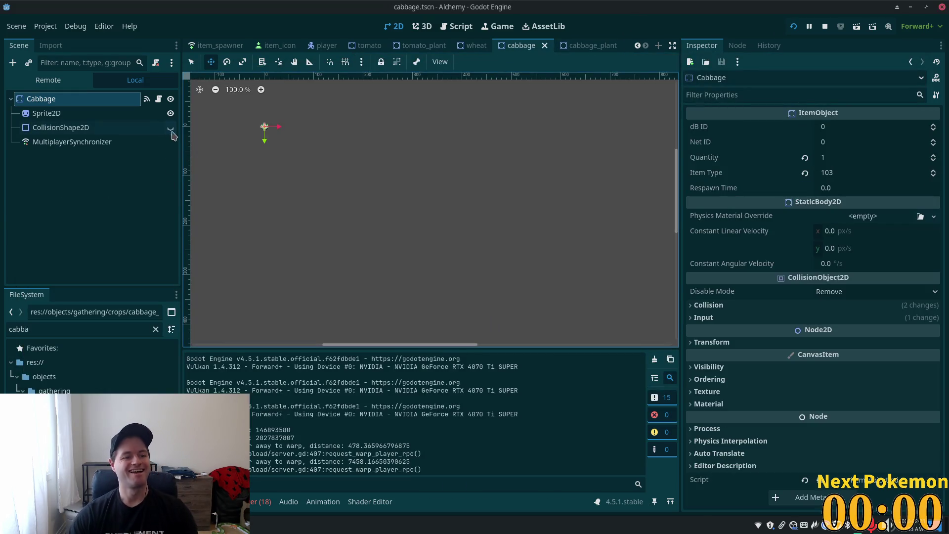
{"action": "left_click", "coordinate": [586, 46]}
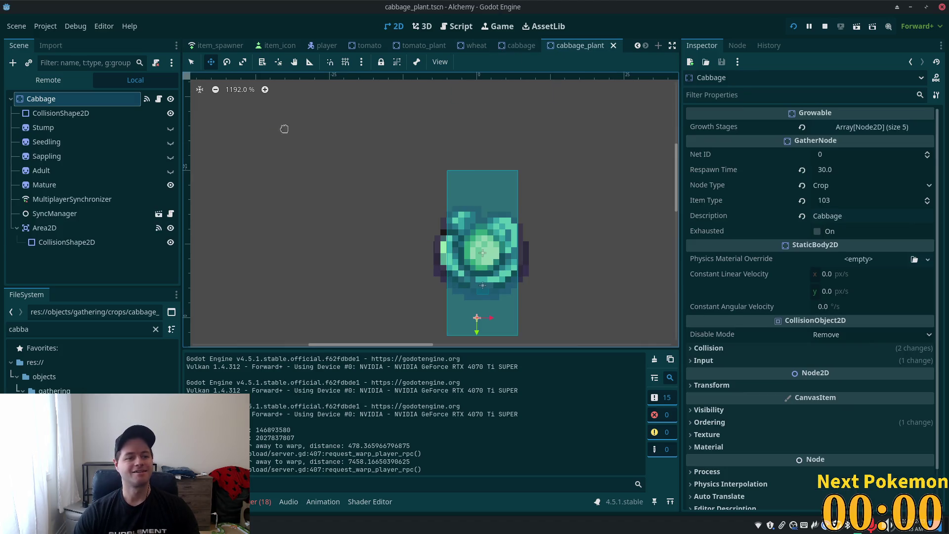
{"action": "left_click", "coordinate": [59, 127]}
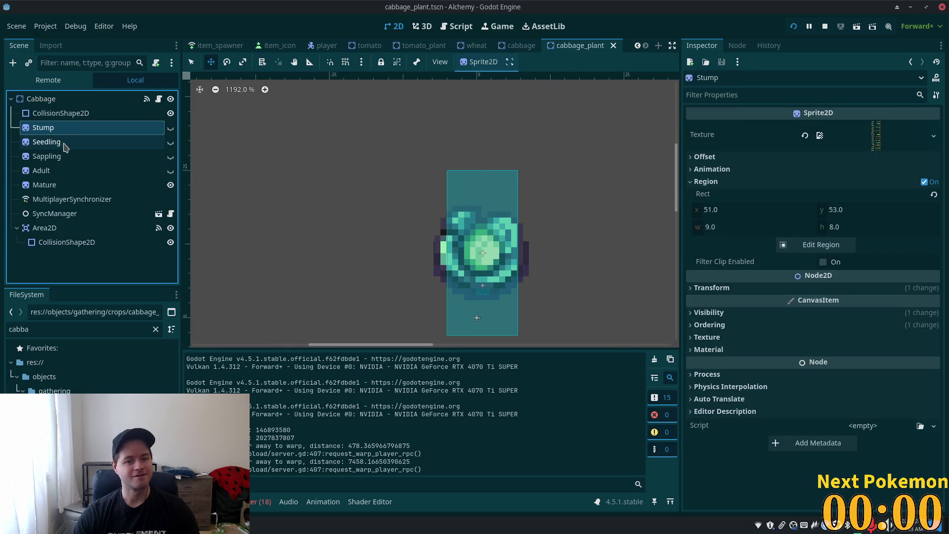
{"action": "left_click", "coordinate": [171, 128]}
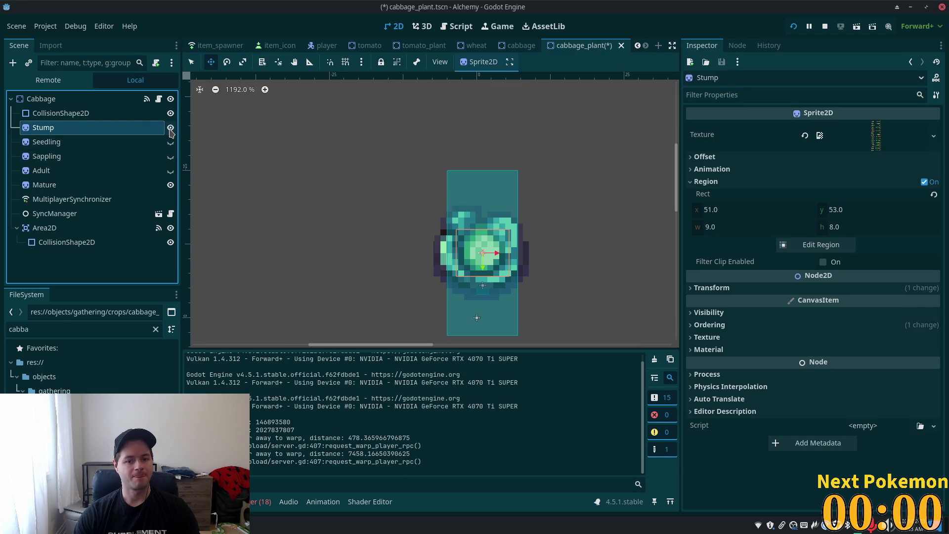
{"action": "left_click", "coordinate": [171, 185]}
{"action": "left_click", "coordinate": [170, 185]}
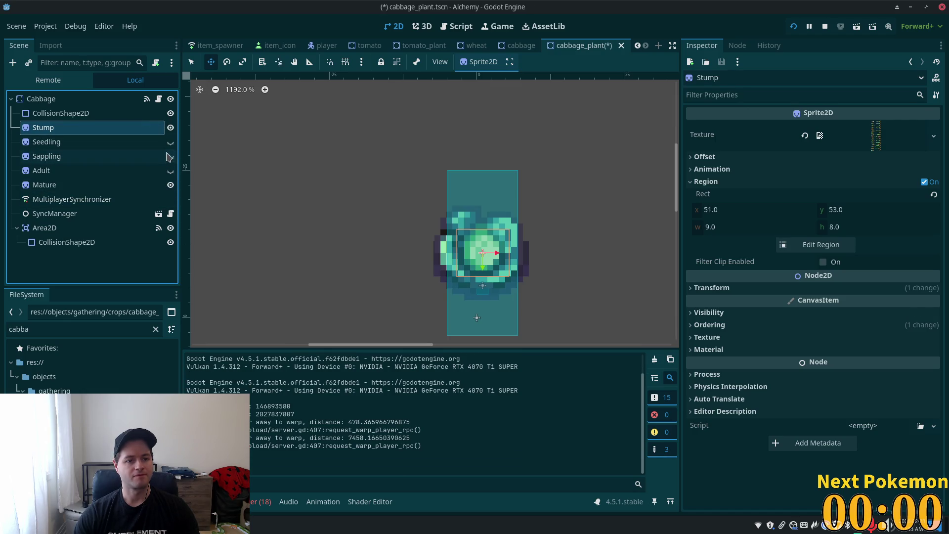
{"action": "left_click", "coordinate": [170, 128]}
Set the Seedling sprite region to the small young cabbage frame (66, 51, 11×11)
{"action": "left_click", "coordinate": [158, 142]}
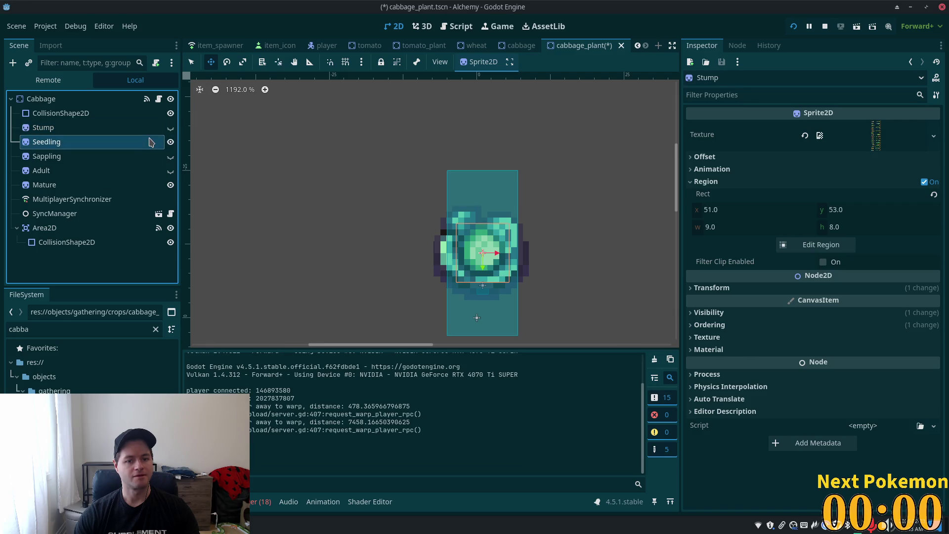
{"action": "left_click", "coordinate": [170, 185]}
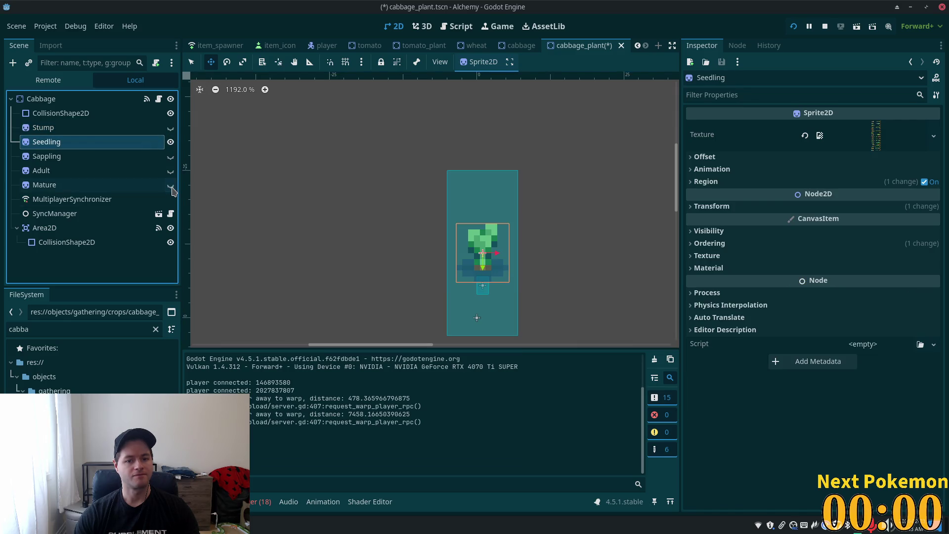
{"action": "left_click", "coordinate": [171, 186]}
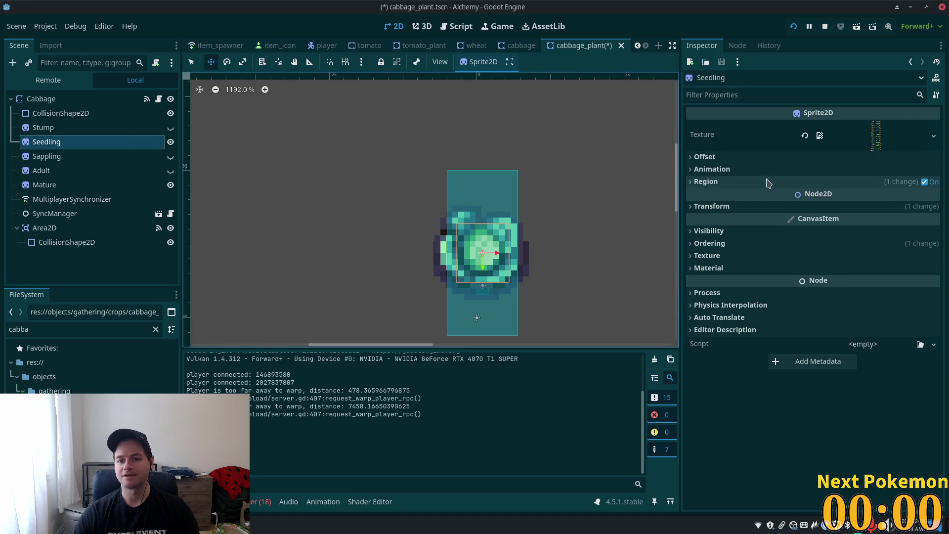
{"action": "left_click", "coordinate": [707, 181]}
{"action": "left_click", "coordinate": [814, 244]}
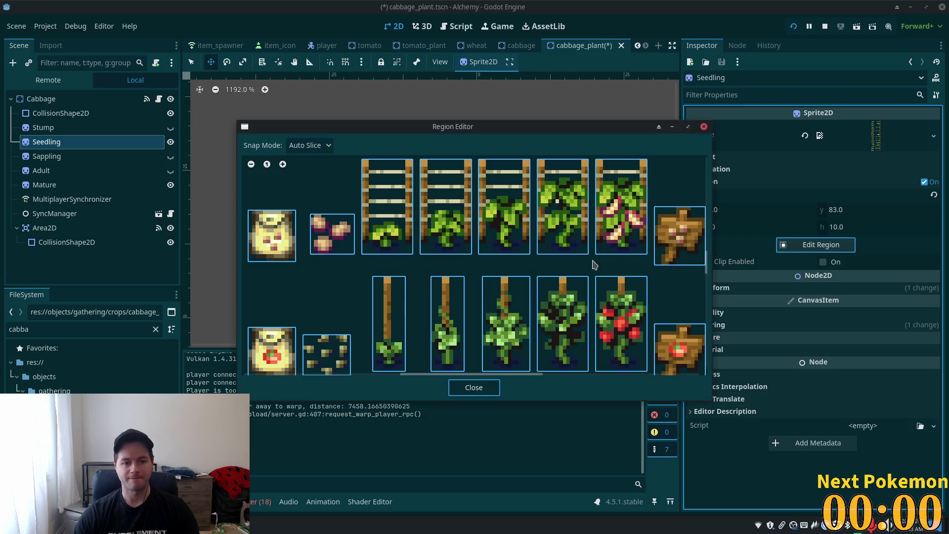
{"action": "left_click_drag", "start_coordinate": [709, 275], "coordinate": [712, 198]}
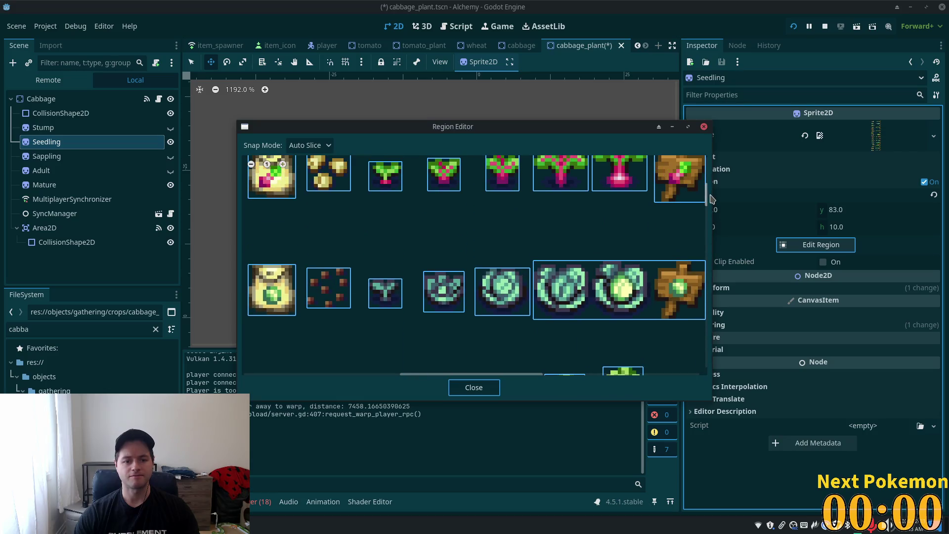
{"action": "left_click", "coordinate": [429, 291]}
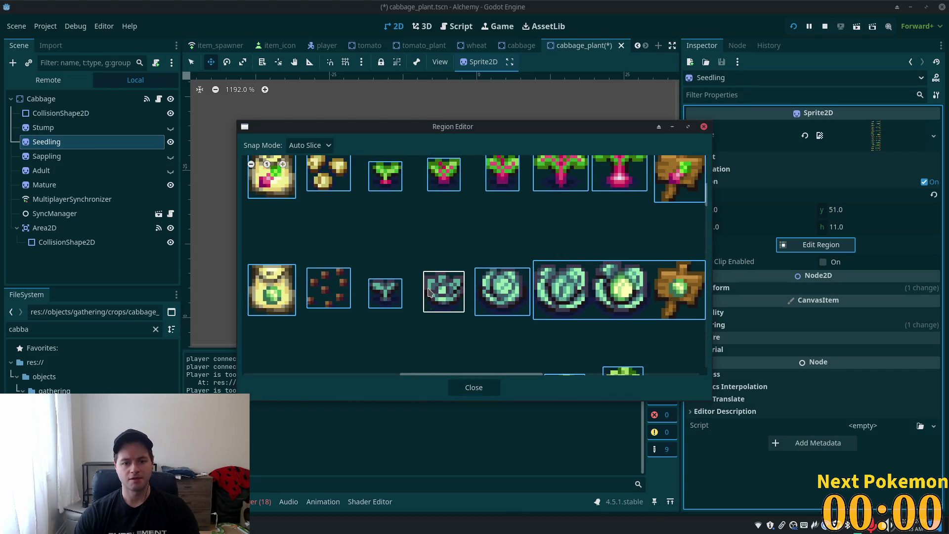
{"action": "left_click", "coordinate": [472, 387]}
Check the Sappling, Seedling and Adult stages, then select the Area2D node
{"action": "left_click", "coordinate": [80, 158]}
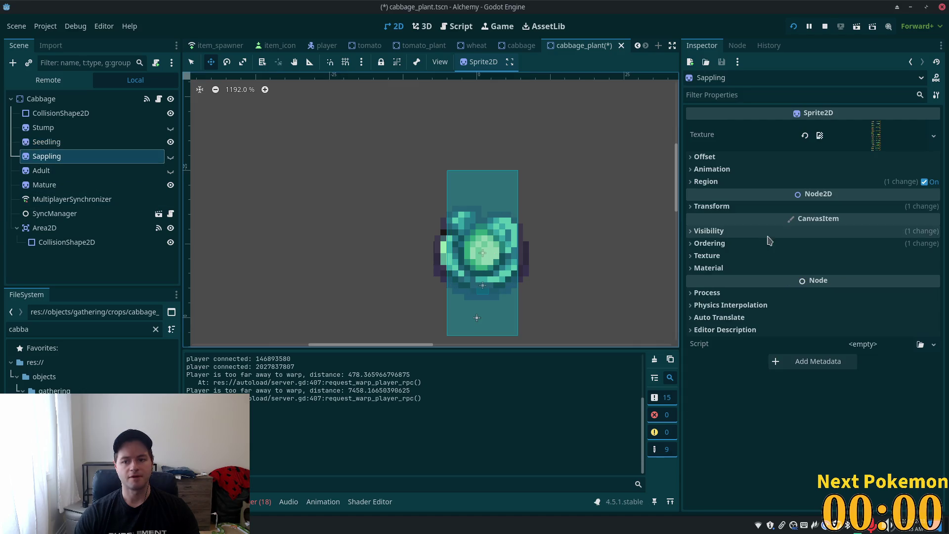
{"action": "left_click", "coordinate": [44, 142]}
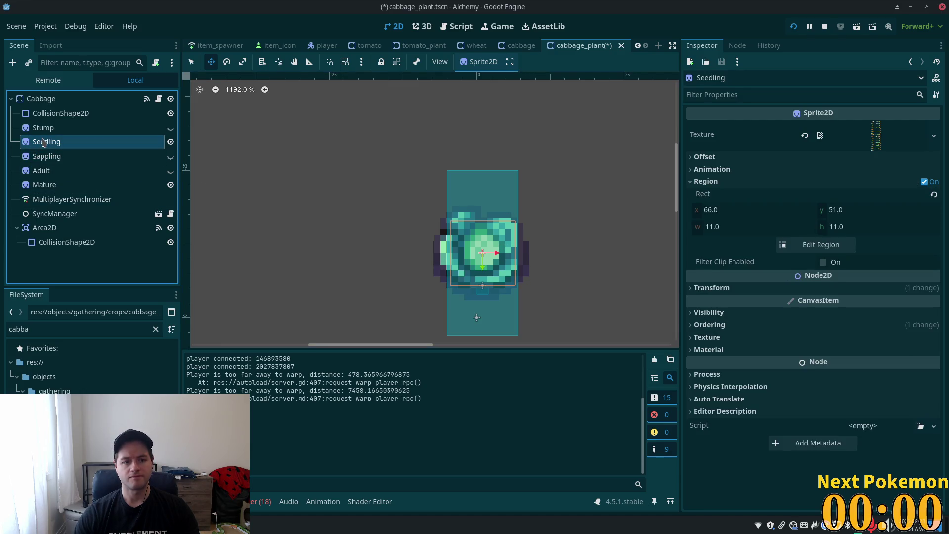
{"action": "left_click", "coordinate": [50, 156]}
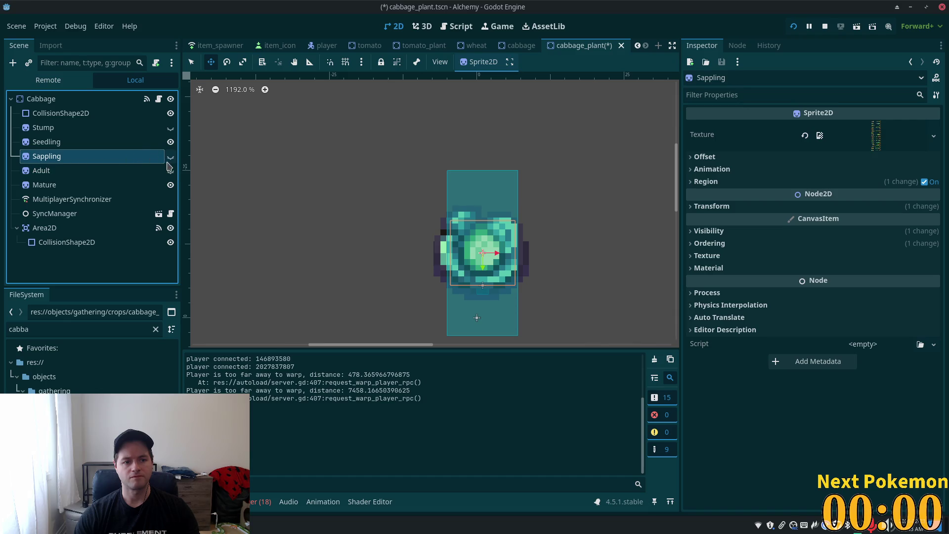
{"action": "left_click", "coordinate": [131, 173]}
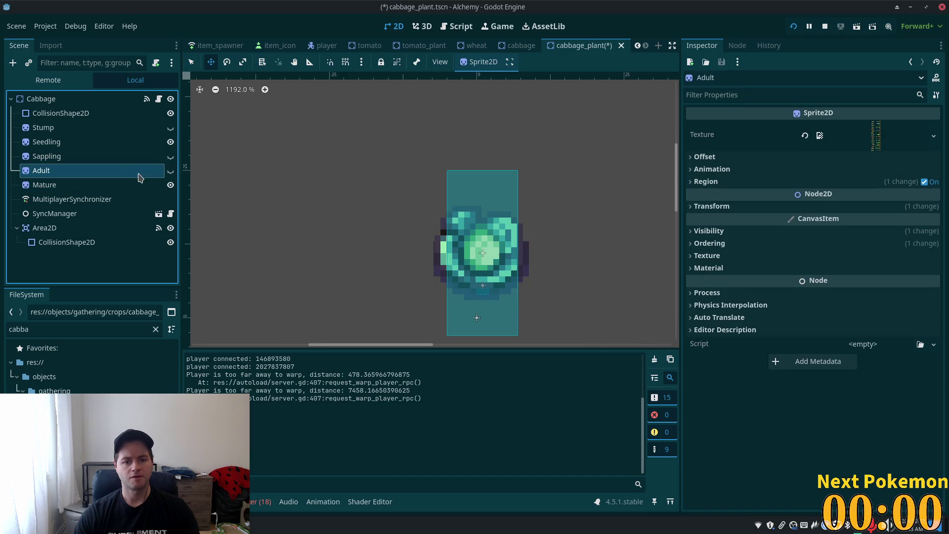
{"action": "left_click", "coordinate": [117, 156]}
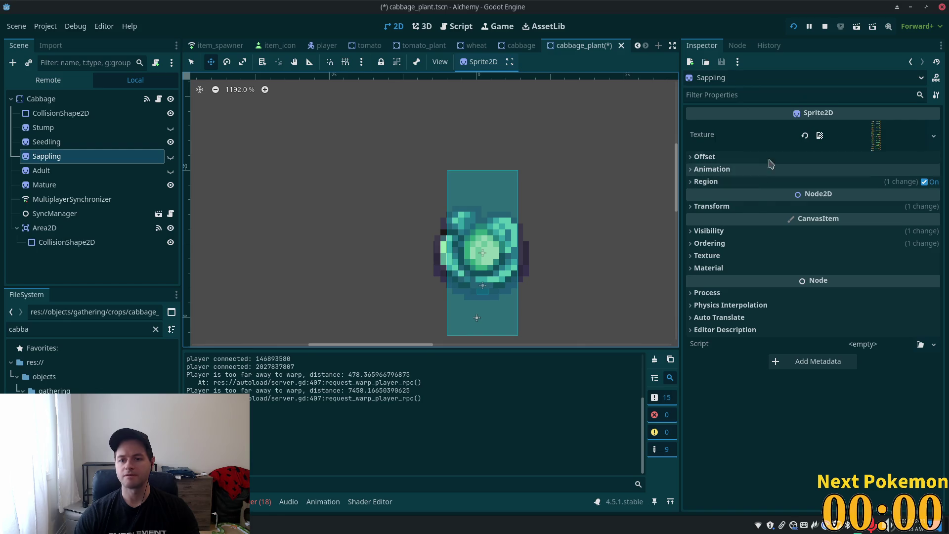
{"action": "left_click", "coordinate": [74, 229]}
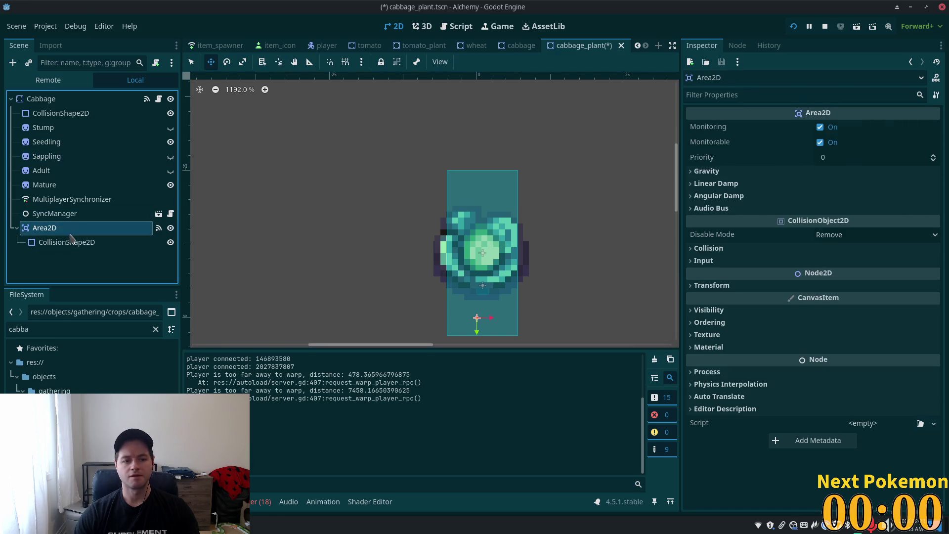
Reset the Area2D's collision shape position to 0, 0 and move the Area2D to (1, -11)
{"action": "middle_click", "coordinate": [240, 200]}
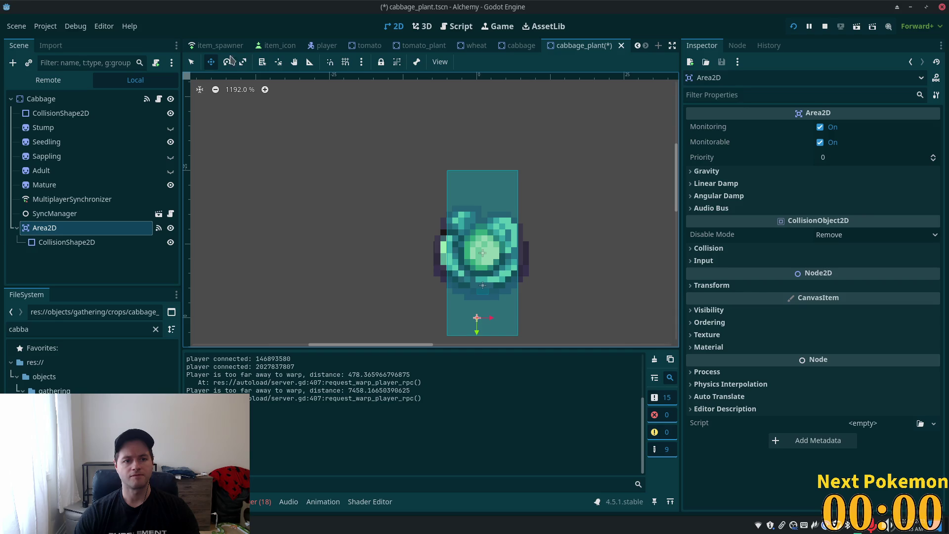
{"action": "mouse_move", "coordinate": [327, 213]}
{"action": "left_mouse_down"}
{"action": "mouse_move", "coordinate": [333, 142]}
{"action": "mouse_move", "coordinate": [327, 213]}
{"action": "left_mouse_up"}
{"action": "left_click", "coordinate": [67, 242]}
{"action": "left_click", "coordinate": [740, 194]}
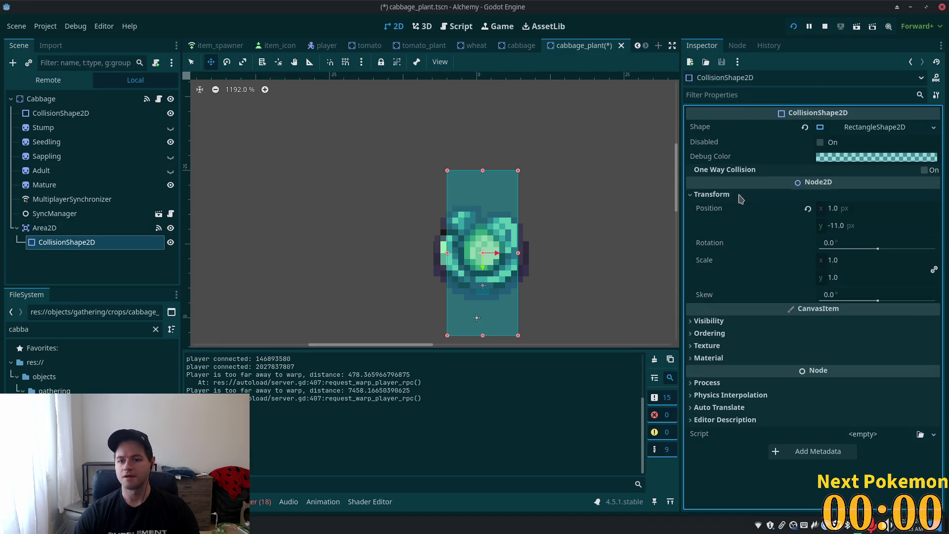
{"action": "left_click", "coordinate": [808, 208]}
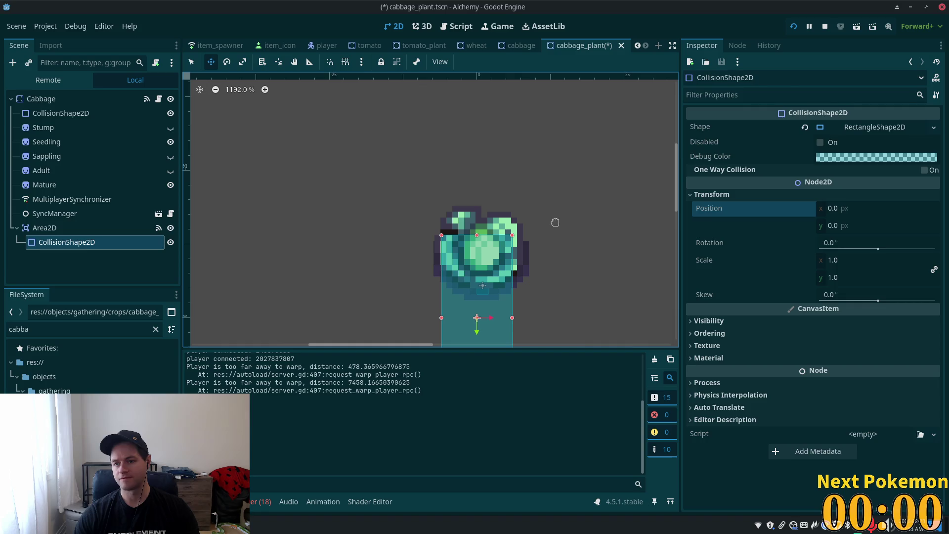
{"action": "left_click", "coordinate": [134, 228]}
{"action": "mouse_move", "coordinate": [269, 305]}
{"action": "left_mouse_down"}
{"action": "mouse_move", "coordinate": [321, 256]}
{"action": "mouse_move", "coordinate": [321, 230]}
{"action": "mouse_move", "coordinate": [319, 240]}
{"action": "left_mouse_up"}
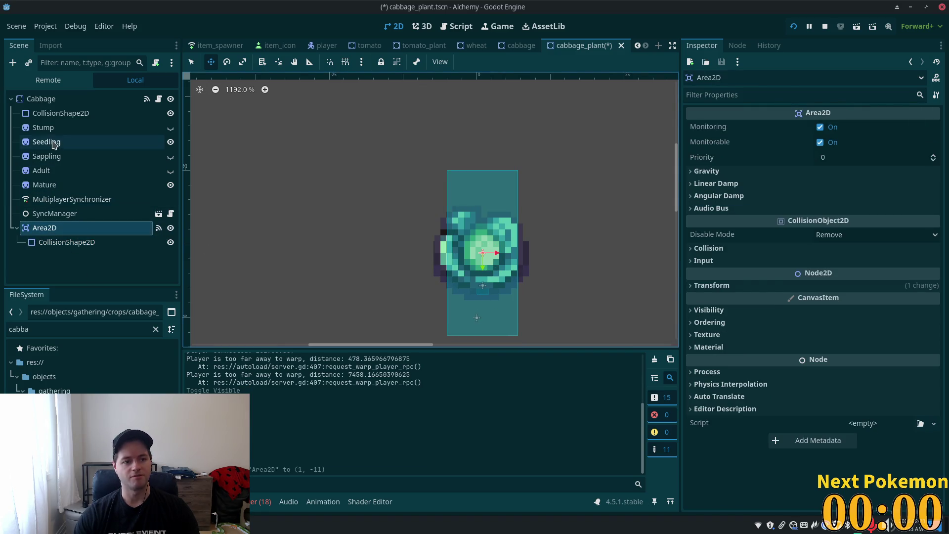
Reset the Cabbage root's main CollisionShape2D position to 0, 0
{"action": "left_click", "coordinate": [62, 113]}
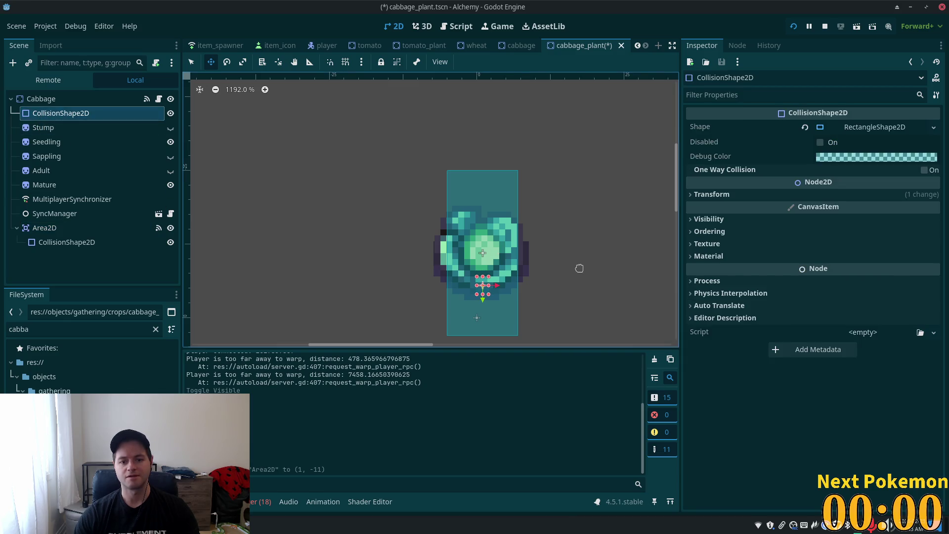
{"action": "left_click", "coordinate": [712, 194]}
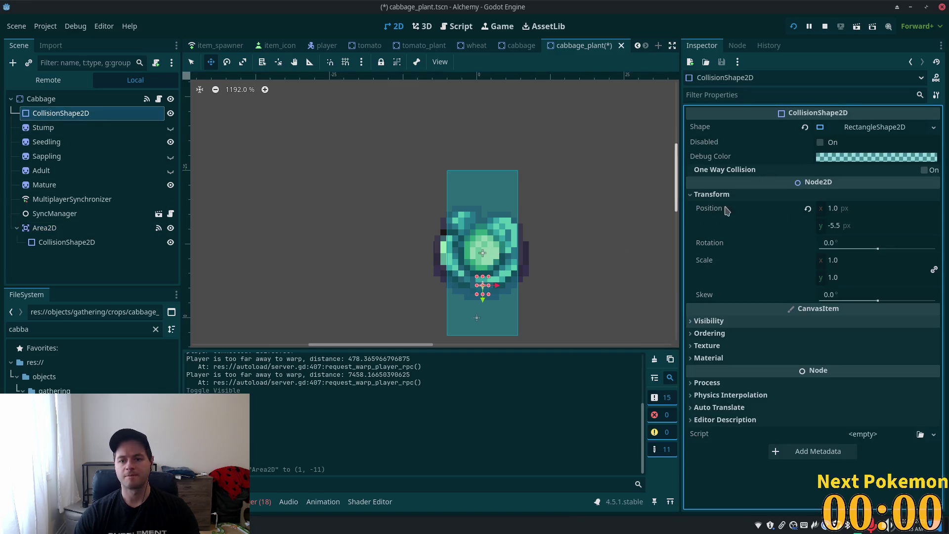
{"action": "left_click", "coordinate": [807, 209]}
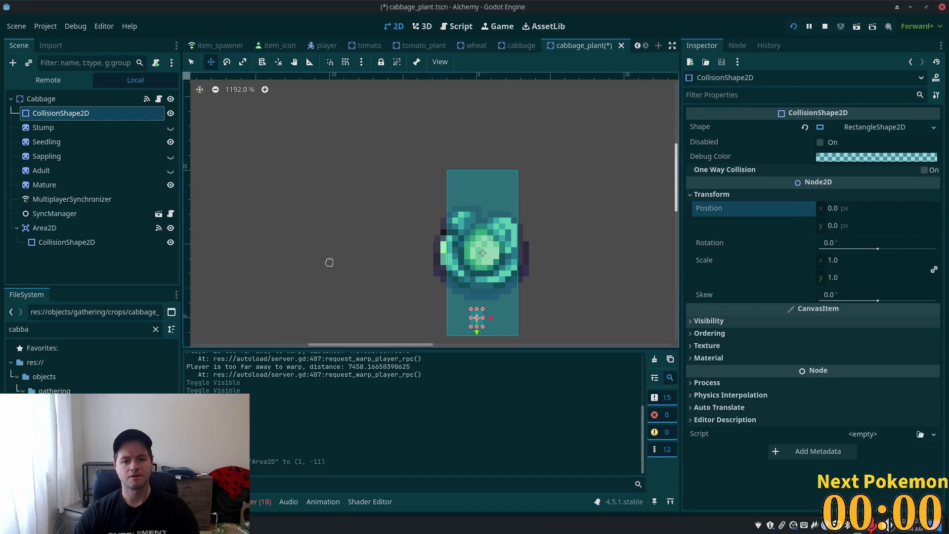
{"action": "scroll", "coordinate": [329, 264], "scroll_direction": "down", "scroll_amount": 3}
{"action": "left_click", "coordinate": [80, 103]}
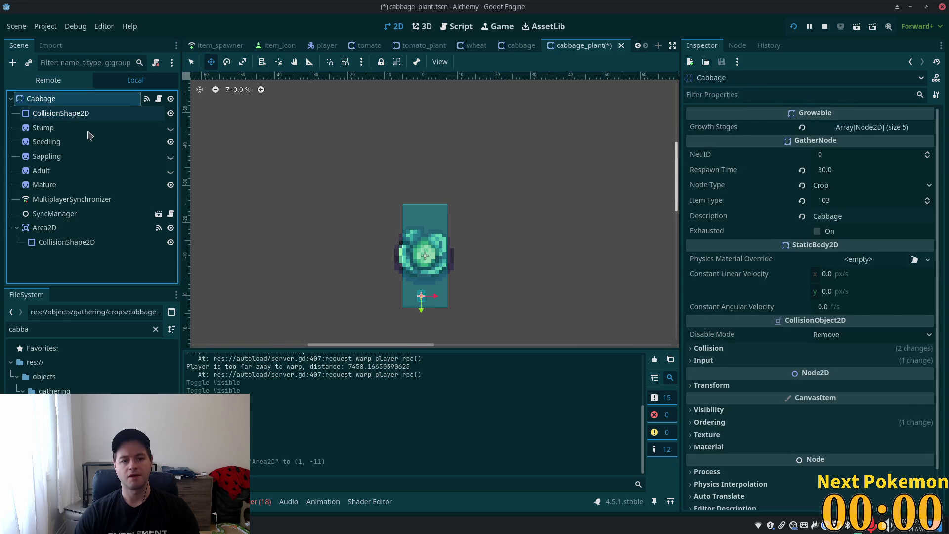
{"action": "left_click", "coordinate": [38, 113]}
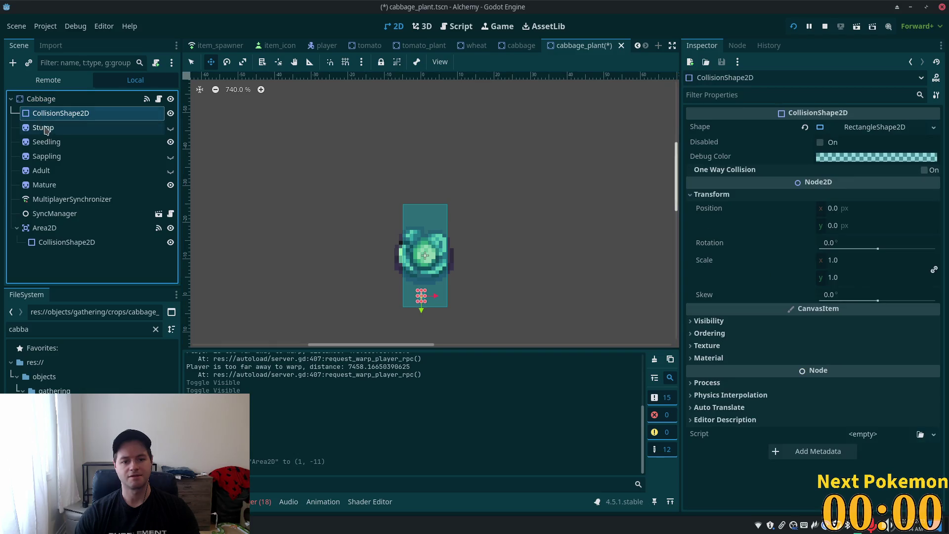
Select the Stump-to-Mature sprites plus Area2D and shift them down on the canvas
{"action": "left_click", "coordinate": [45, 130]}
{"action": "left_click", "coordinate": [48, 185], "text": "shift"}
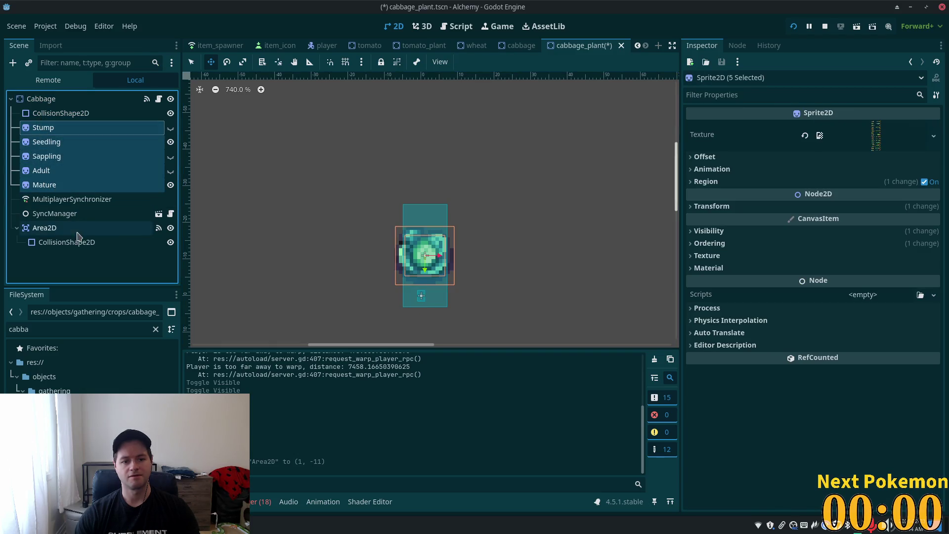
{"action": "left_click", "coordinate": [47, 229], "text": "ctrl"}
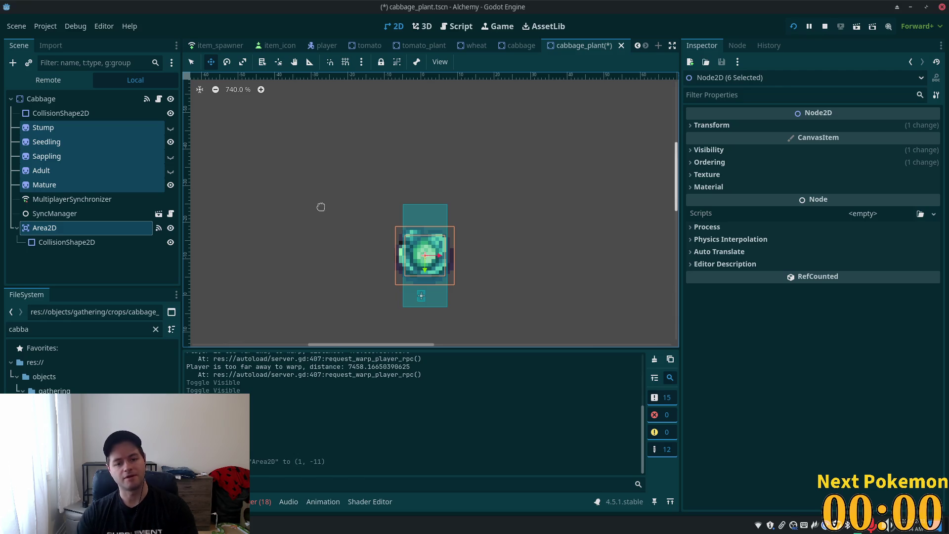
{"action": "left_click_drag", "start_coordinate": [351, 184], "coordinate": [350, 224]}
Preview the Sappling sprite by toggling the eye icons and open its region editor
{"action": "left_click", "coordinate": [106, 157]}
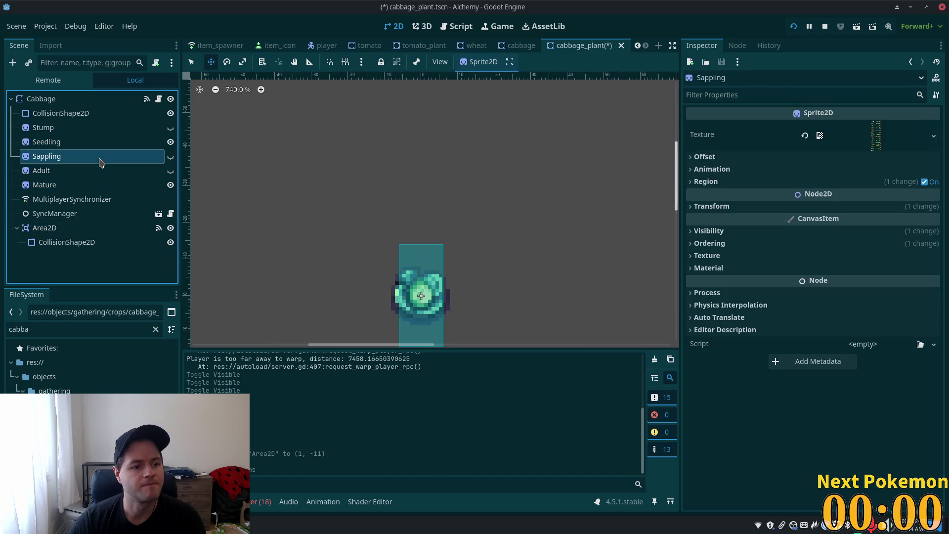
{"action": "left_click", "coordinate": [755, 183]}
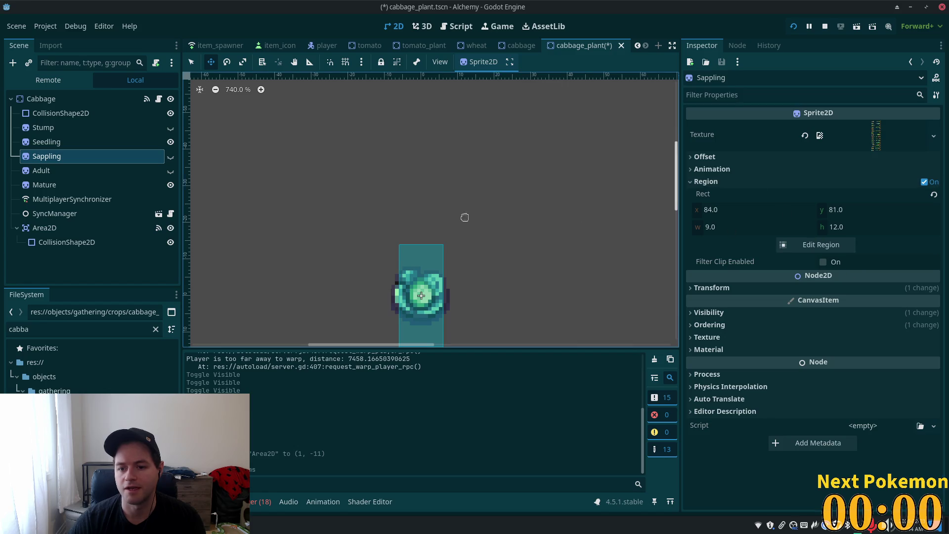
{"action": "left_click", "coordinate": [170, 184]}
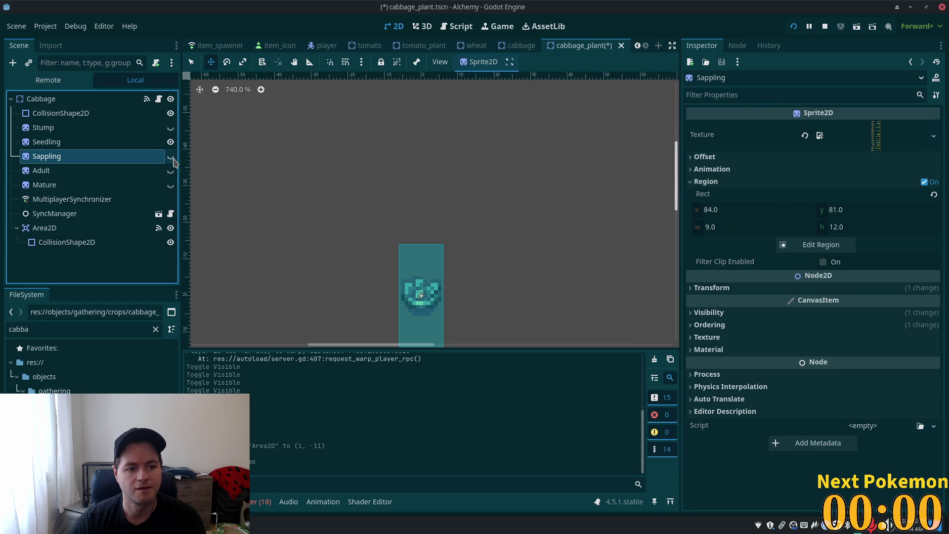
{"action": "left_click", "coordinate": [170, 157]}
{"action": "left_click", "coordinate": [170, 157]}
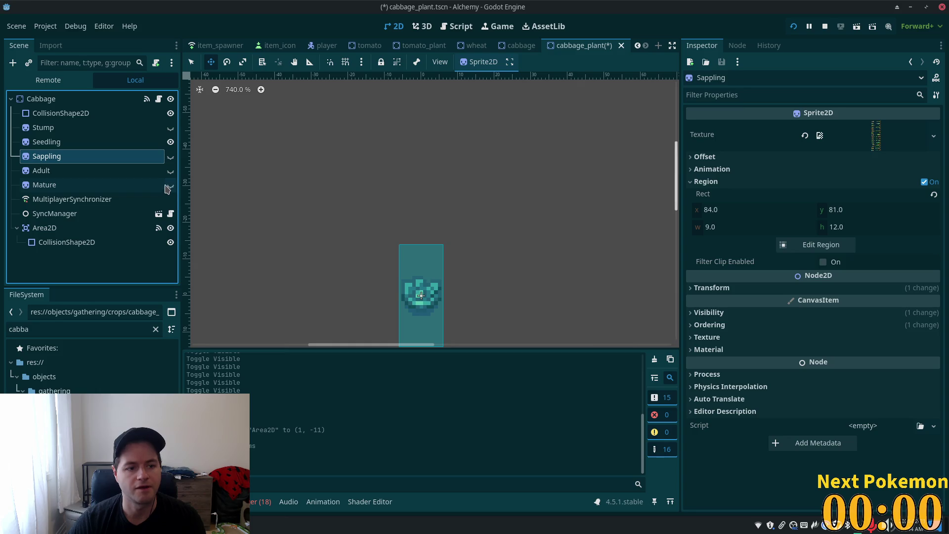
{"action": "left_click", "coordinate": [170, 186]}
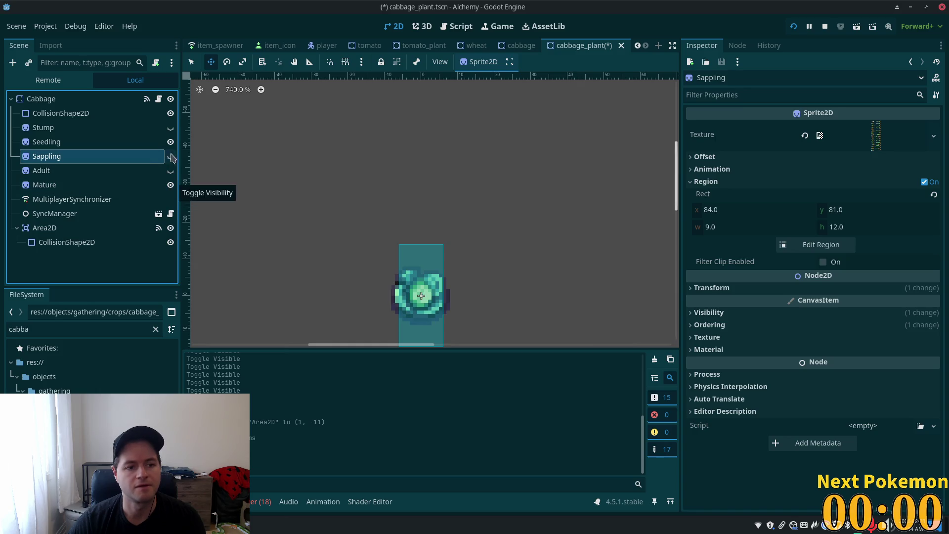
{"action": "left_click", "coordinate": [834, 242]}
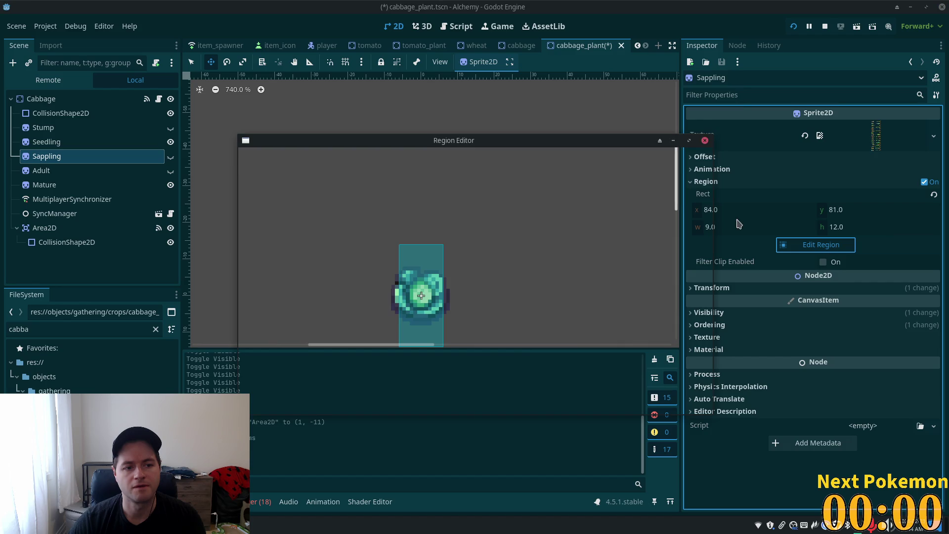
Set the Sappling sprite region to the small cabbage frame on the crop sheet
{"action": "left_click_drag", "start_coordinate": [709, 268], "coordinate": [705, 230]}
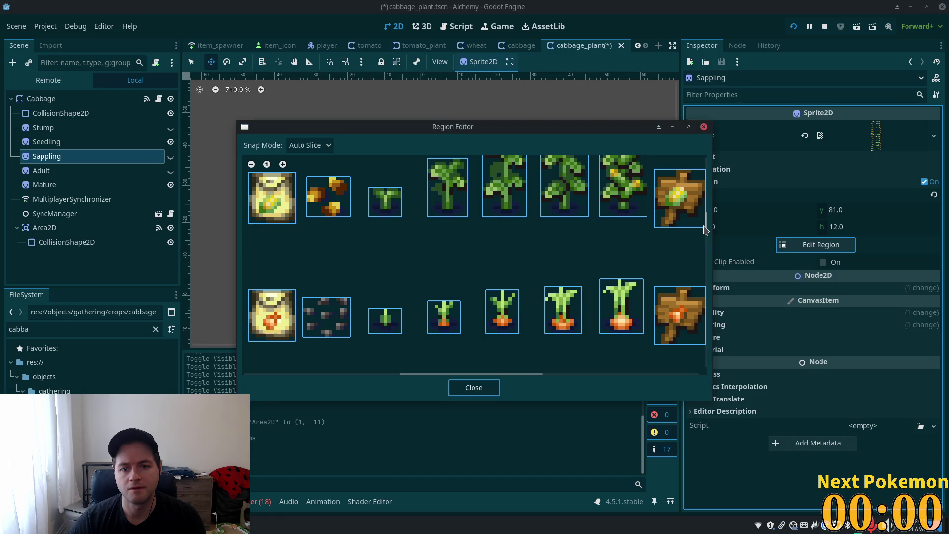
{"action": "scroll", "coordinate": [534, 246], "scroll_direction": "up", "scroll_amount": 3}
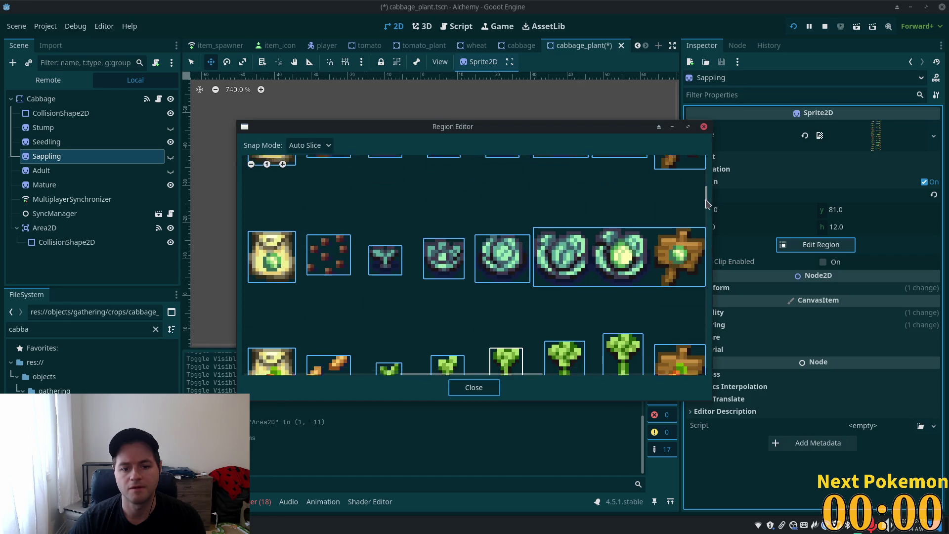
{"action": "left_click", "coordinate": [505, 256]}
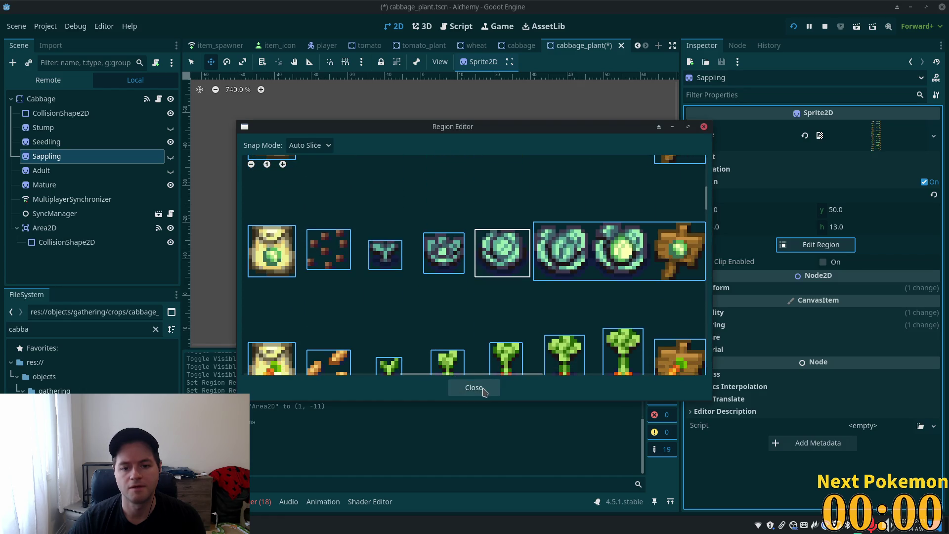
{"action": "left_click", "coordinate": [474, 386]}
Set the Adult sprite region to the larger grown cabbage frame at y 48, height 16
{"action": "left_click", "coordinate": [78, 172]}
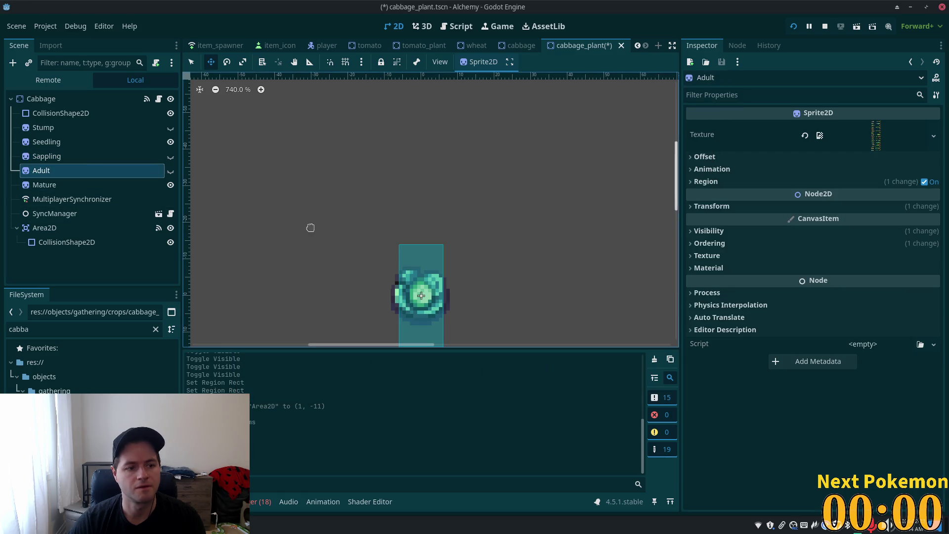
{"action": "left_click", "coordinate": [826, 182]}
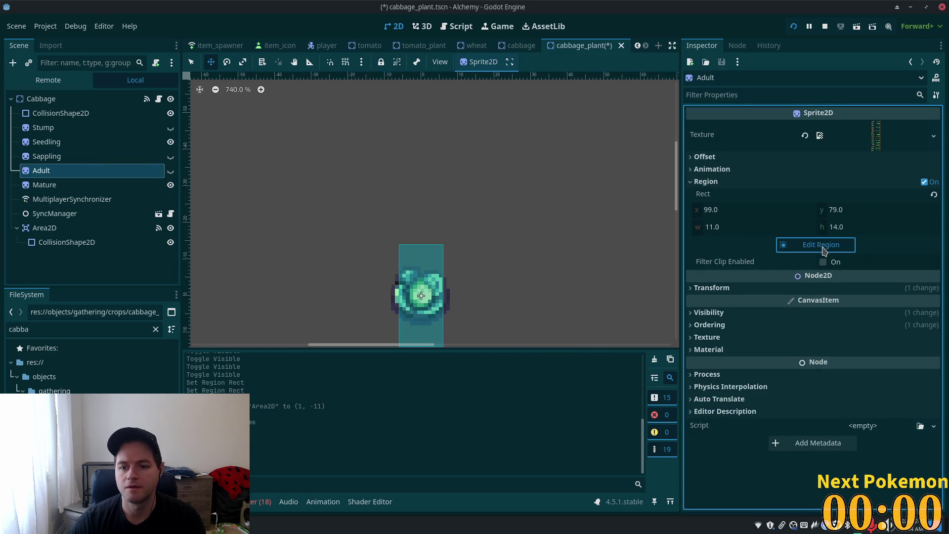
{"action": "left_click", "coordinate": [815, 245]}
{"action": "left_click_drag", "start_coordinate": [707, 270], "coordinate": [705, 202]}
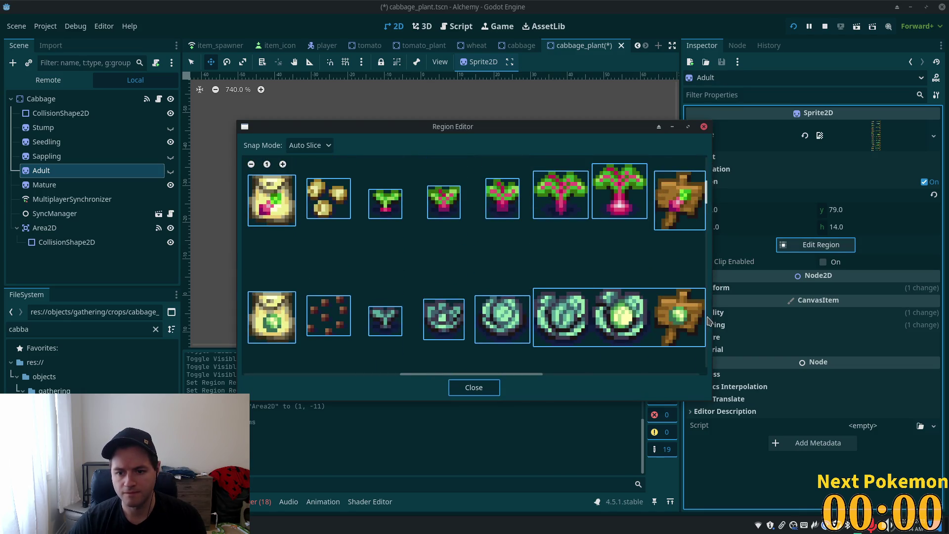
{"action": "scroll", "coordinate": [699, 319], "scroll_direction": "down", "scroll_amount": 2}
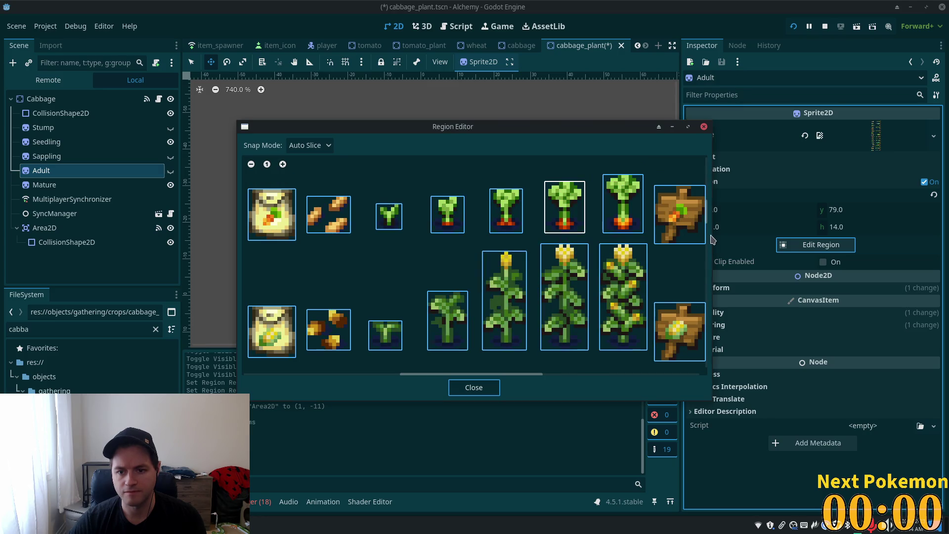
{"action": "scroll", "coordinate": [708, 225], "scroll_direction": "up", "scroll_amount": 2}
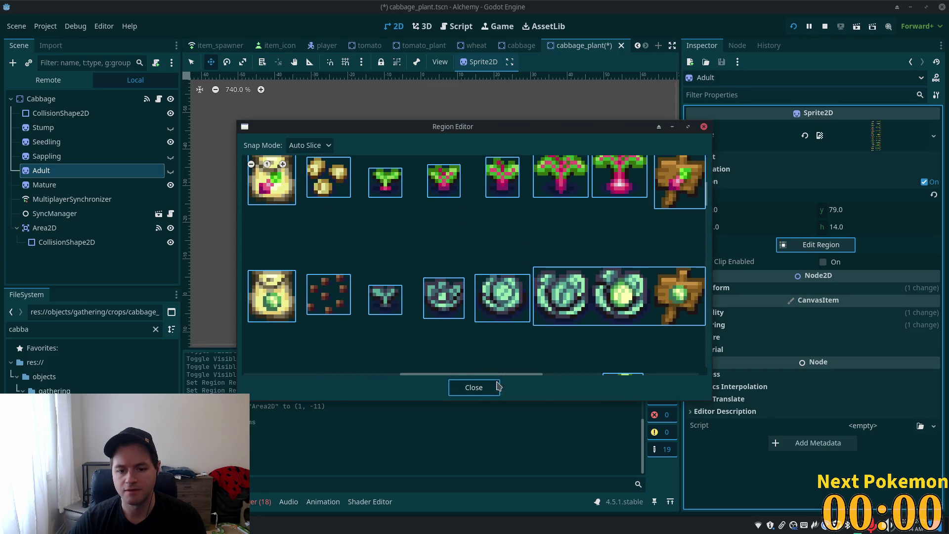
{"action": "left_click_drag", "start_coordinate": [485, 374], "coordinate": [523, 375]}
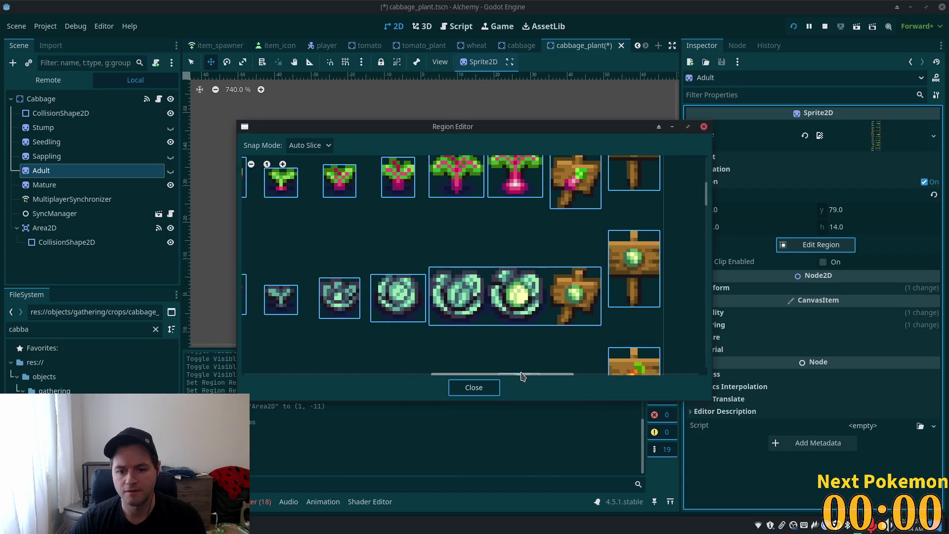
{"action": "left_click", "coordinate": [570, 309]}
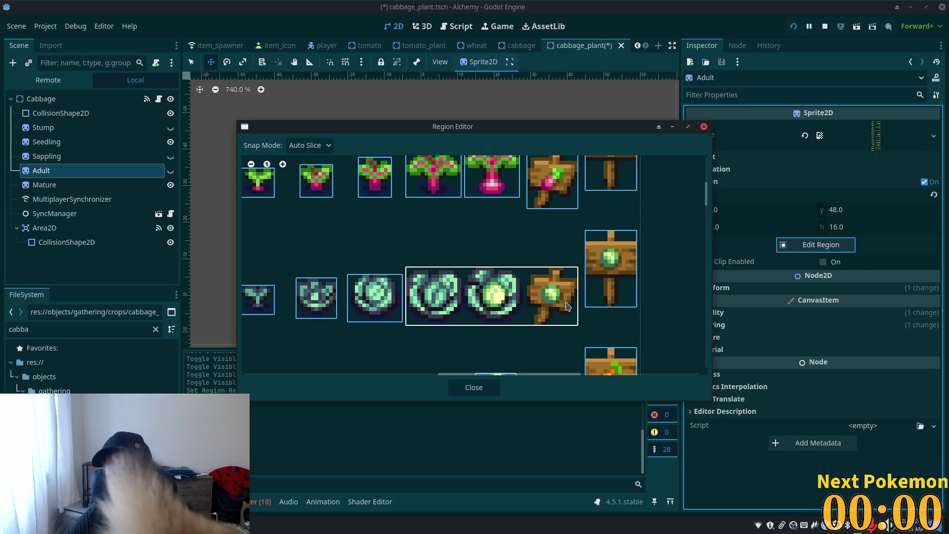
{"action": "mouse_move", "coordinate": [576, 305]}
{"action": "left_mouse_down"}
{"action": "mouse_move", "coordinate": [452, 309]}
{"action": "mouse_move", "coordinate": [465, 310]}
{"action": "left_mouse_up"}
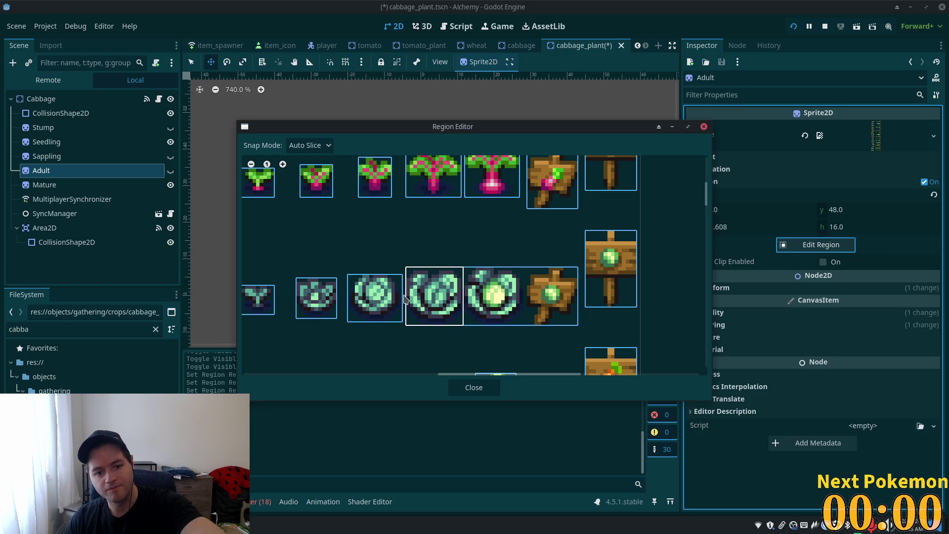
{"action": "left_click", "coordinate": [474, 387]}
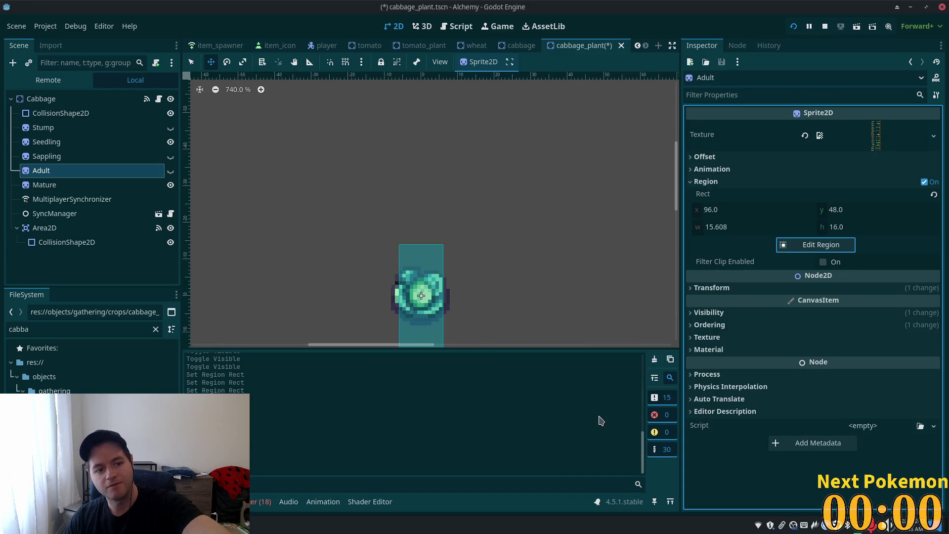
Preview the Adult and Sappling sprites and drag them down on the canvas
{"action": "left_click", "coordinate": [171, 170]}
{"action": "left_click_drag", "start_coordinate": [372, 206], "coordinate": [367, 250]}
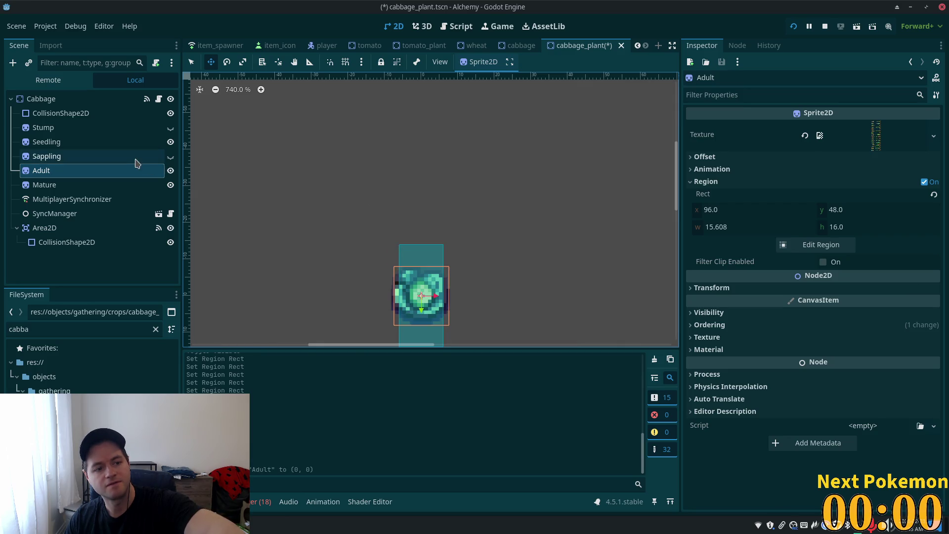
{"action": "left_click", "coordinate": [170, 170]}
{"action": "left_click", "coordinate": [170, 156]}
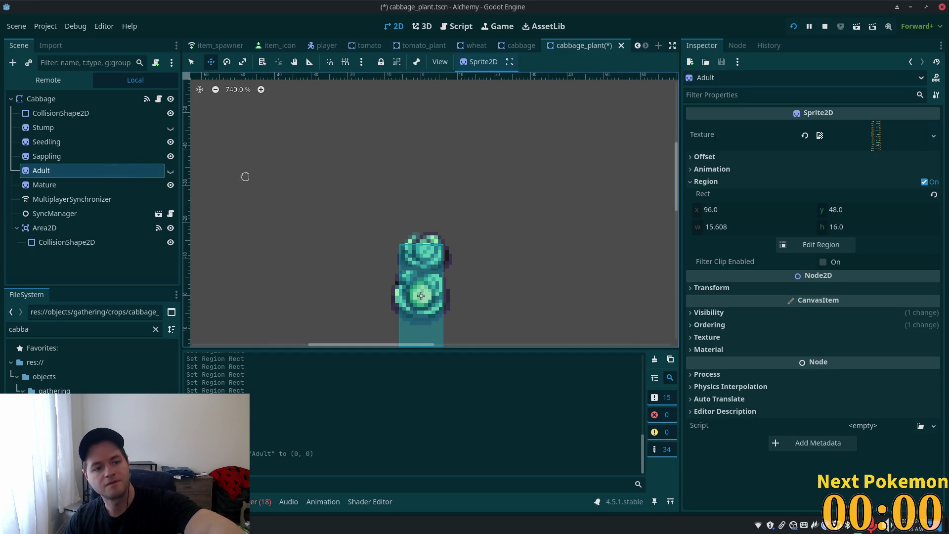
{"action": "left_click_drag", "start_coordinate": [388, 181], "coordinate": [360, 197]}
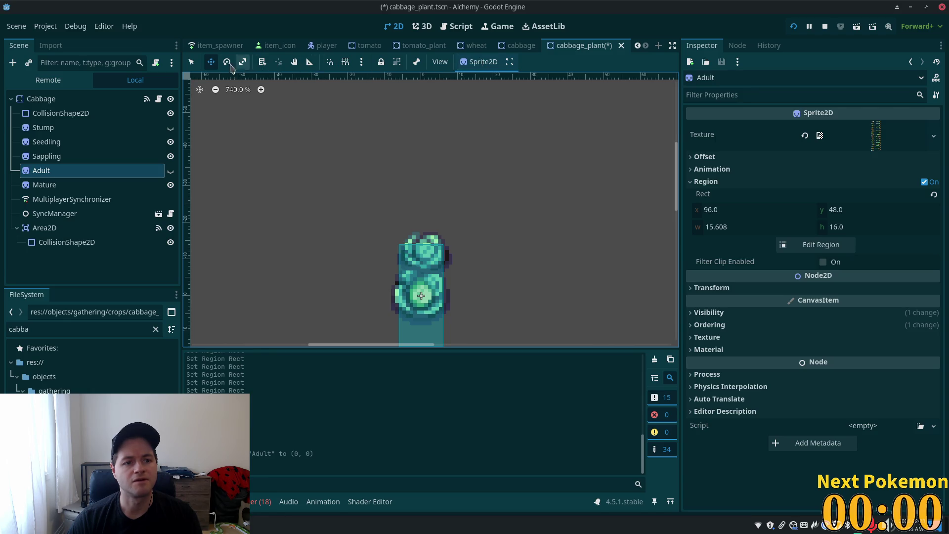
{"action": "left_click", "coordinate": [91, 156]}
{"action": "left_click", "coordinate": [49, 173]}
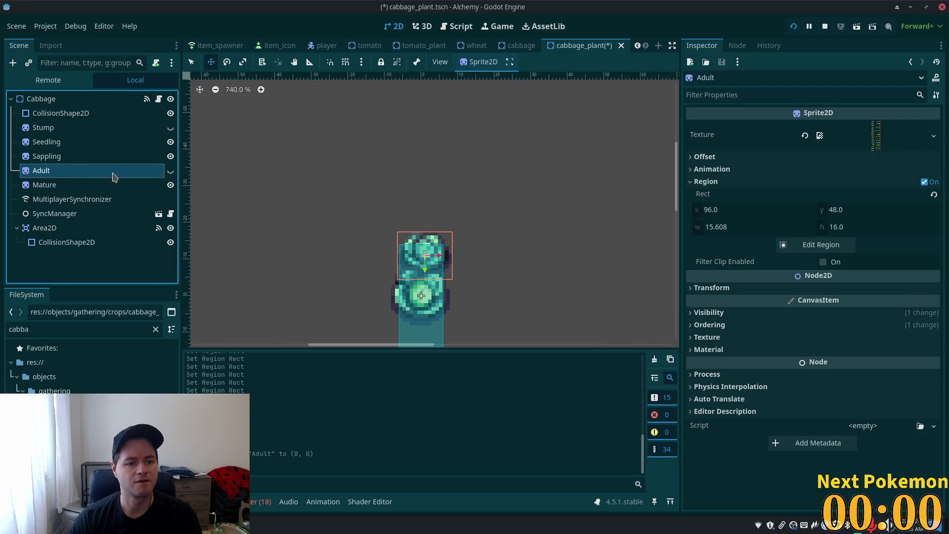
{"action": "left_click", "coordinate": [170, 170]}
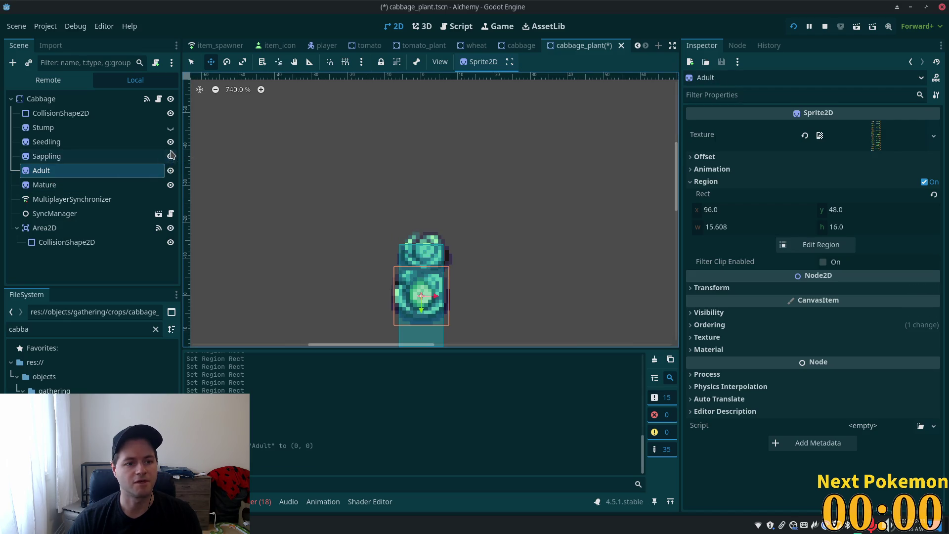
{"action": "left_click", "coordinate": [124, 144]}
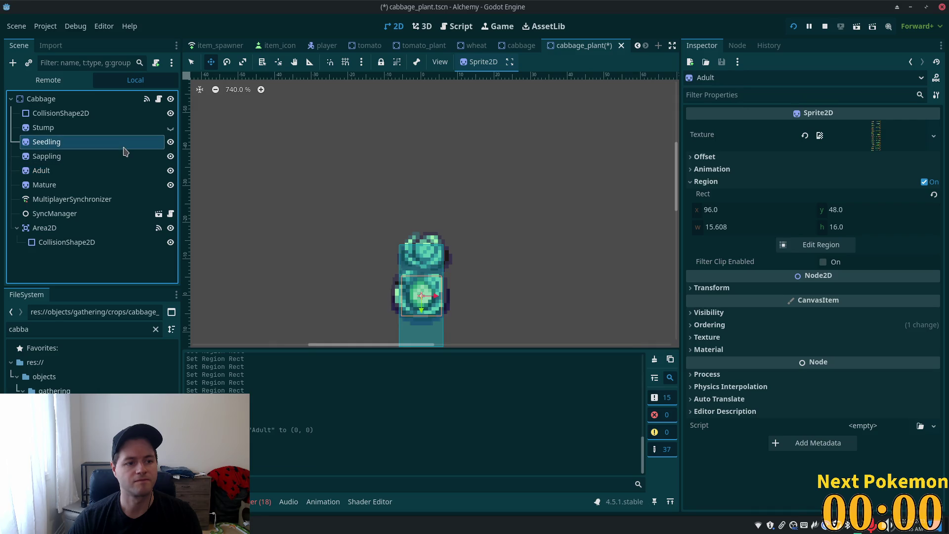
{"action": "left_click", "coordinate": [117, 157]}
{"action": "left_click_drag", "start_coordinate": [336, 190], "coordinate": [333, 232]}
Hide Sappling, Seedling and Adult so only Mature shows, then save the scene
{"action": "left_click", "coordinate": [171, 156]}
{"action": "left_click", "coordinate": [170, 142]}
{"action": "left_click", "coordinate": [171, 170]}
{"action": "key", "text": "ctrl+s"}
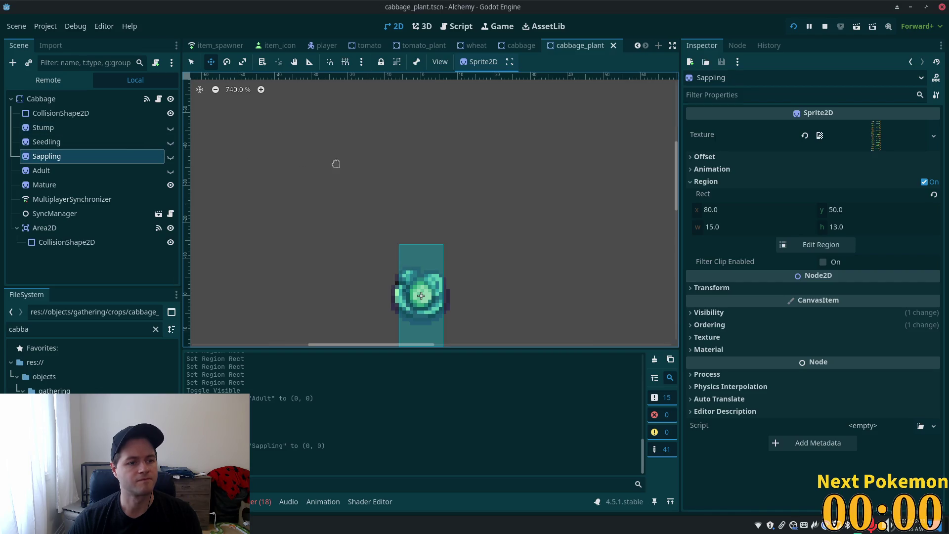
Run the project and walk the character to the cabbage rows in the farm plot
{"action": "left_click", "coordinate": [794, 28]}
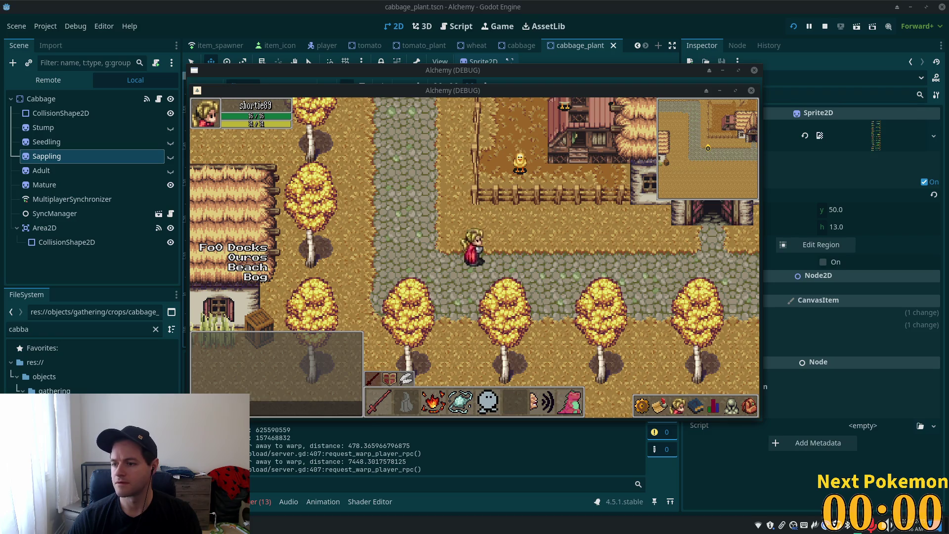
{"action": "left_click", "coordinate": [459, 261]}
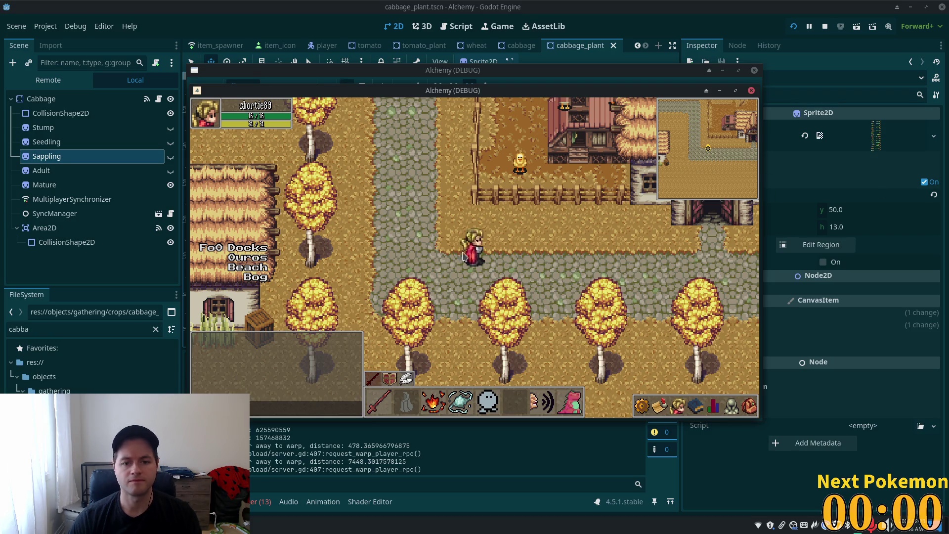
{"action": "key", "text": "a"}
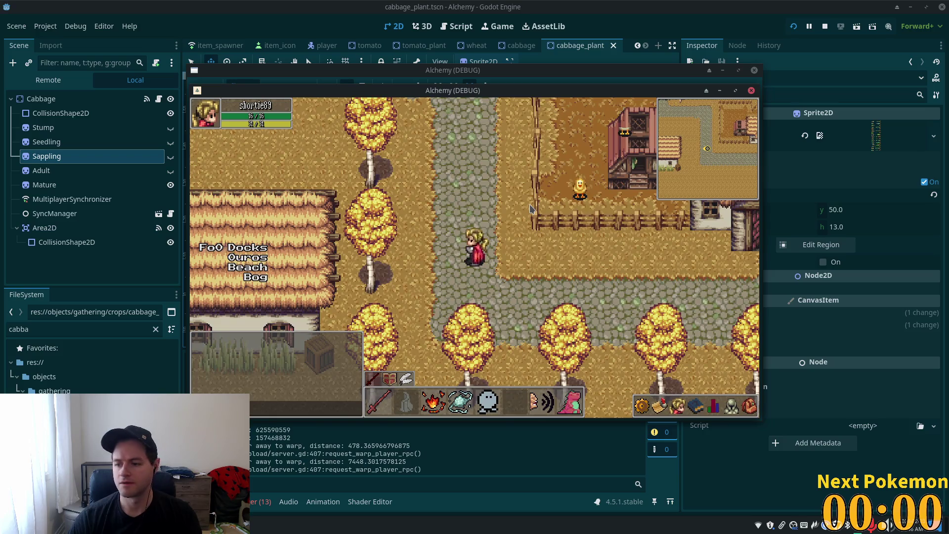
{"action": "left_click_drag", "start_coordinate": [594, 85], "coordinate": [749, 134]}
{"action": "left_click", "coordinate": [624, 120]}
{"action": "key", "text": "w"}
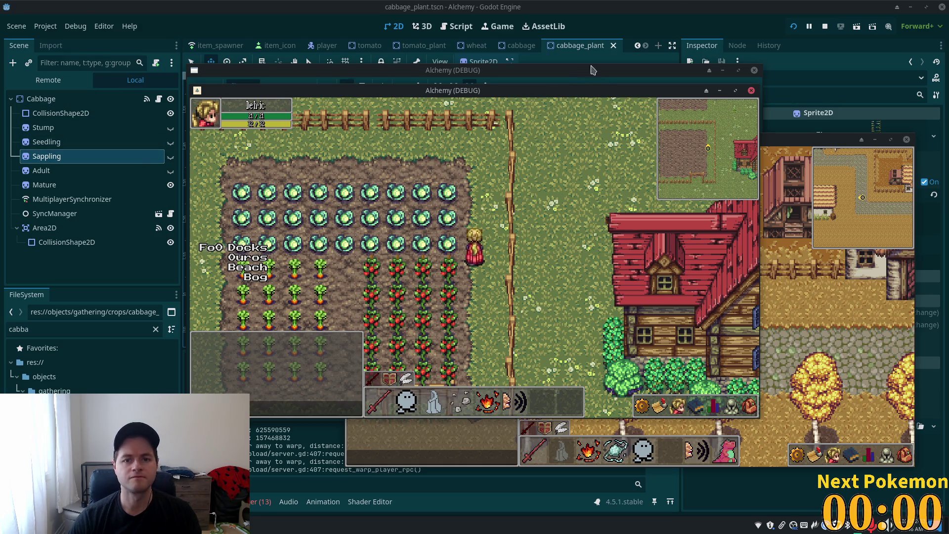
{"action": "key", "text": "w"}
{"action": "key", "text": "a"}
Harvest a cabbage, check it in the inventory, then switch back to the editor
{"action": "left_click", "coordinate": [462, 264]}
{"action": "key", "text": "d"}
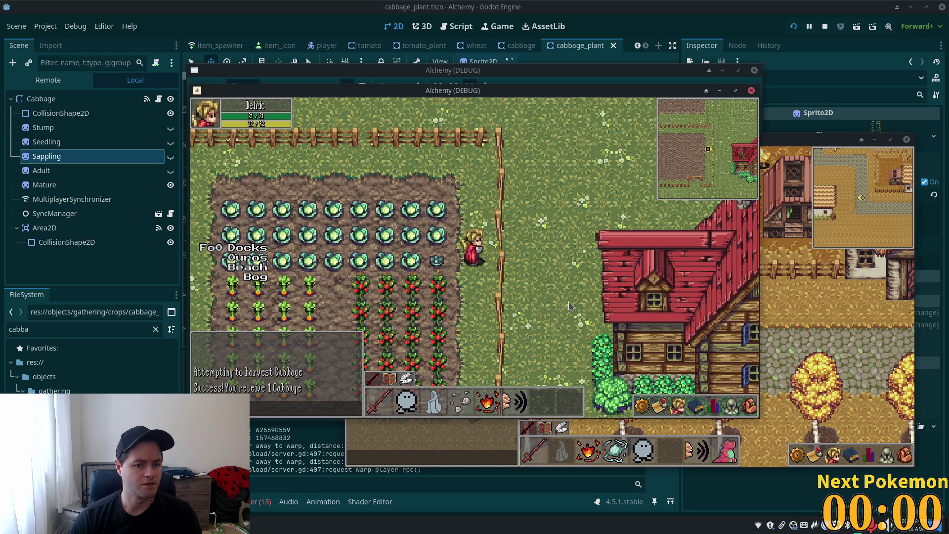
{"action": "left_click", "coordinate": [745, 410]}
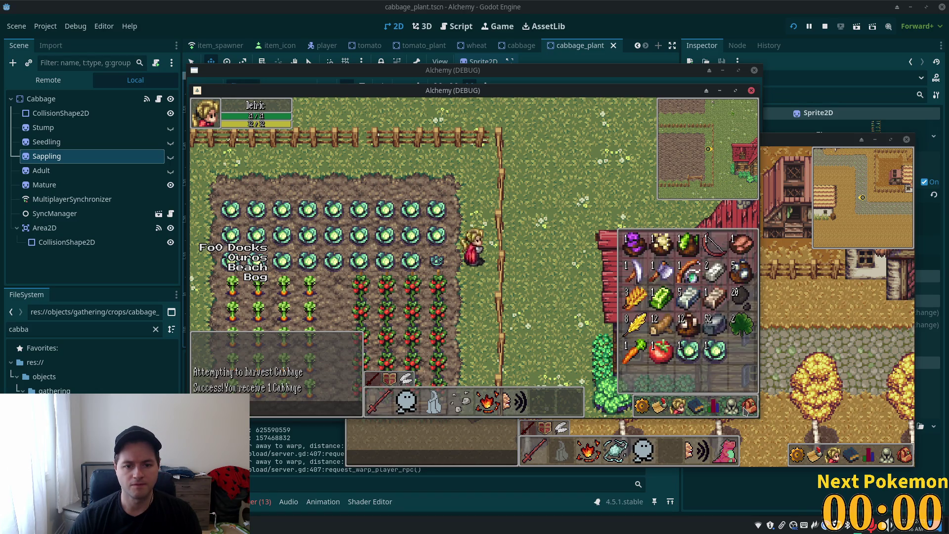
{"action": "left_click", "coordinate": [745, 410]}
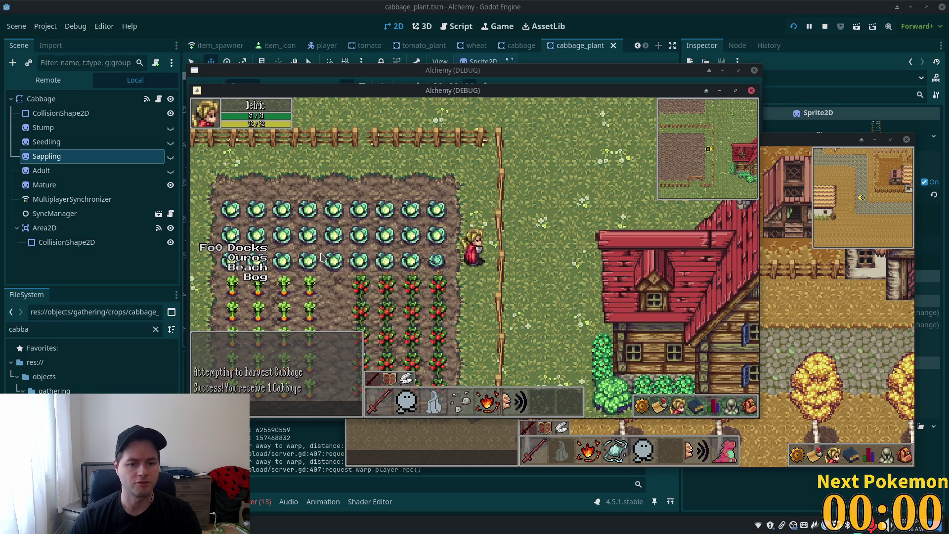
{"action": "left_click", "coordinate": [772, 4]}
{"action": "scroll", "coordinate": [334, 191], "scroll_direction": "down", "scroll_amount": 2}
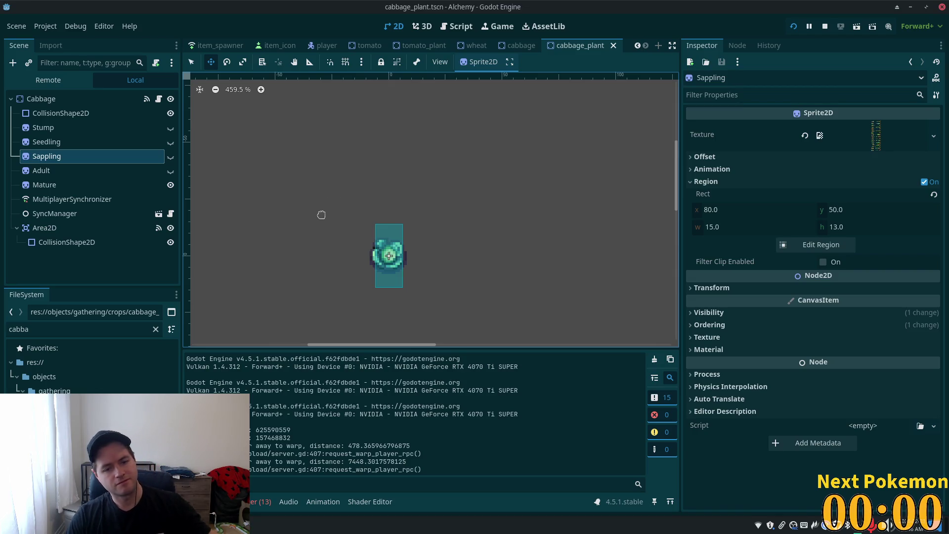
Open the greenspan_holdings scene and select all 27 GatheringNodeSpawnCabbage nodes
{"action": "key", "text": "shift+alt+o"}
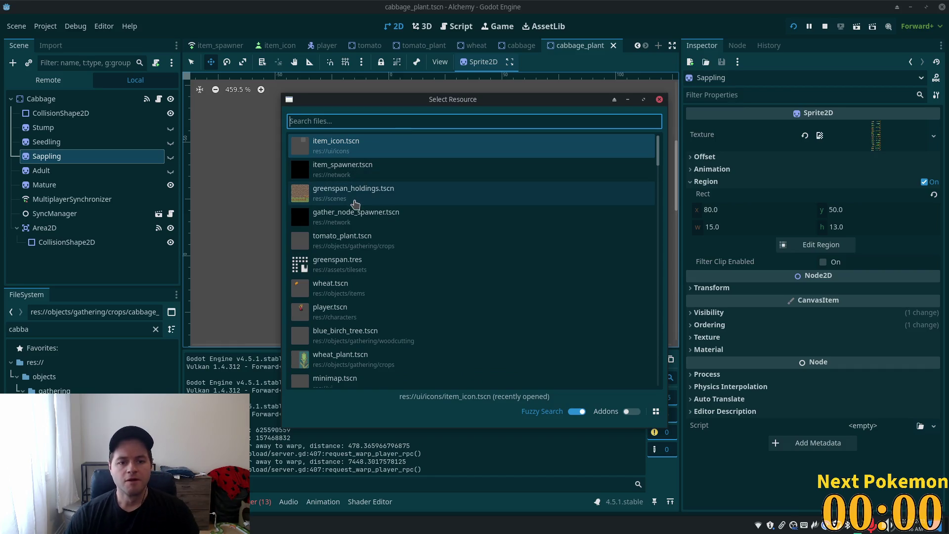
{"action": "left_click", "coordinate": [424, 200]}
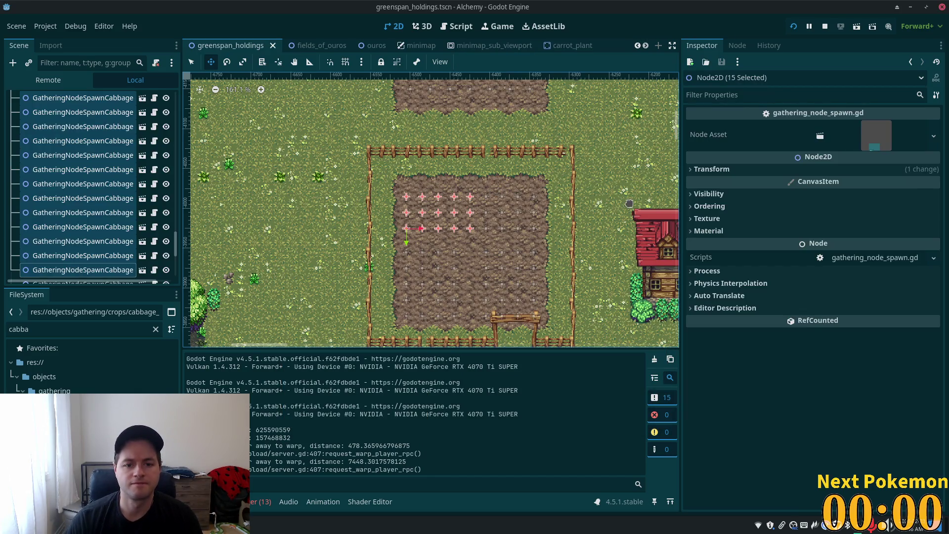
{"action": "mouse_move", "coordinate": [176, 243]}
{"action": "left_mouse_down"}
{"action": "mouse_move", "coordinate": [176, 202]}
{"action": "mouse_move", "coordinate": [175, 265]}
{"action": "left_mouse_up"}
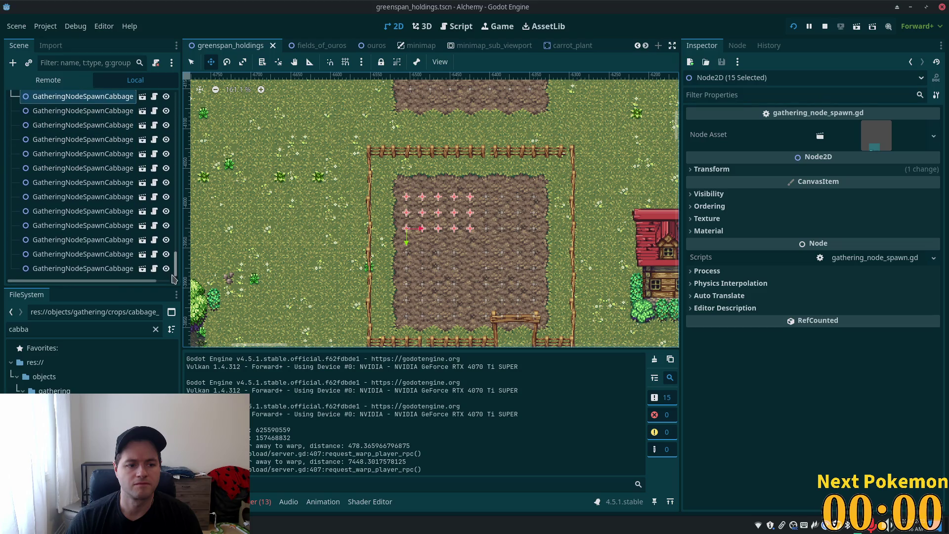
{"action": "left_click", "coordinate": [127, 269], "text": "shift"}
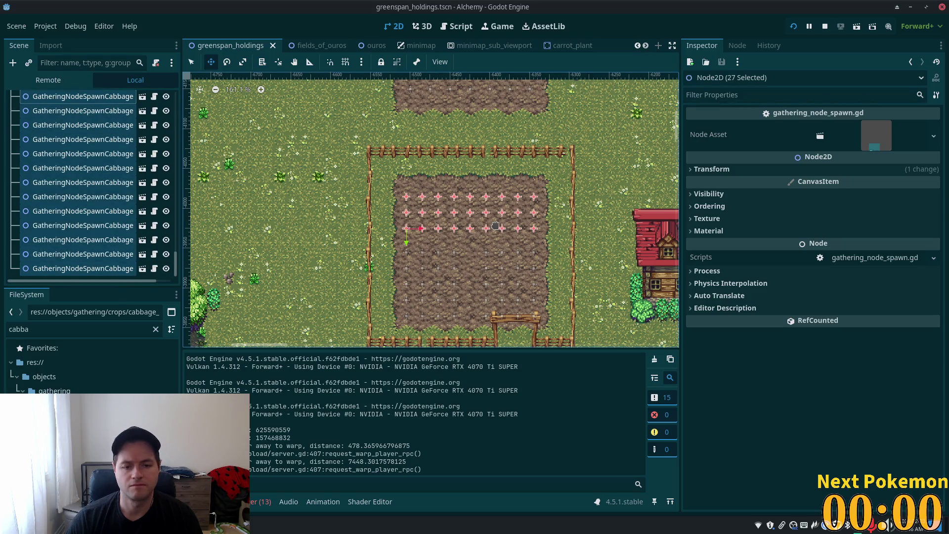
{"action": "scroll", "coordinate": [497, 226], "scroll_direction": "up", "scroll_amount": 5}
{"action": "left_click", "coordinate": [712, 169]}
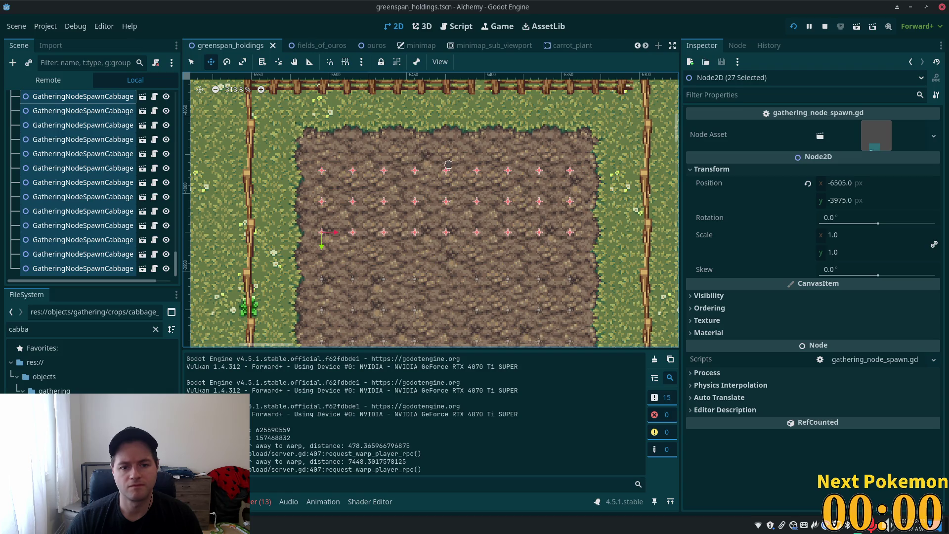
Nudge the 27 cabbage spawn markers upward, then relaunch the game
{"action": "left_click_drag", "start_coordinate": [455, 150], "coordinate": [455, 146]}
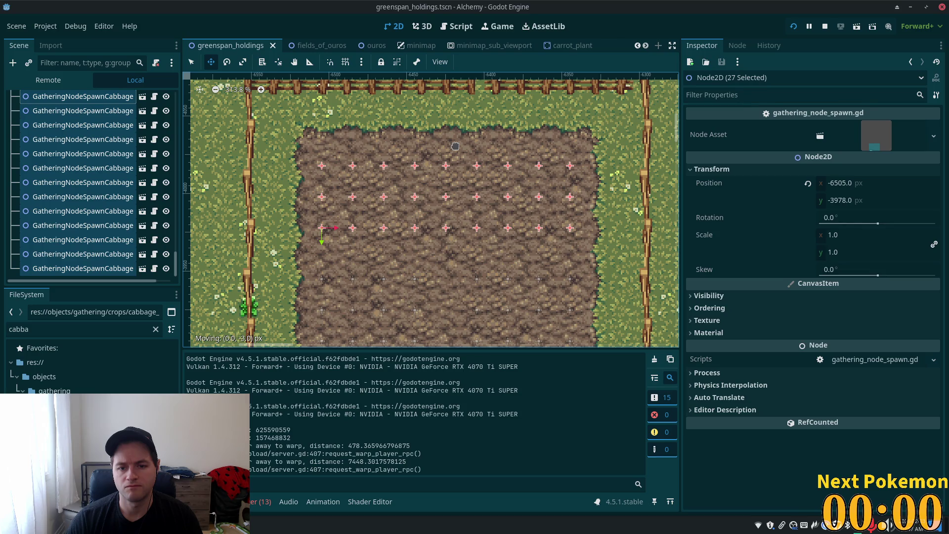
{"action": "mouse_move", "coordinate": [456, 145]}
{"action": "left_mouse_down"}
{"action": "mouse_move", "coordinate": [464, 149]}
{"action": "mouse_move", "coordinate": [465, 137]}
{"action": "left_mouse_up"}
{"action": "key", "text": "ctrl+z"}
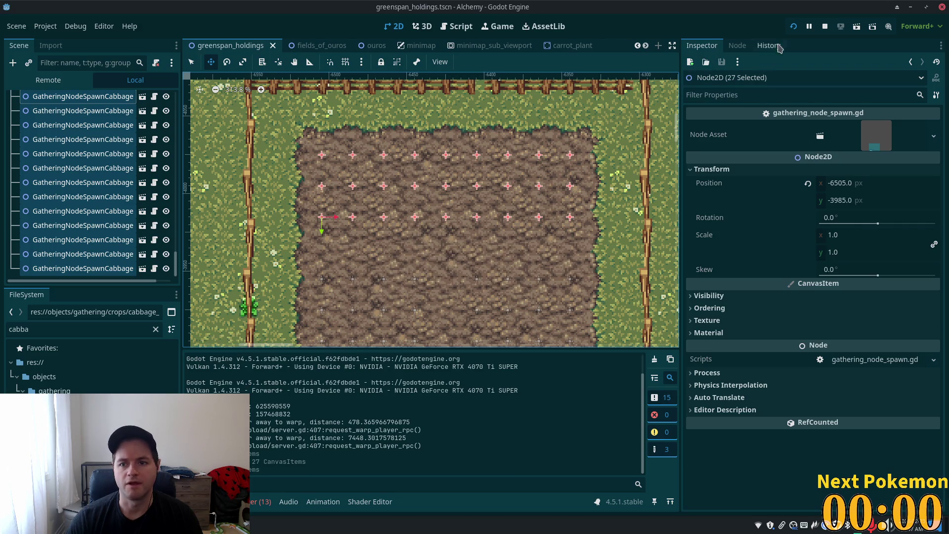
{"action": "left_click", "coordinate": [795, 27]}
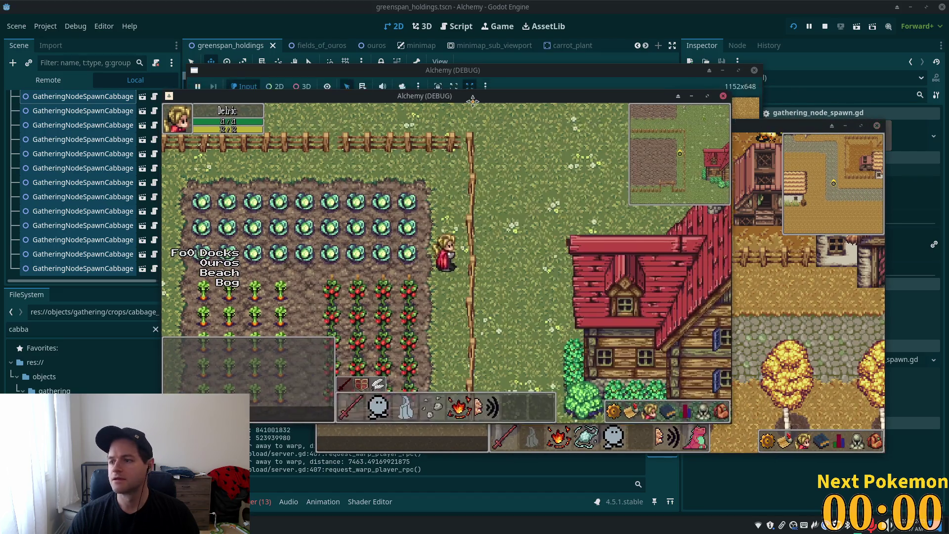
Walk the character through the cabbage field to harvest, then stop the game
{"action": "key", "text": "Left"}
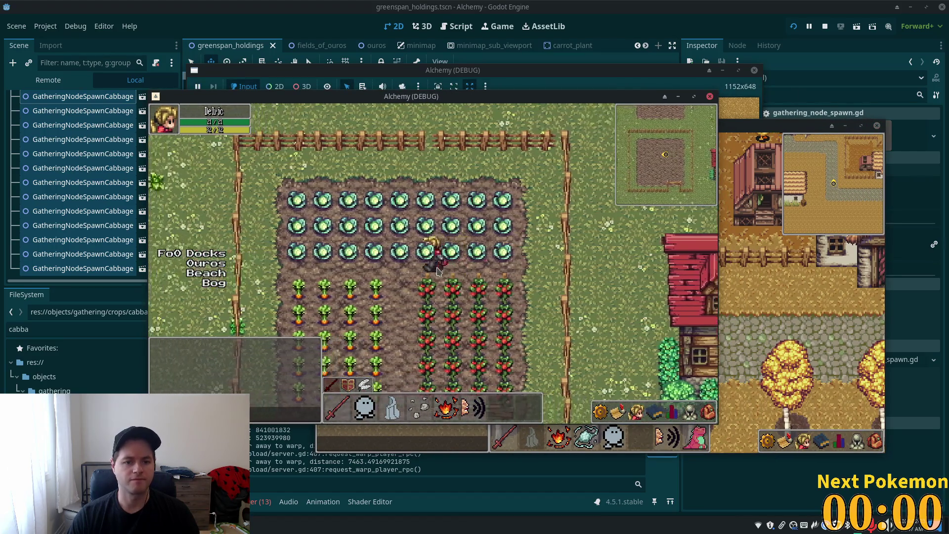
{"action": "key", "text": "Down"}
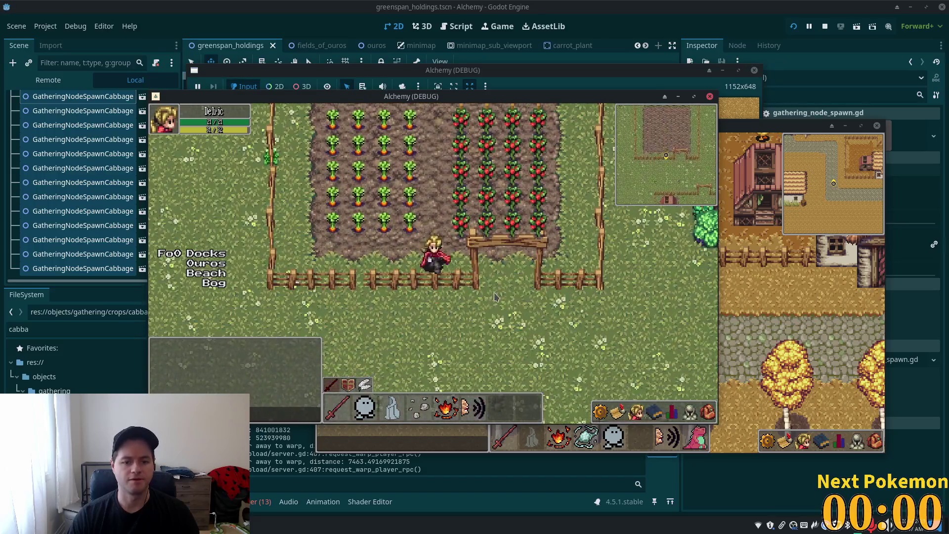
{"action": "key", "text": "Right"}
{"action": "key", "text": "Up"}
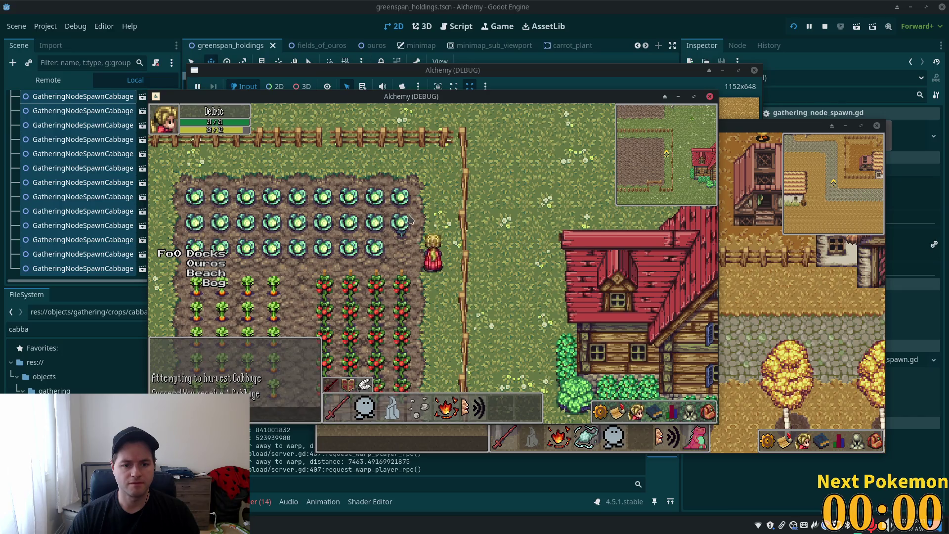
{"action": "key", "text": "F8"}
{"action": "scroll", "coordinate": [546, 51], "scroll_direction": "down", "scroll_amount": 5}
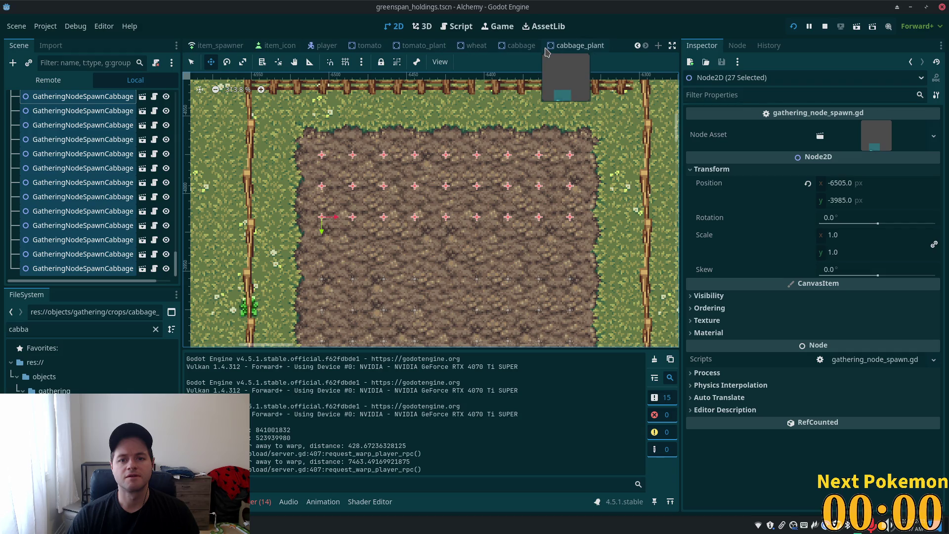
In cabbage_plant, show and nudge the Stump sprite, then save
{"action": "left_click", "coordinate": [570, 46]}
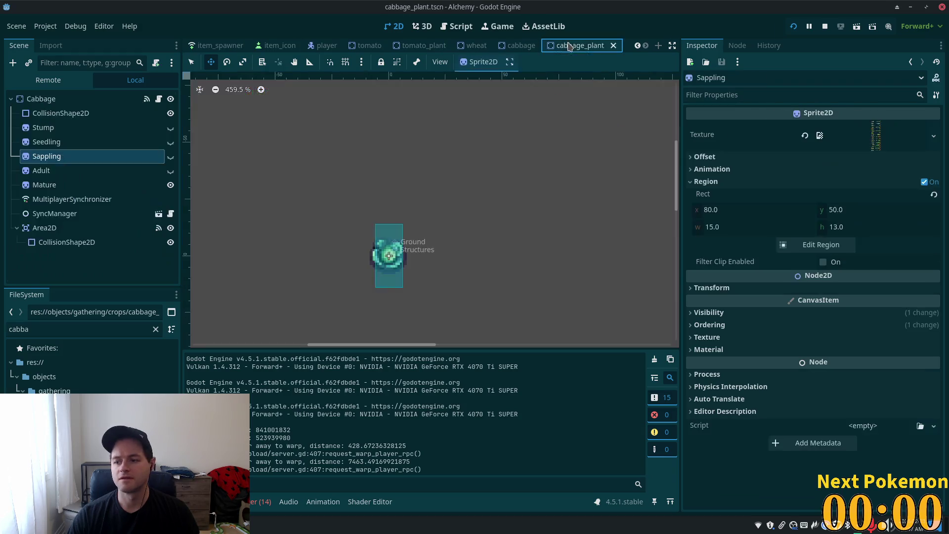
{"action": "left_click", "coordinate": [112, 132]}
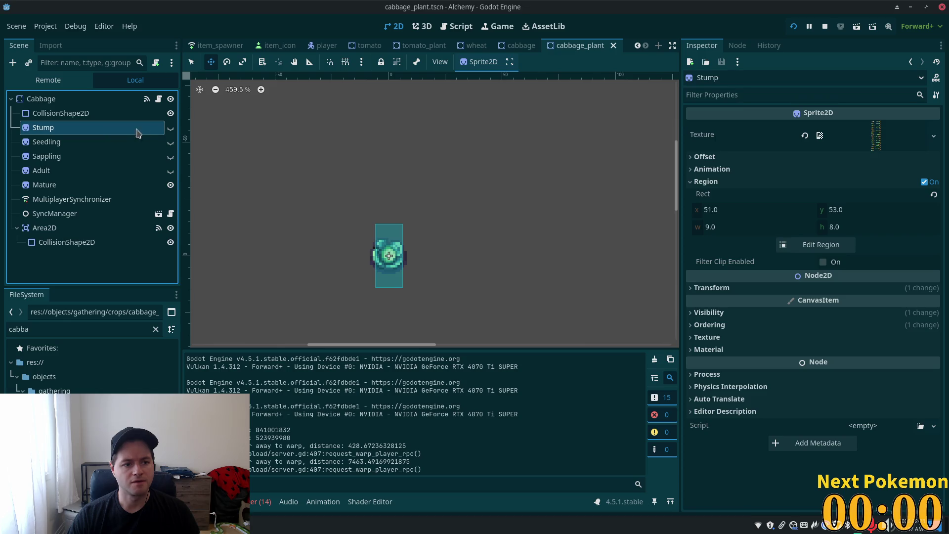
{"action": "left_click", "coordinate": [171, 127]}
{"action": "left_click_drag", "start_coordinate": [263, 136], "coordinate": [257, 157]}
{"action": "key", "text": "ctrl+s"}
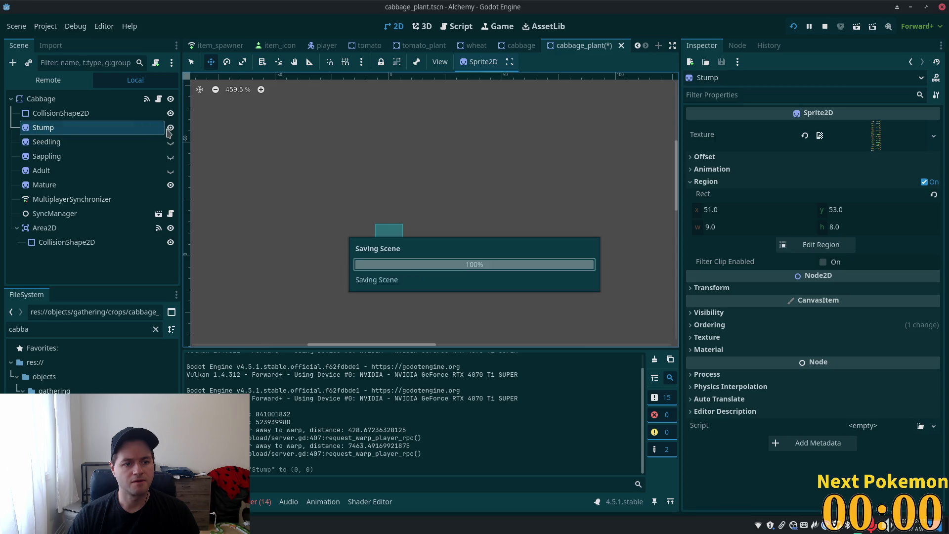
Preview Seedling, Sappling and Adult one by one, hide them all, and save the scene
{"action": "left_click", "coordinate": [170, 127]}
{"action": "left_click", "coordinate": [156, 143]}
{"action": "left_click", "coordinate": [170, 142]}
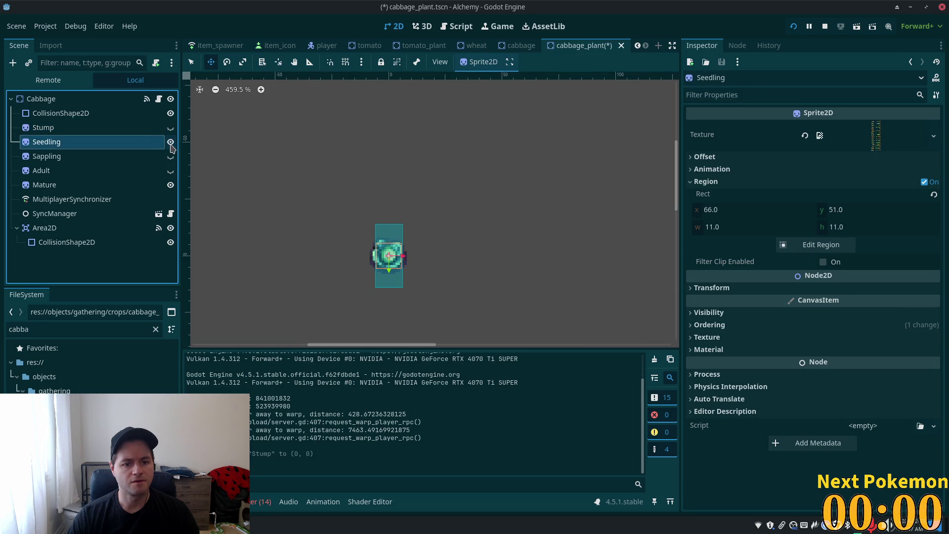
{"action": "left_click", "coordinate": [170, 142]}
{"action": "left_click", "coordinate": [171, 156]}
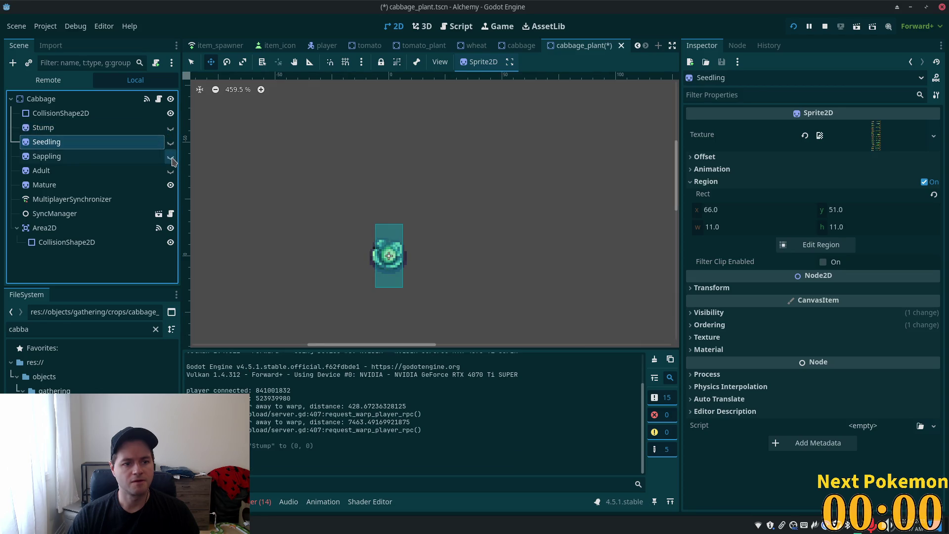
{"action": "left_click", "coordinate": [115, 157]}
{"action": "left_click", "coordinate": [171, 156]}
{"action": "left_click", "coordinate": [170, 170]}
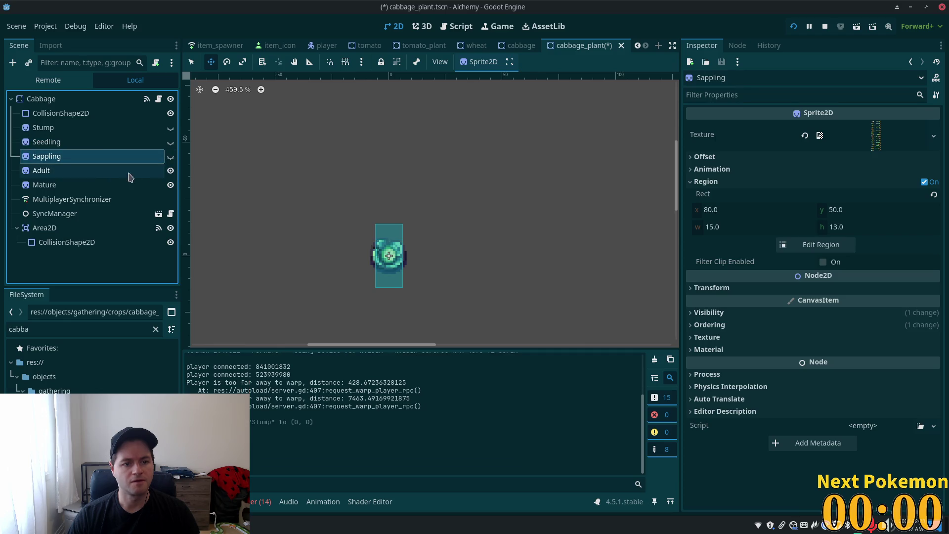
{"action": "left_click", "coordinate": [138, 173]}
{"action": "left_click", "coordinate": [170, 170]}
{"action": "key", "text": "ctrl+s"}
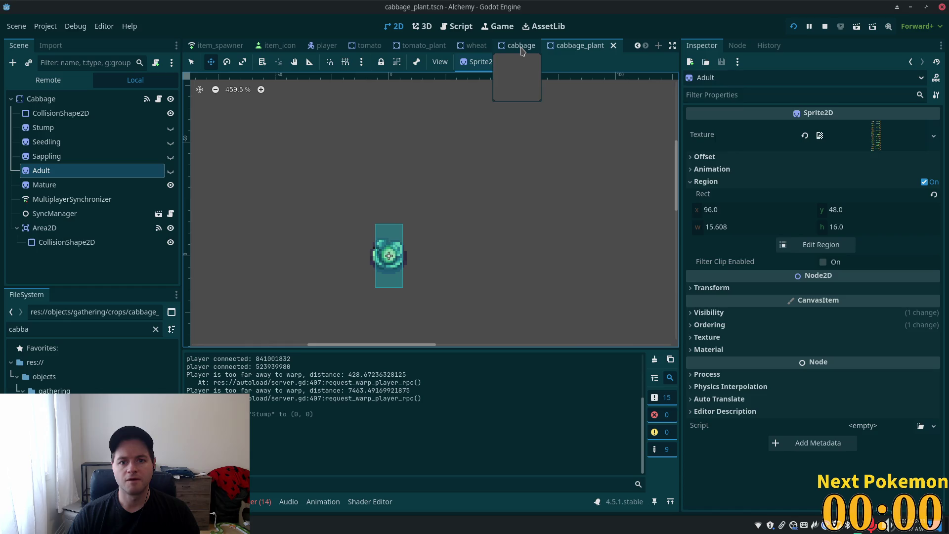
In tomato_plant, show only the Stump sprite and move it to (0, -10)
{"action": "left_click", "coordinate": [423, 46]}
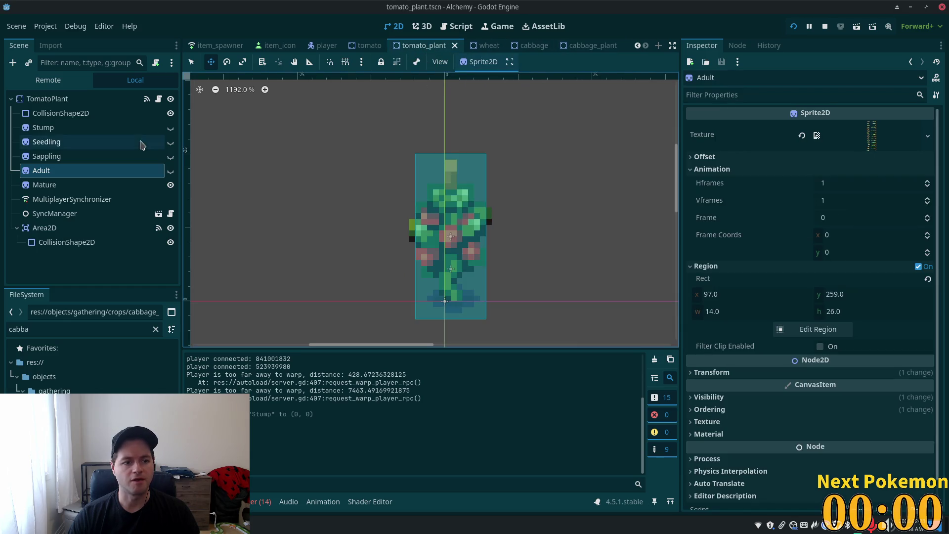
{"action": "left_click", "coordinate": [170, 129]}
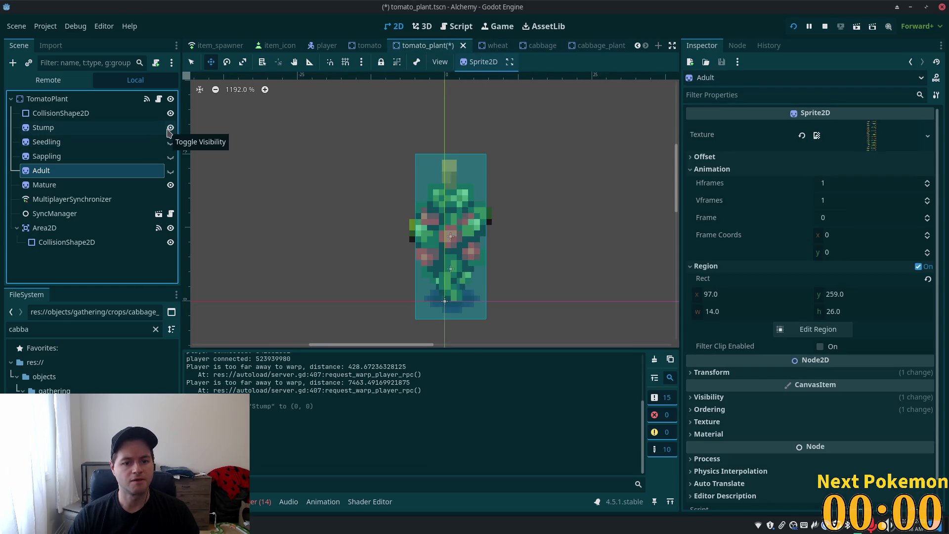
{"action": "scroll", "coordinate": [338, 188], "scroll_direction": "down", "scroll_amount": 5}
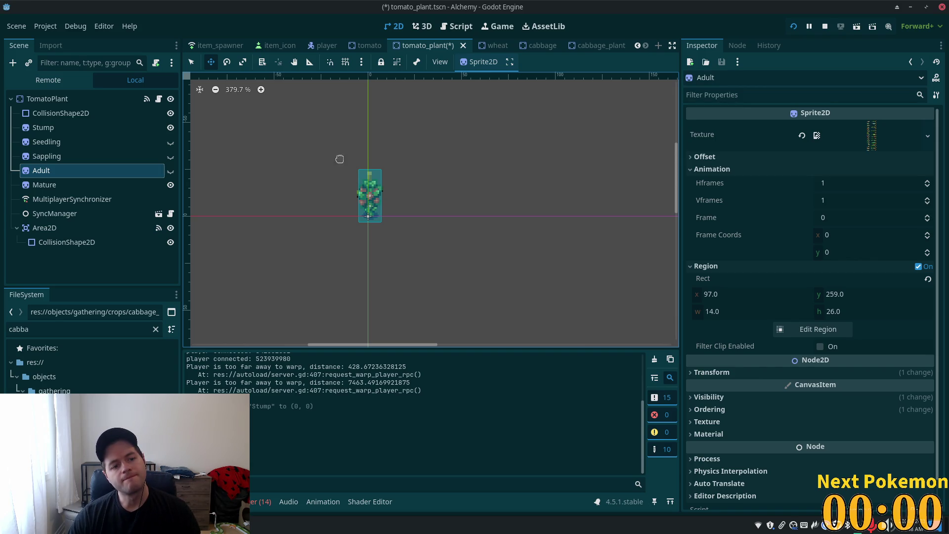
{"action": "left_click", "coordinate": [170, 185]}
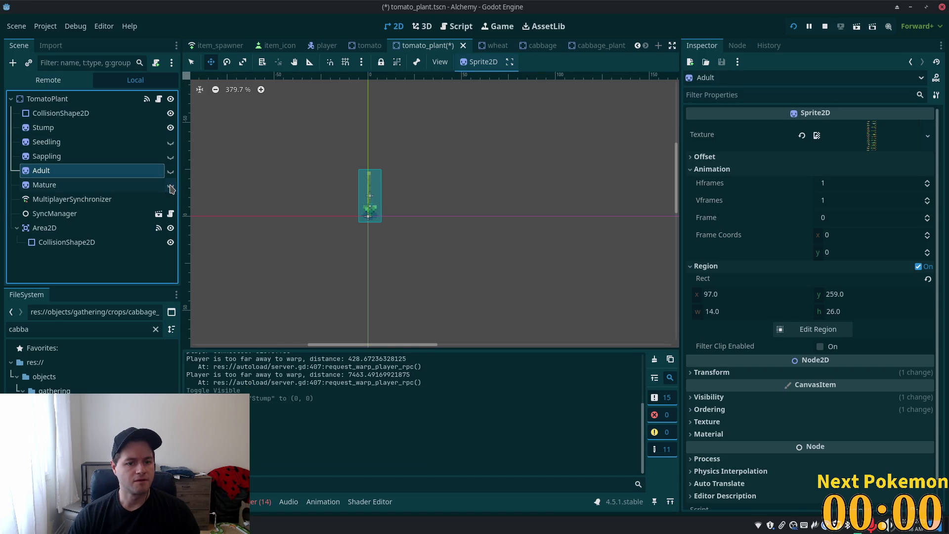
{"action": "left_click", "coordinate": [140, 130]}
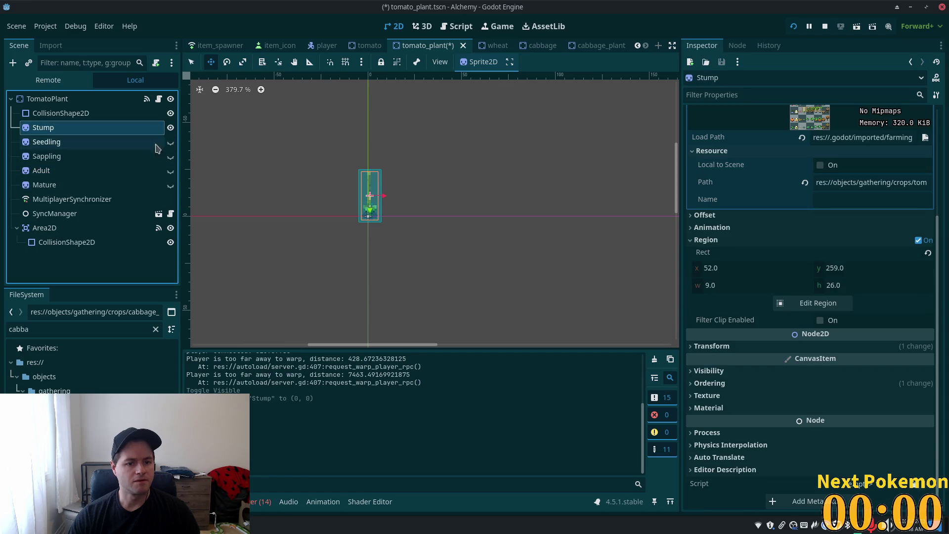
{"action": "scroll", "coordinate": [258, 184], "scroll_direction": "up", "scroll_amount": 3}
{"action": "mouse_move", "coordinate": [351, 195]}
{"action": "left_mouse_down"}
{"action": "mouse_move", "coordinate": [321, 197]}
{"action": "mouse_move", "coordinate": [351, 201]}
{"action": "left_mouse_up"}
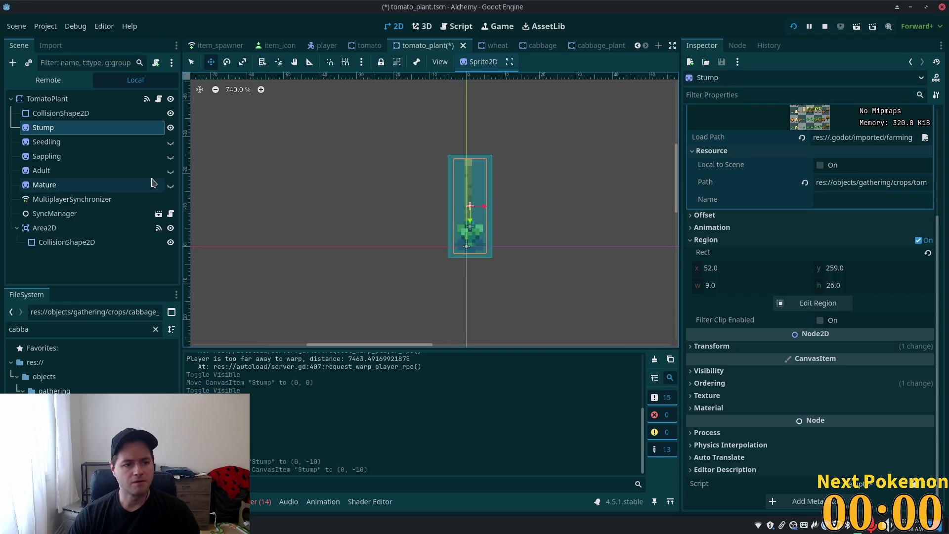
Restore the growth-stage sprites' visibility, save tomato_plant, and return to the running game
{"action": "left_click", "coordinate": [170, 186]}
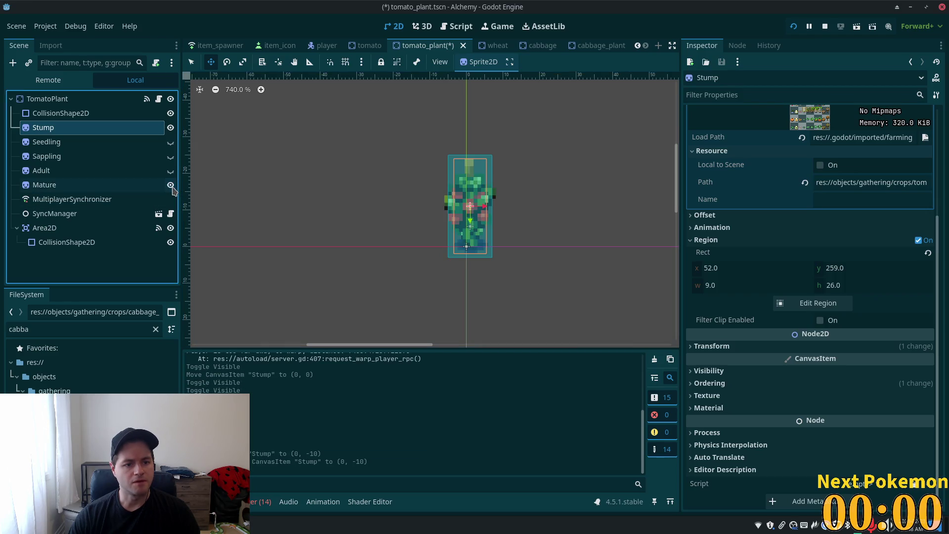
{"action": "left_click", "coordinate": [171, 128]}
{"action": "left_click", "coordinate": [170, 142]}
{"action": "left_click", "coordinate": [170, 142]}
{"action": "left_click", "coordinate": [170, 157]}
{"action": "left_click", "coordinate": [171, 157]}
{"action": "left_click", "coordinate": [171, 171]}
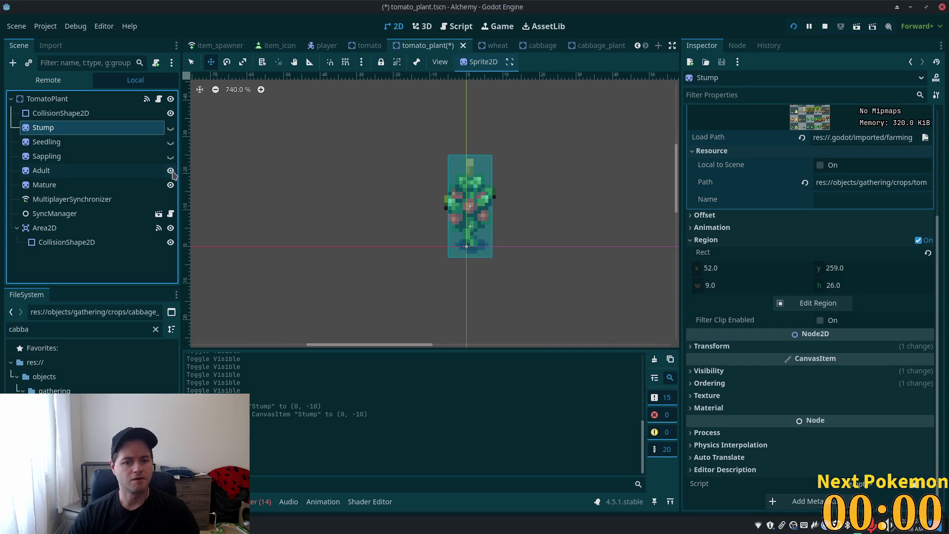
{"action": "left_click", "coordinate": [171, 171]}
{"action": "key", "text": "ctrl+s"}
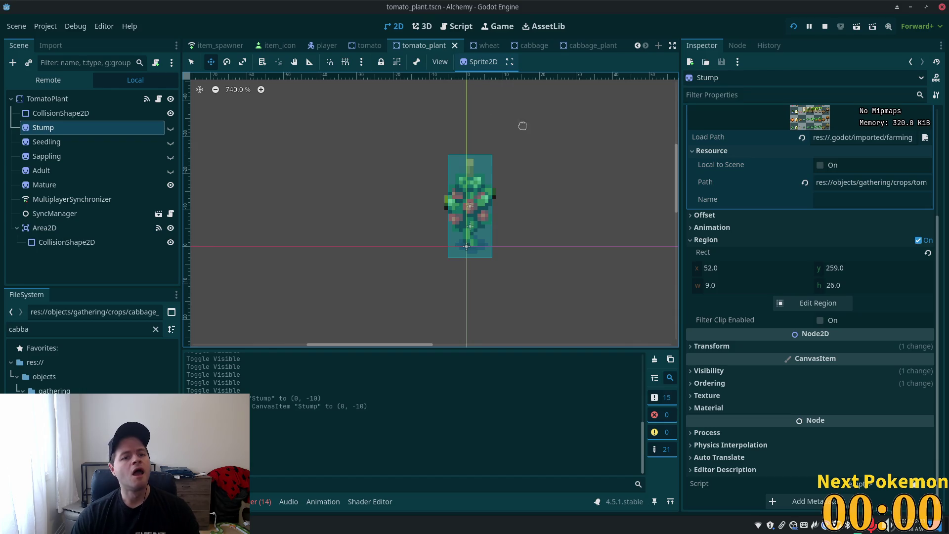
{"action": "key", "text": "alt+Tab"}
Walk to the carrot rows, harvest a carrot, then head toward the tomatoes
{"action": "key", "text": "a"}
{"action": "left_click", "coordinate": [439, 283]}
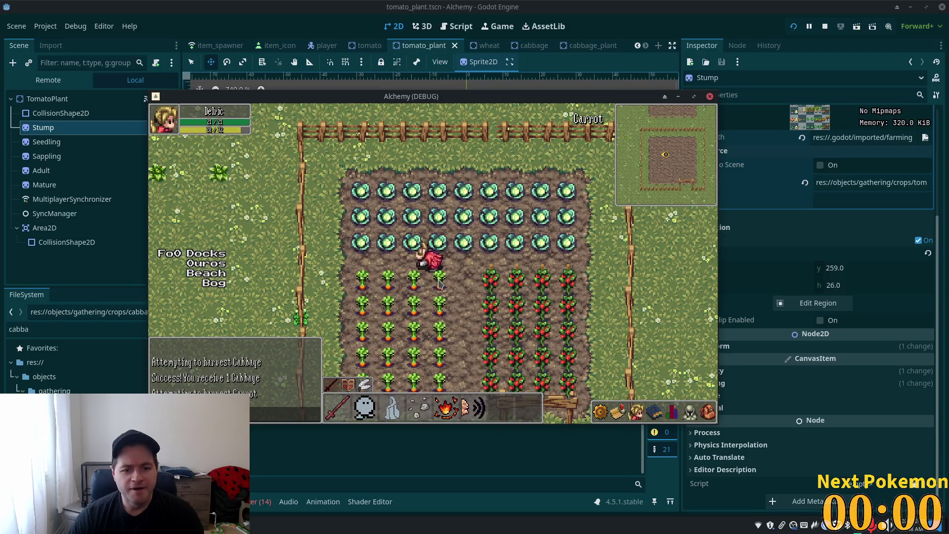
{"action": "key", "text": "d"}
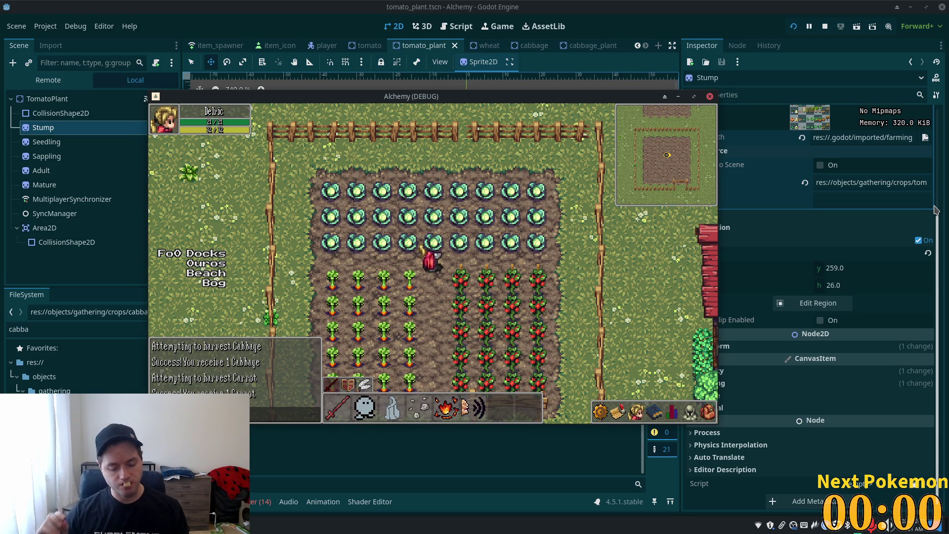
Walk the character down to the bottom fence and back up around the farm pen
{"action": "key", "text": "s"}
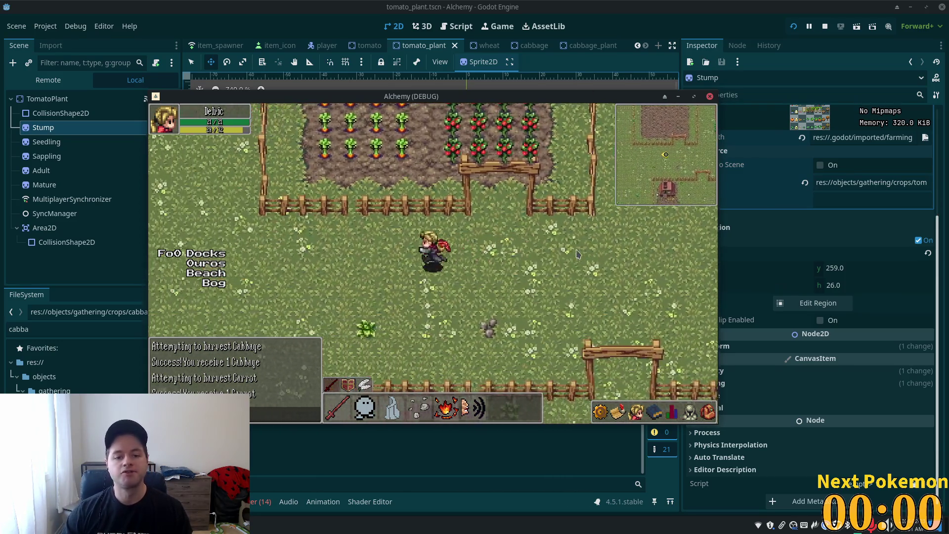
{"action": "key", "text": "w"}
{"action": "key", "text": "a"}
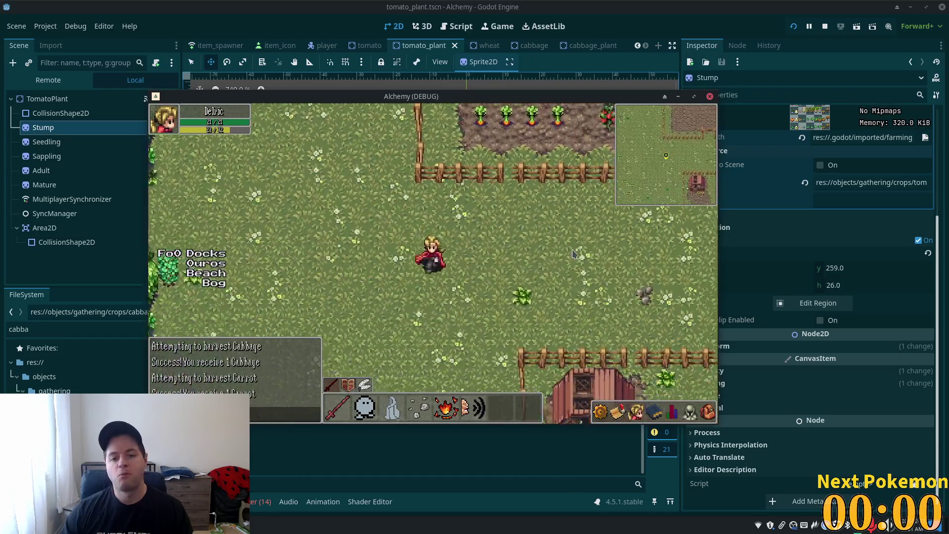
{"action": "key", "text": "w"}
{"action": "key", "text": "d"}
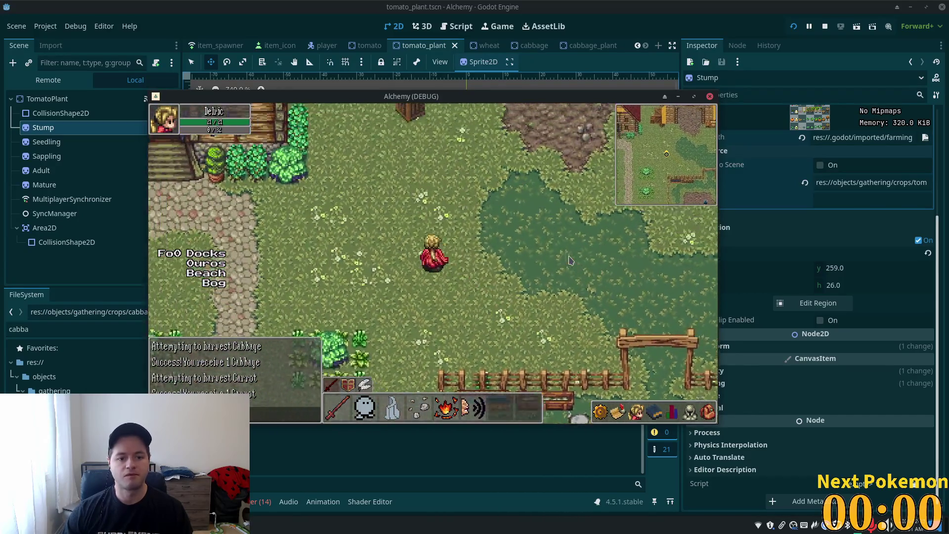
Walk across the meadow into the chicken pen, then stop the game with F8
{"action": "key", "text": "Left"}
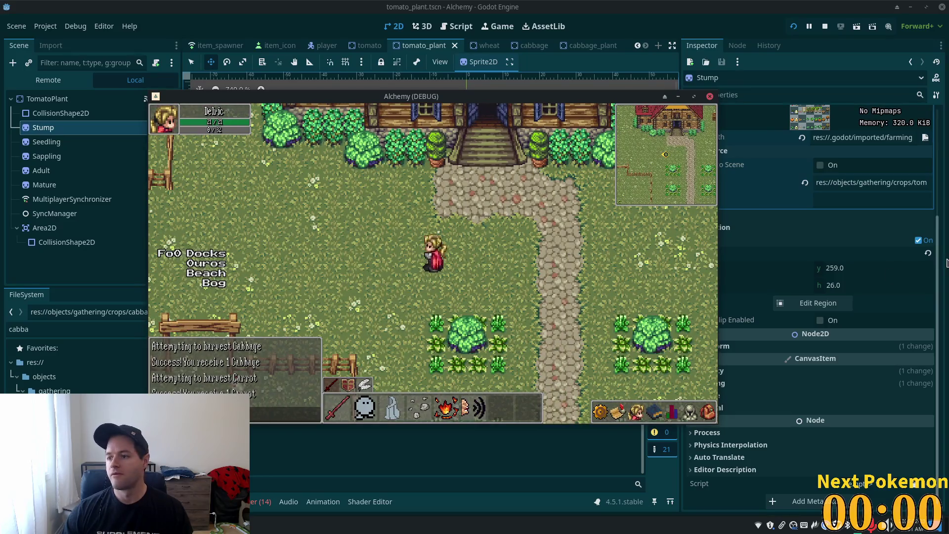
{"action": "key", "text": "Down"}
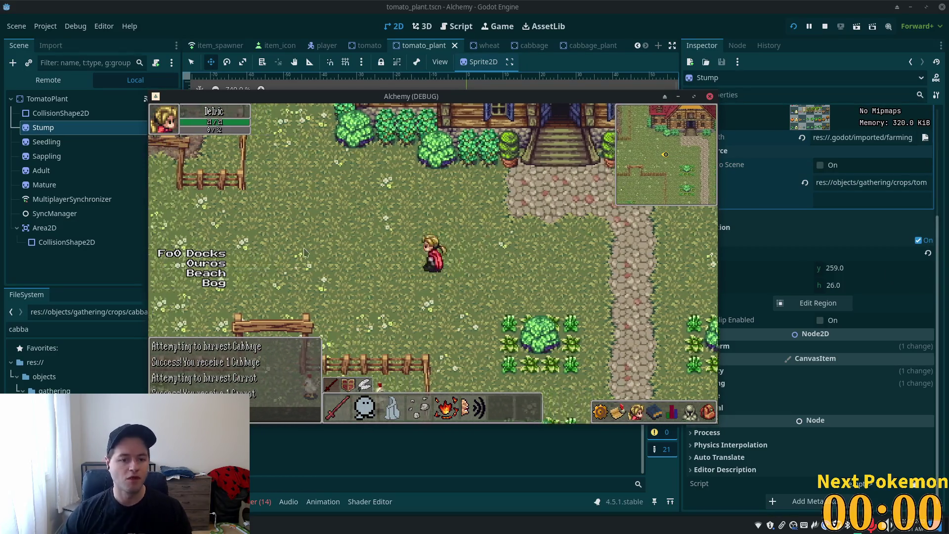
{"action": "key", "text": "Down"}
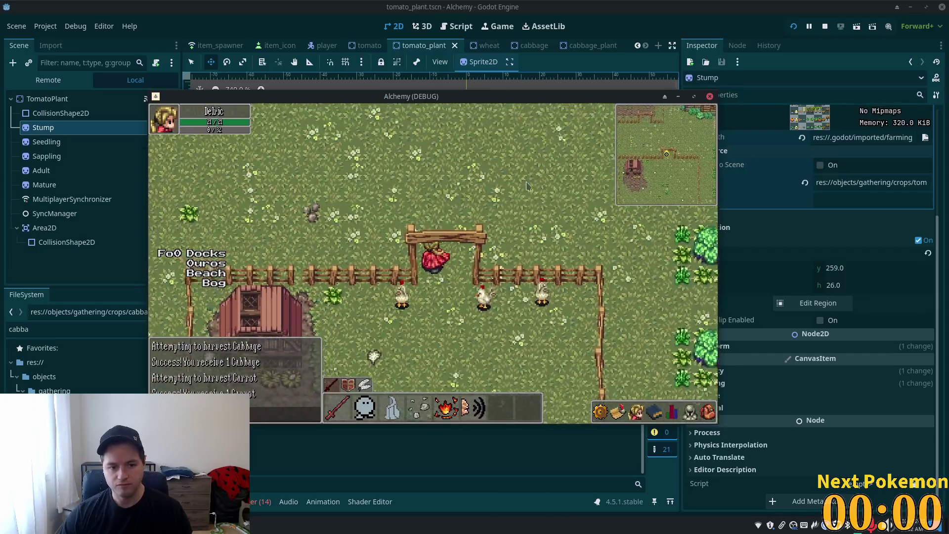
{"action": "key", "text": "Down"}
{"action": "key", "text": "Right"}
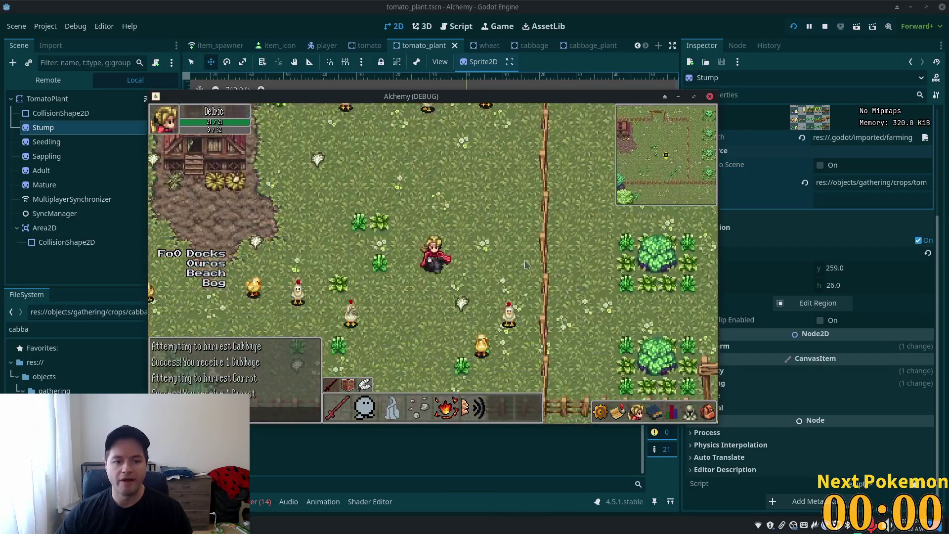
{"action": "key", "text": "Up"}
{"action": "key", "text": "Left"}
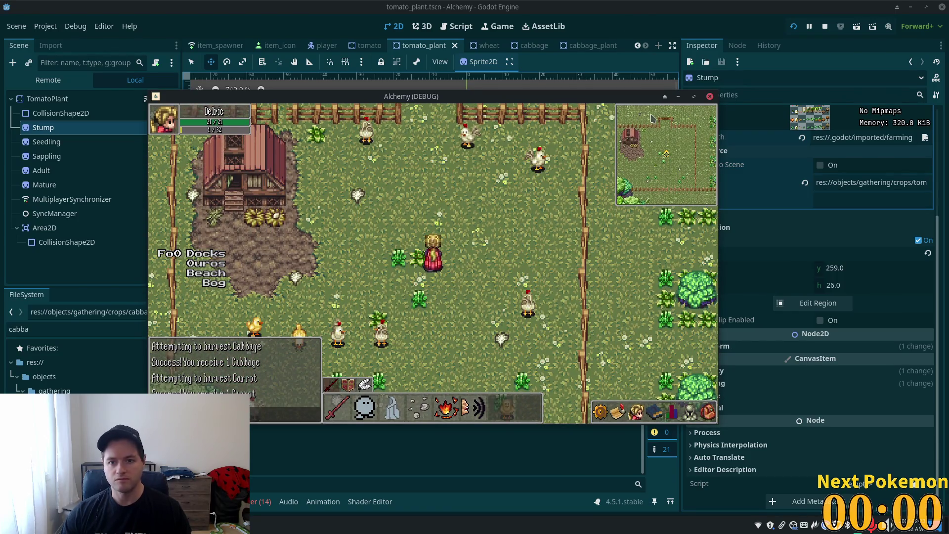
{"action": "key", "text": "F8"}
Close the tomato, tomato_plant, wheat and cabbage scene tabs
{"action": "scroll", "coordinate": [243, 42], "scroll_direction": "up", "scroll_amount": 4}
{"action": "scroll", "coordinate": [247, 46], "scroll_direction": "up", "scroll_amount": 3}
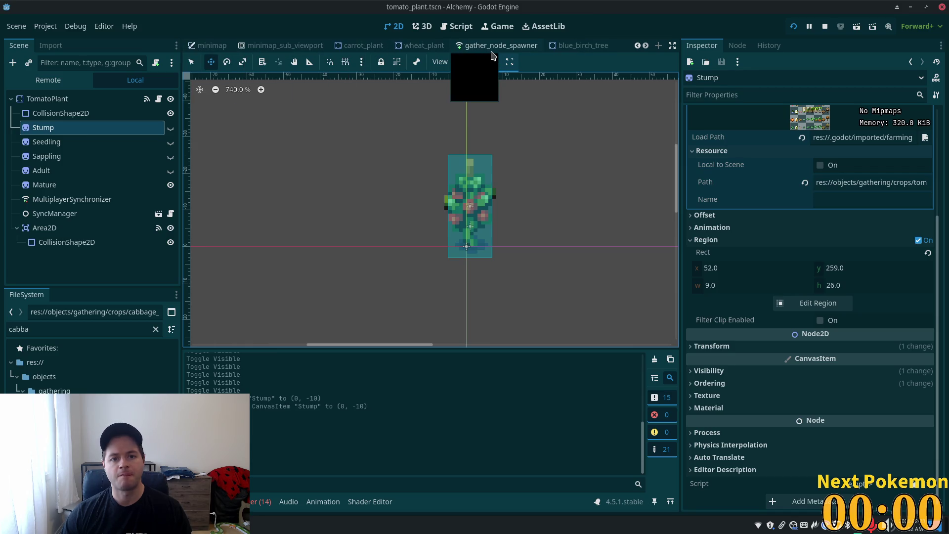
{"action": "scroll", "coordinate": [471, 51], "scroll_direction": "down", "scroll_amount": 6}
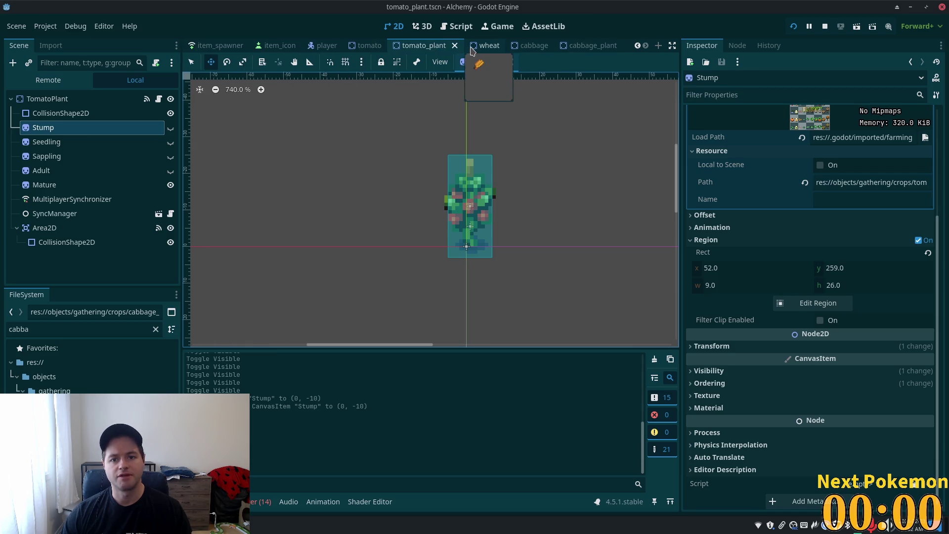
{"action": "left_click", "coordinate": [378, 45]}
{"action": "left_click", "coordinate": [393, 49]}
{"action": "left_click", "coordinate": [415, 50]}
{"action": "left_click", "coordinate": [454, 46]}
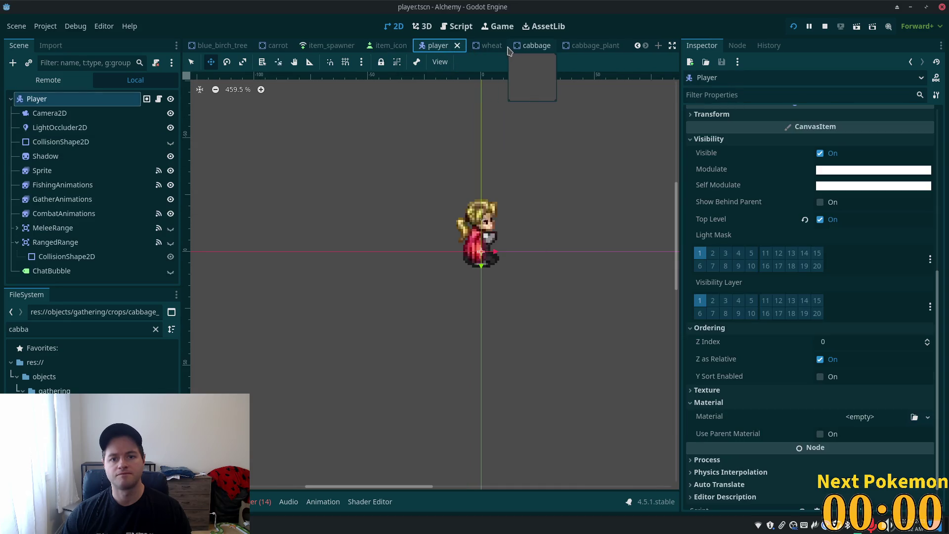
{"action": "left_click", "coordinate": [491, 48]}
{"action": "left_click", "coordinate": [500, 46]}
{"action": "left_click", "coordinate": [493, 49]}
{"action": "left_click", "coordinate": [506, 46]}
Close the cabbage_plant, item_icon, item_spawner, carrot, blue_birch_tree and gather_node_spawner tabs
{"action": "left_click", "coordinate": [614, 49]}
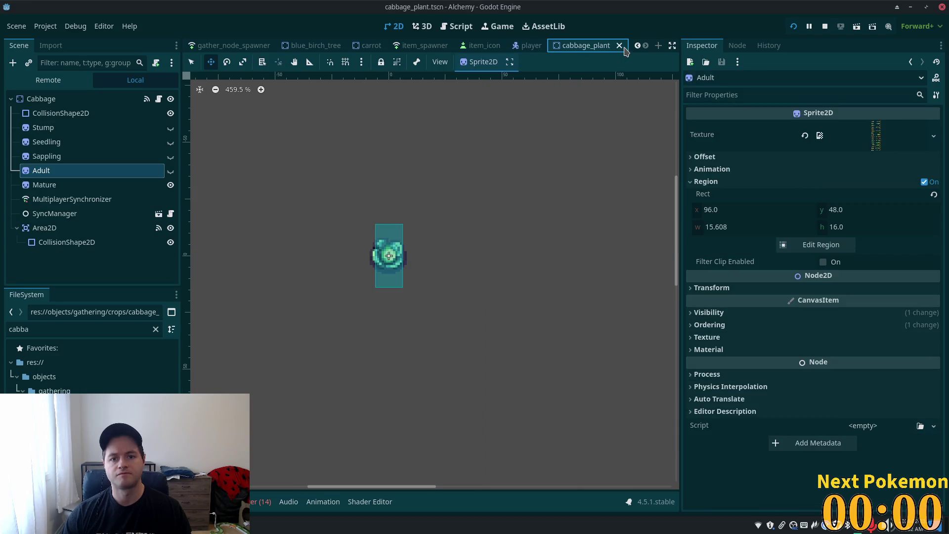
{"action": "left_click", "coordinate": [619, 45]}
{"action": "left_click", "coordinate": [547, 45]}
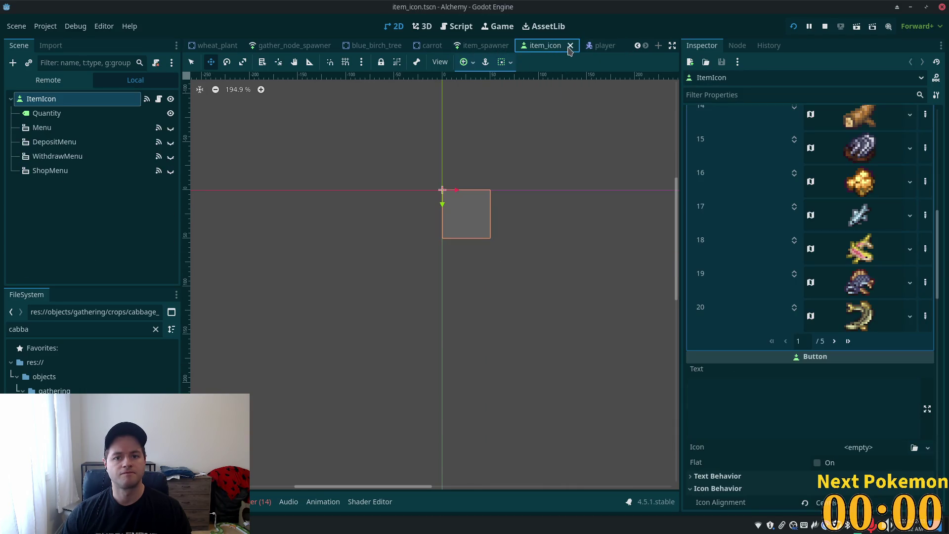
{"action": "left_click", "coordinate": [566, 46]}
{"action": "left_click", "coordinate": [578, 45]}
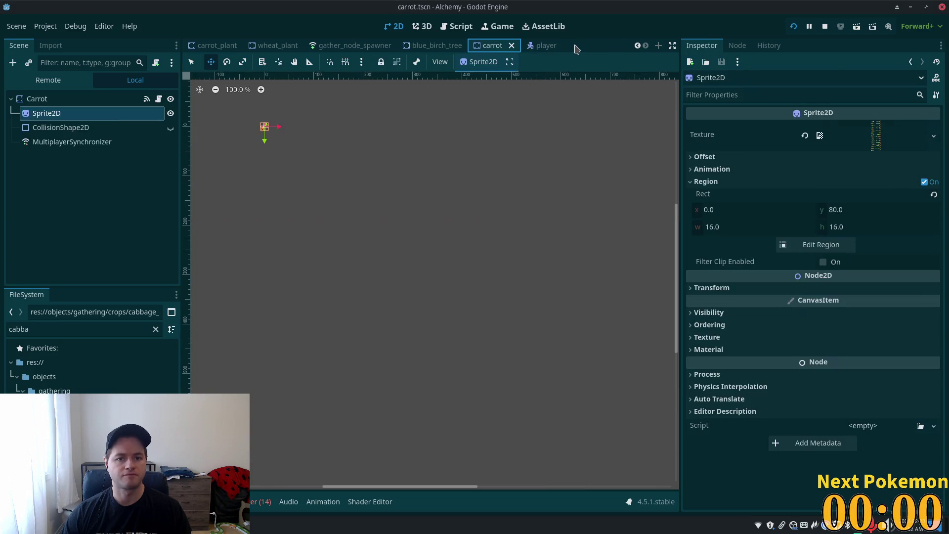
{"action": "left_click", "coordinate": [517, 46]}
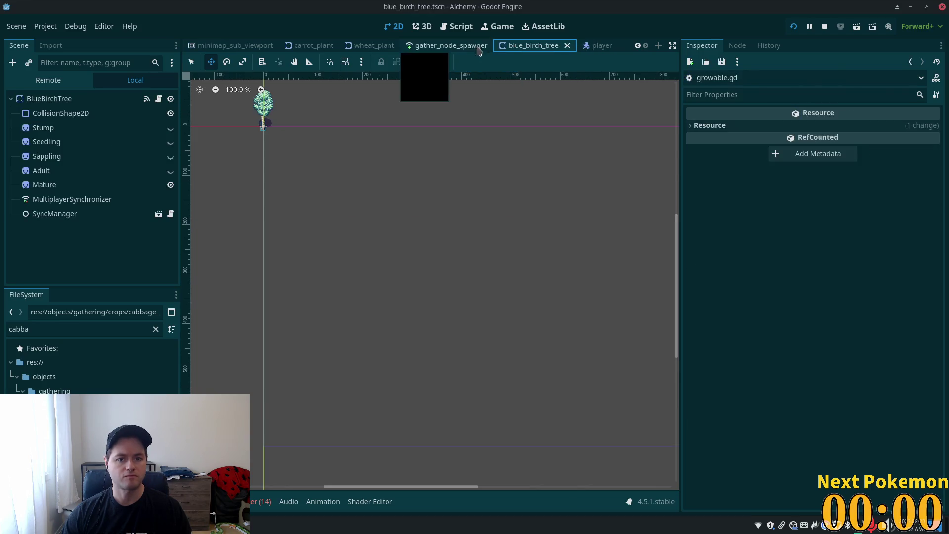
{"action": "left_click", "coordinate": [567, 45]}
{"action": "left_click", "coordinate": [547, 45]}
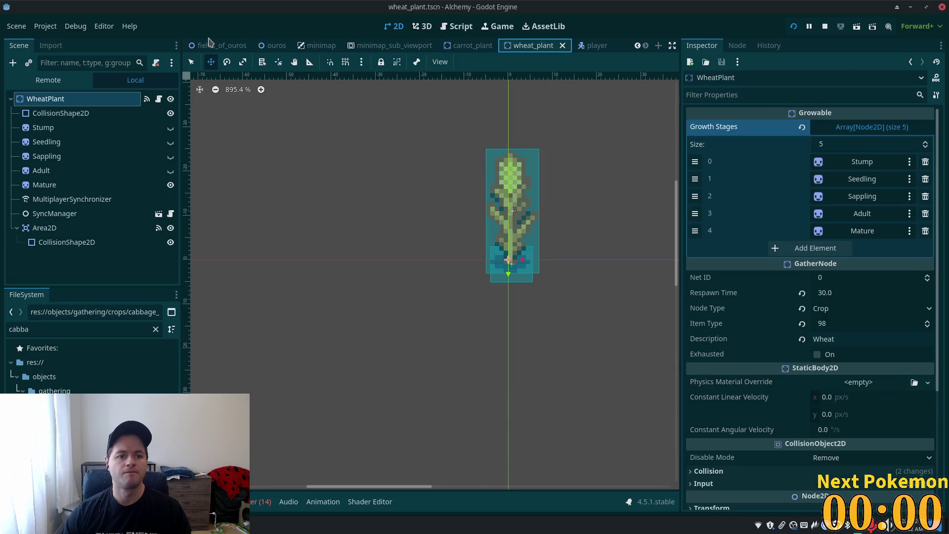
Close all remaining scene tabs via Close All Tabs on the bog_slime tab
{"action": "scroll", "coordinate": [224, 45], "scroll_direction": "up", "scroll_amount": 4}
{"action": "scroll", "coordinate": [223, 45], "scroll_direction": "up", "scroll_amount": 2}
{"action": "right_click", "coordinate": [222, 48]}
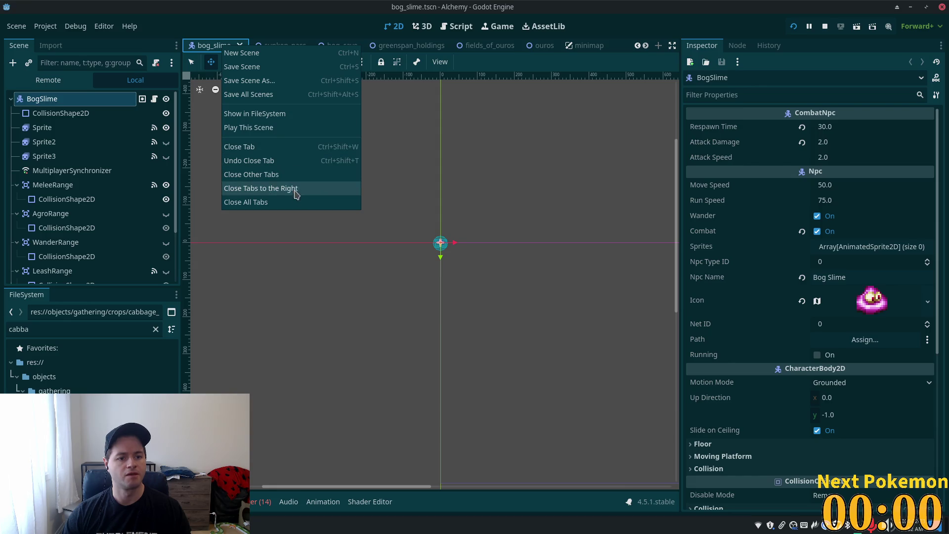
{"action": "left_click", "coordinate": [252, 202]}
Quick-open the scene search for "green" and open greenspan_holdings.tscn
{"action": "key", "text": "alt+shift+o"}
{"action": "type", "text": "green"}
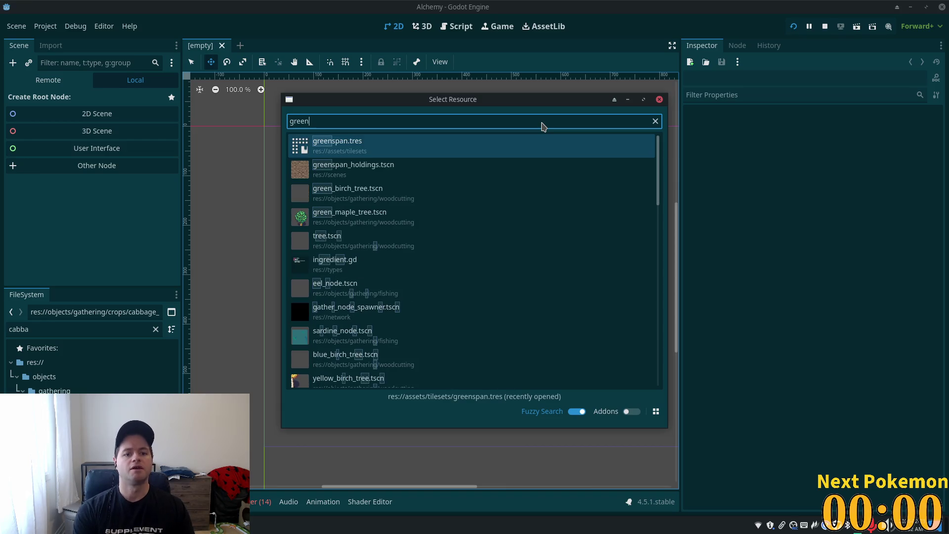
{"action": "left_click", "coordinate": [381, 176]}
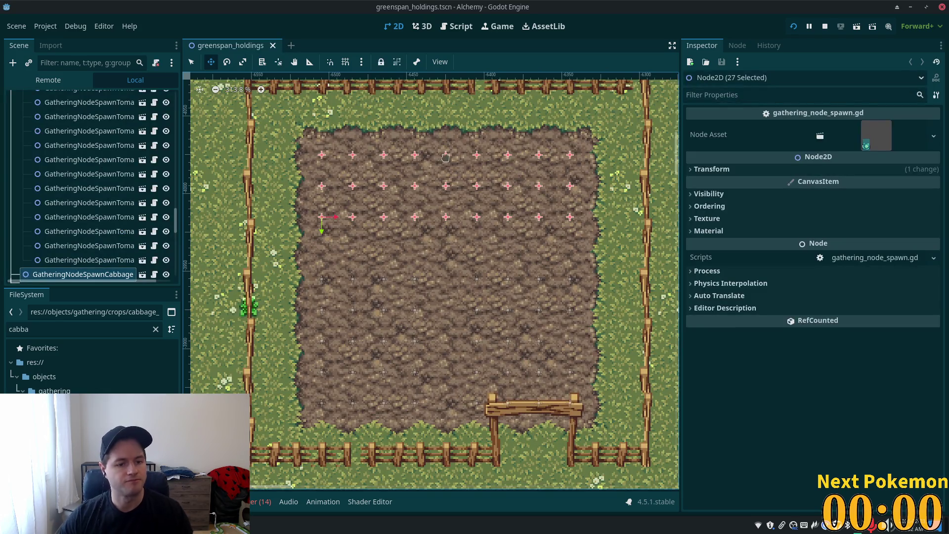
Pan to the shed and garden, collapse the Tomato and Carrots groups, and select SouthWestFarmCrops
{"action": "scroll", "coordinate": [447, 284], "scroll_direction": "down", "scroll_amount": 3}
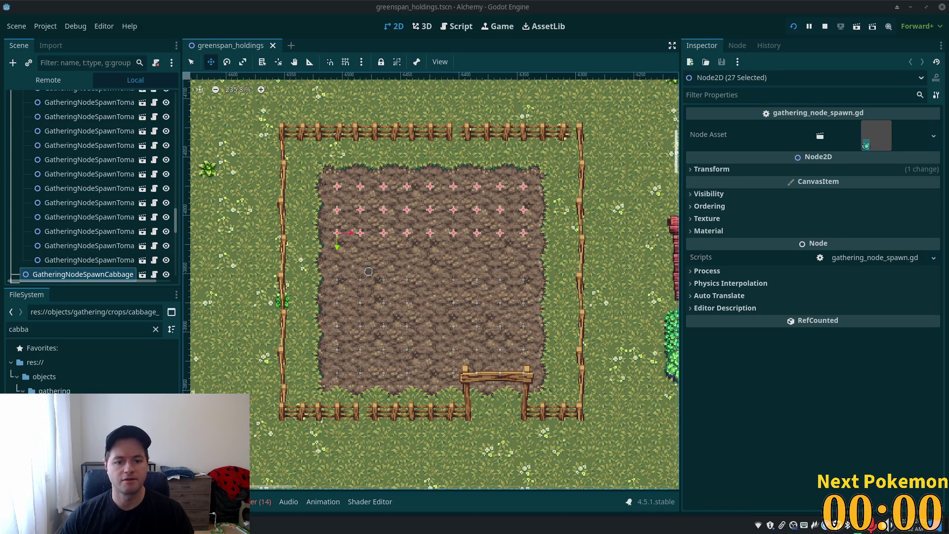
{"action": "scroll", "coordinate": [388, 264], "scroll_direction": "down", "scroll_amount": 3}
{"action": "mouse_move", "coordinate": [388, 445]}
{"action": "left_mouse_down"}
{"action": "mouse_move", "coordinate": [388, 277]}
{"action": "mouse_move", "coordinate": [385, 320]}
{"action": "mouse_move", "coordinate": [449, 250]}
{"action": "left_mouse_up"}
{"action": "scroll", "coordinate": [385, 320], "scroll_direction": "up", "scroll_amount": 3}
{"action": "scroll", "coordinate": [79, 223], "scroll_direction": "up", "scroll_amount": 5}
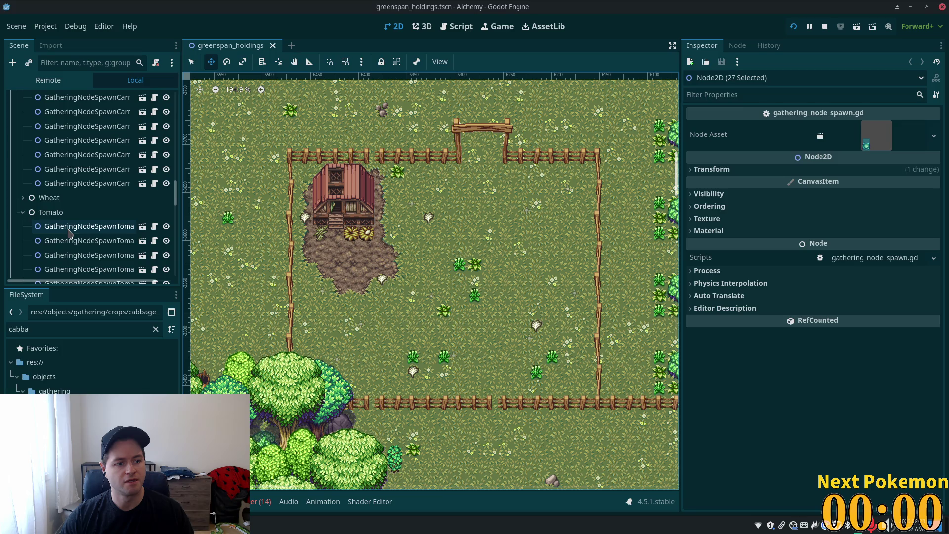
{"action": "left_click", "coordinate": [23, 211]}
{"action": "scroll", "coordinate": [110, 220], "scroll_direction": "down", "scroll_amount": 3}
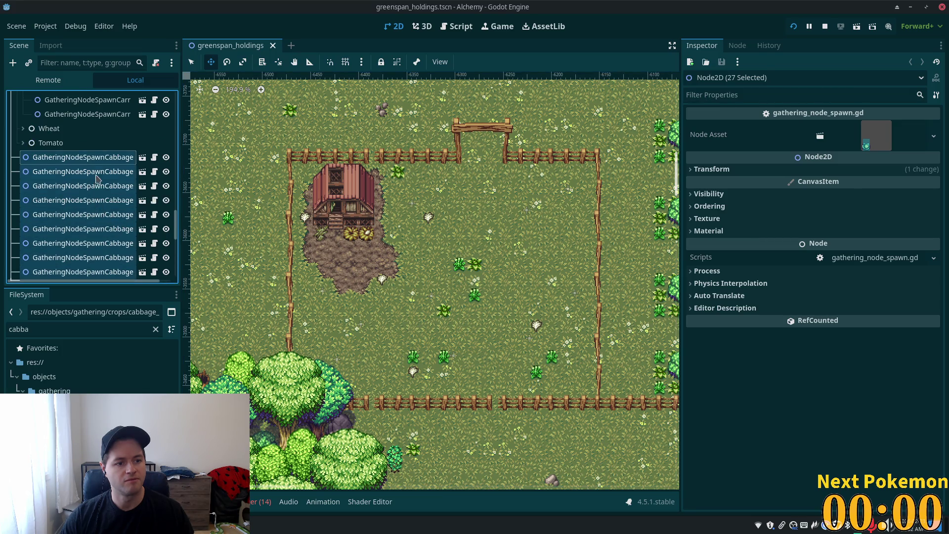
{"action": "scroll", "coordinate": [96, 176], "scroll_direction": "up", "scroll_amount": 6}
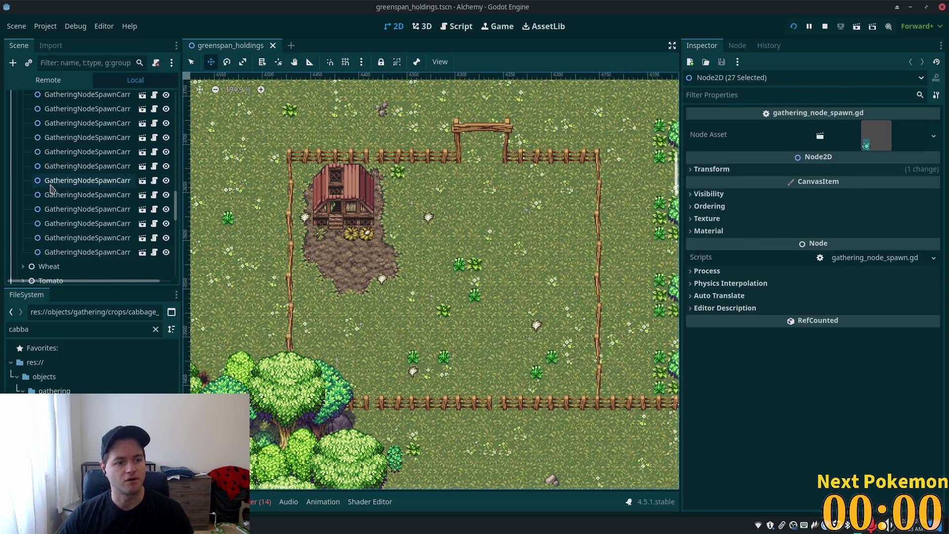
{"action": "scroll", "coordinate": [89, 198], "scroll_direction": "up", "scroll_amount": 5}
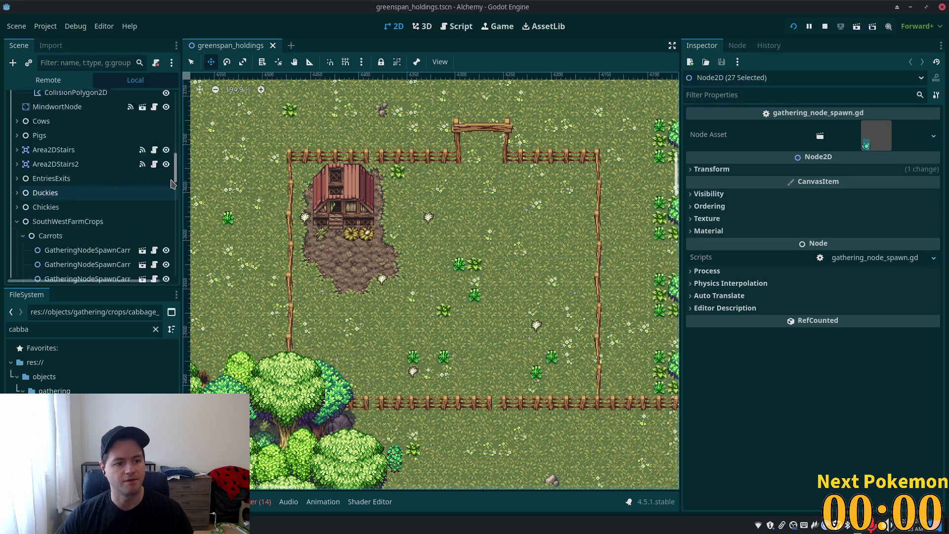
{"action": "left_click", "coordinate": [27, 206]}
{"action": "left_click", "coordinate": [23, 203]}
{"action": "left_click", "coordinate": [45, 190]}
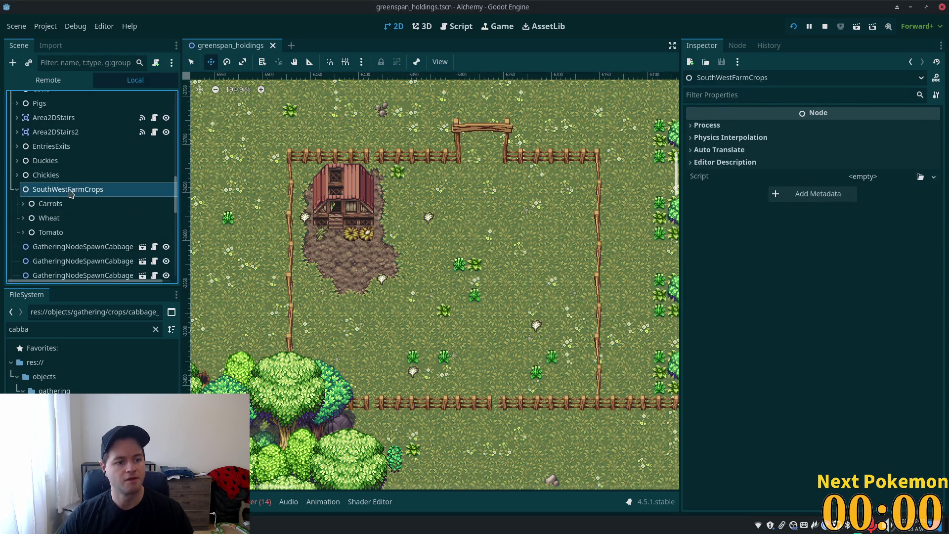
Add a plain Node under SouthWestFarmCrops and rename it Cabbage
{"action": "key", "text": "ctrl+a"}
{"action": "double_click", "coordinate": [366, 160]}
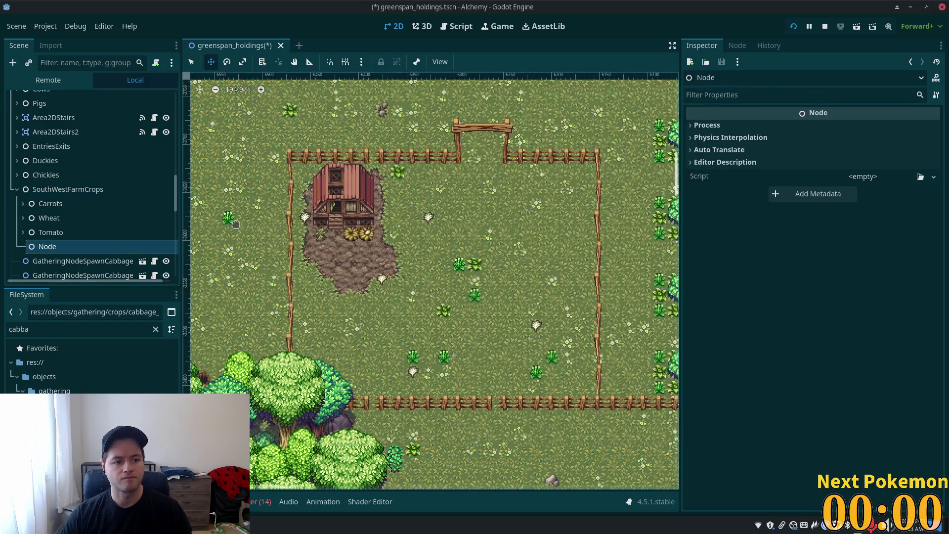
{"action": "key", "text": "F2"}
{"action": "type", "text": "Cabbage"}
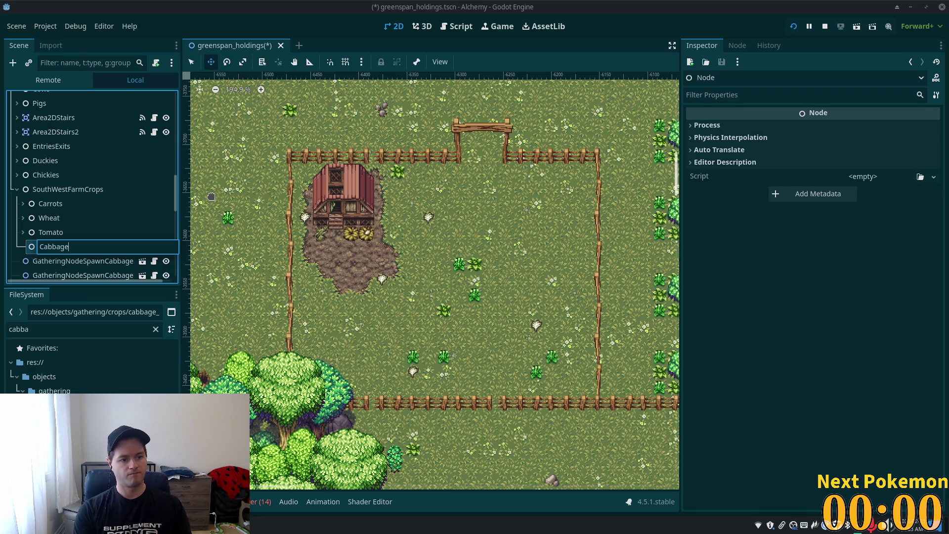
{"action": "key", "text": "Return"}
Select all 27 GatheringNodeSpawnCabbage nodes and drag them into the Cabbage node
{"action": "left_click", "coordinate": [123, 261]}
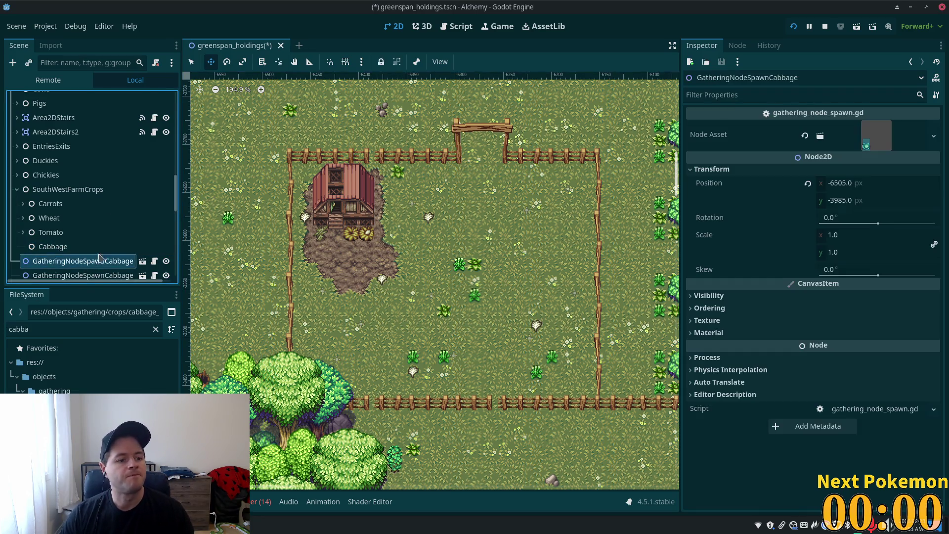
{"action": "scroll", "coordinate": [165, 221], "scroll_direction": "down", "scroll_amount": 3}
{"action": "scroll", "coordinate": [118, 222], "scroll_direction": "down", "scroll_amount": 5}
{"action": "left_click", "coordinate": [118, 268], "text": "shift"}
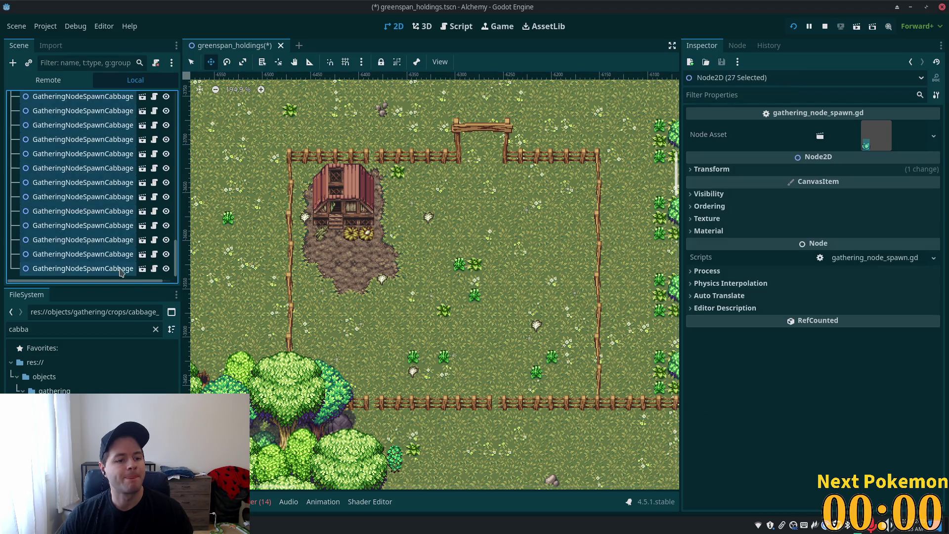
{"action": "scroll", "coordinate": [175, 254], "scroll_direction": "up", "scroll_amount": 5}
{"action": "left_click_drag", "start_coordinate": [62, 217], "coordinate": [70, 201]}
Collapse the Cabbage and SouthWestFarmCrops nodes and select the Ground tilemap
{"action": "left_click", "coordinate": [23, 201]}
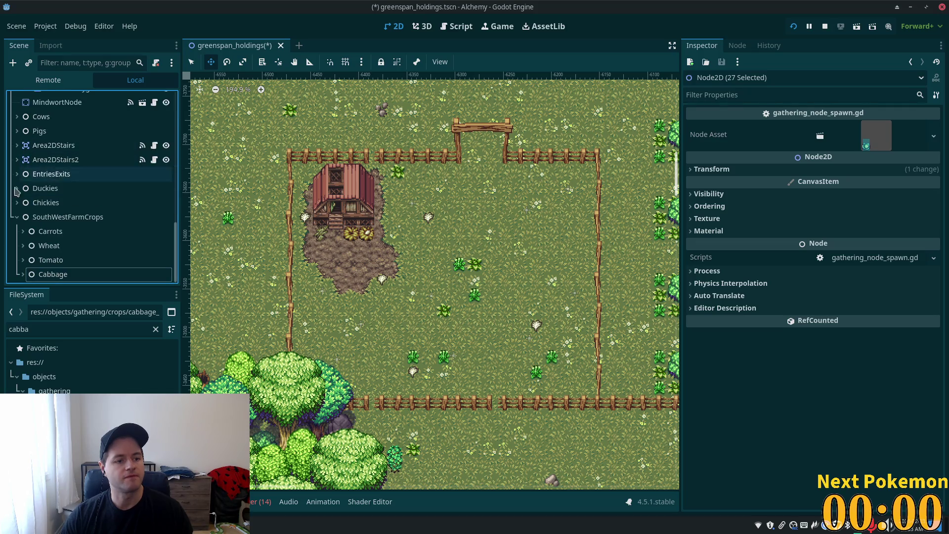
{"action": "left_click", "coordinate": [18, 218]}
{"action": "scroll", "coordinate": [30, 198], "scroll_direction": "up", "scroll_amount": 15}
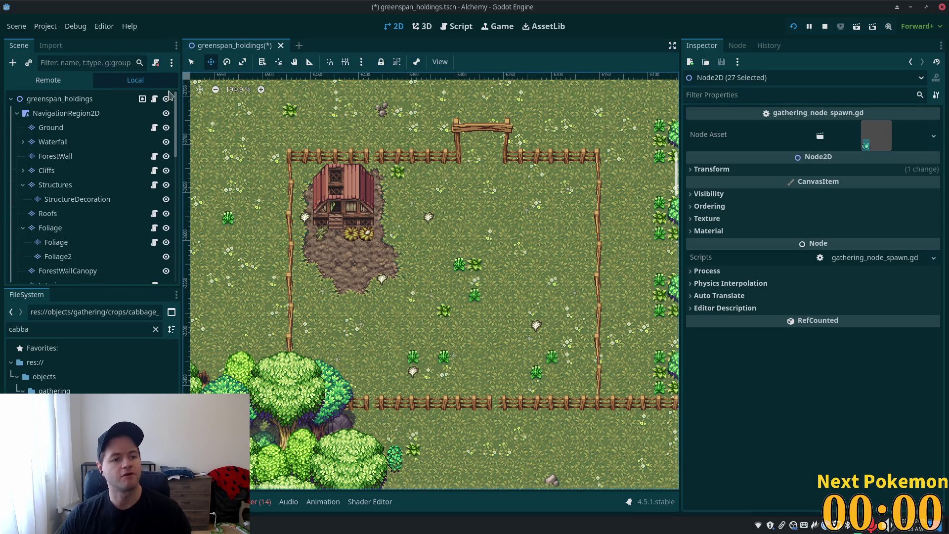
{"action": "left_click", "coordinate": [49, 128]}
Zoom onto the farm plot, pick a tile source, and paint a small rock tile on the dirt patch
{"action": "scroll", "coordinate": [448, 248], "scroll_direction": "up", "scroll_amount": 3}
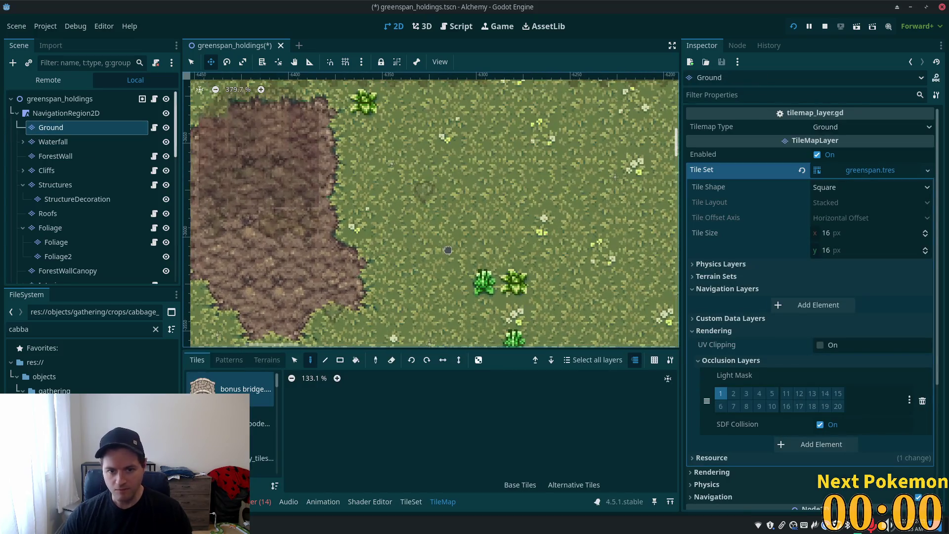
{"action": "scroll", "coordinate": [449, 248], "scroll_direction": "down", "scroll_amount": 5}
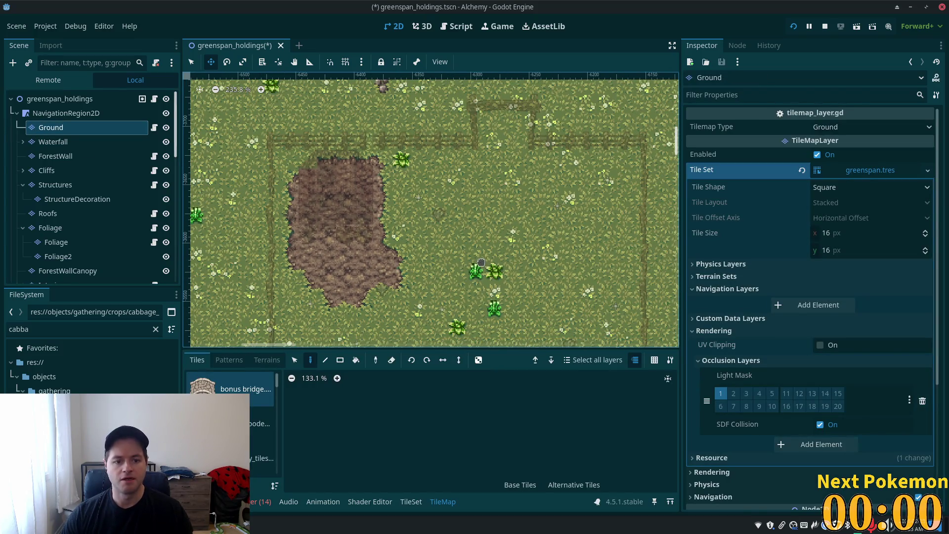
{"action": "scroll", "coordinate": [270, 393], "scroll_direction": "down", "scroll_amount": 5}
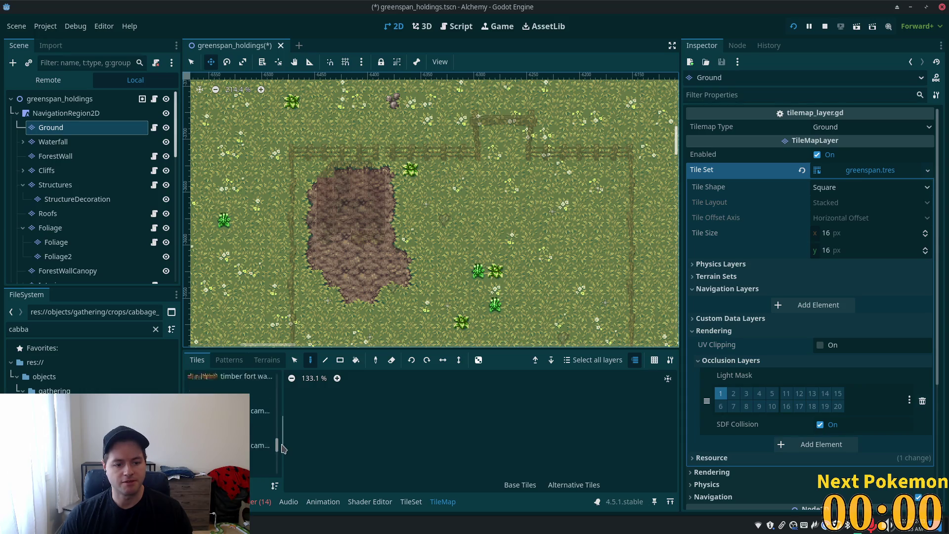
{"action": "scroll", "coordinate": [264, 435], "scroll_direction": "down", "scroll_amount": 2}
{"action": "left_click", "coordinate": [265, 439]}
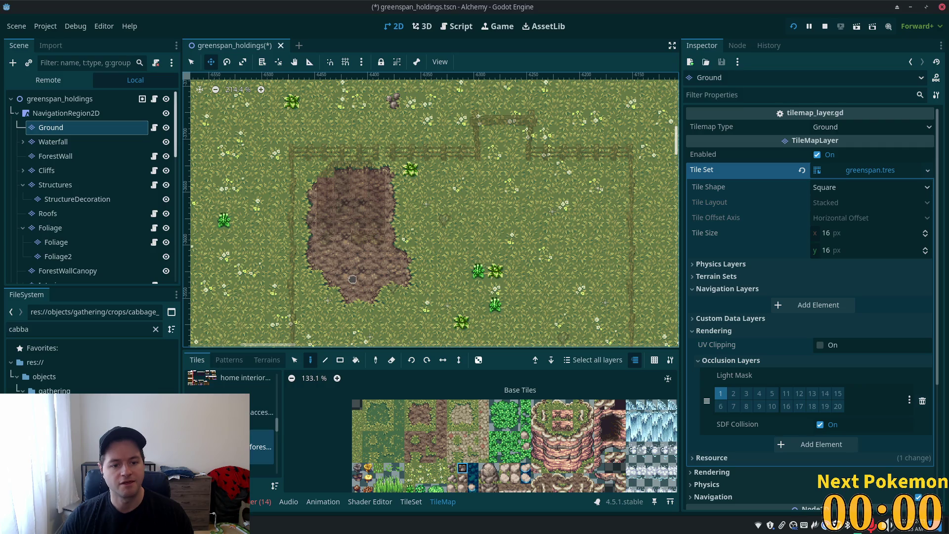
{"action": "left_click", "coordinate": [192, 62]}
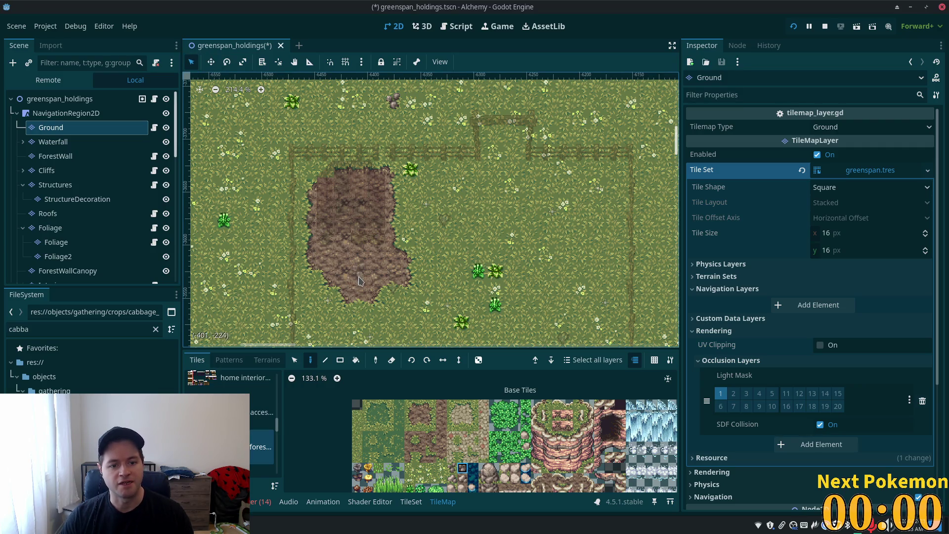
{"action": "left_click", "coordinate": [340, 273]}
Zoom the TileMap atlas to 194.9% and select a top-row dirt tile in the Tiles palette
{"action": "scroll", "coordinate": [231, 222], "scroll_direction": "down", "scroll_amount": 3}
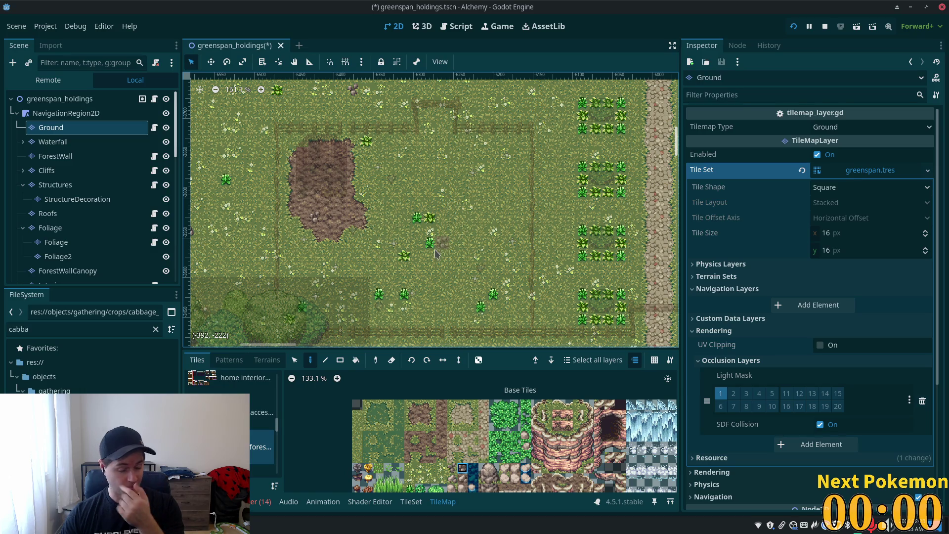
{"action": "scroll", "coordinate": [464, 283], "scroll_direction": "up", "scroll_amount": 5}
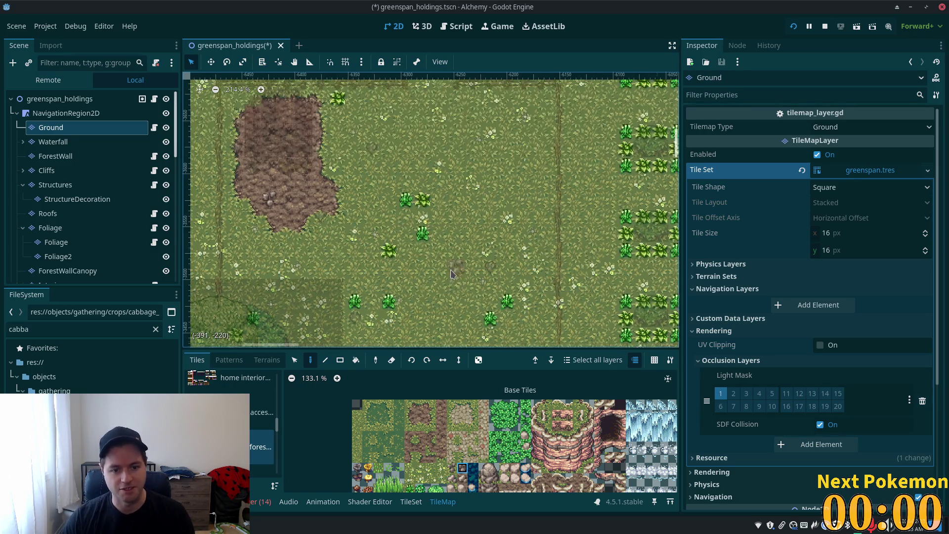
{"action": "left_click", "coordinate": [454, 466]}
{"action": "scroll", "coordinate": [475, 204], "scroll_direction": "down", "scroll_amount": 1}
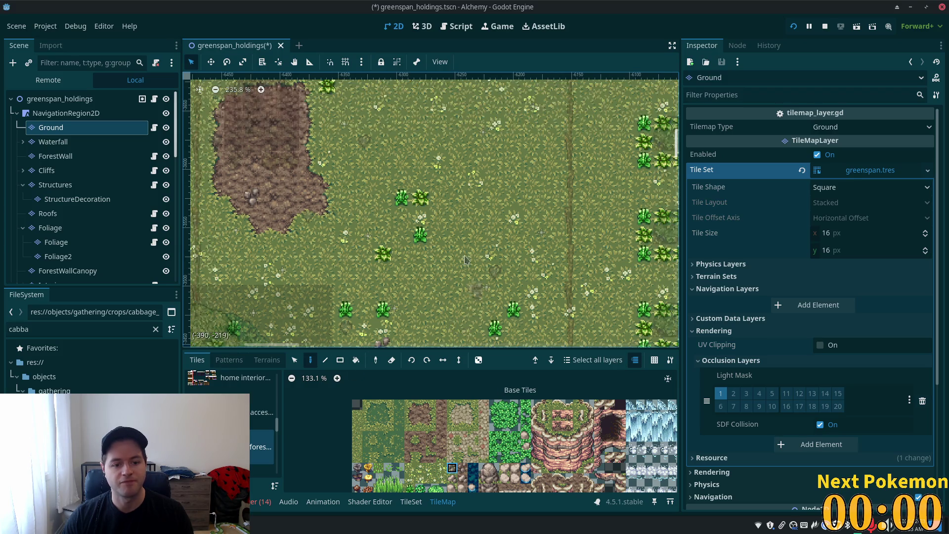
{"action": "scroll", "coordinate": [476, 203], "scroll_direction": "down", "scroll_amount": 3}
{"action": "scroll", "coordinate": [465, 208], "scroll_direction": "right", "scroll_amount": 2}
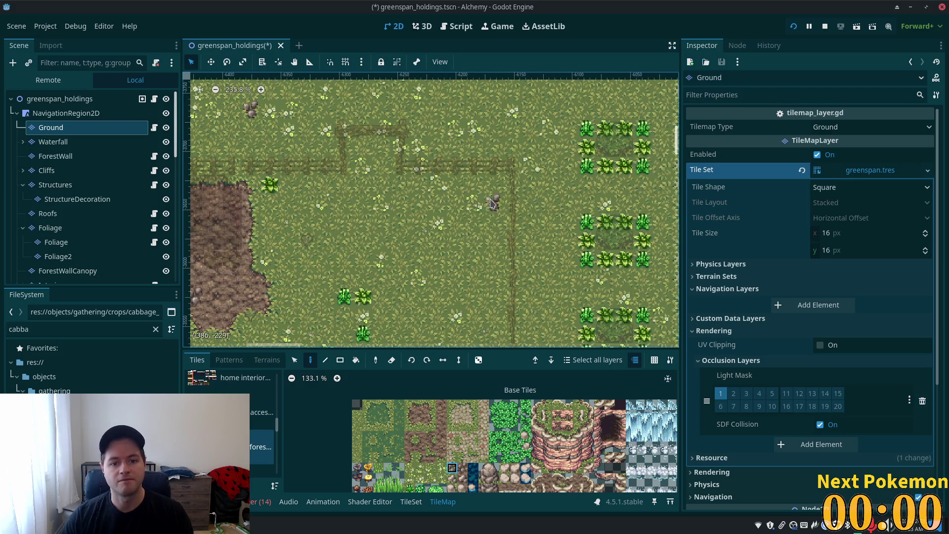
{"action": "scroll", "coordinate": [452, 212], "scroll_direction": "up", "scroll_amount": 3}
{"action": "scroll", "coordinate": [452, 213], "scroll_direction": "left", "scroll_amount": 4}
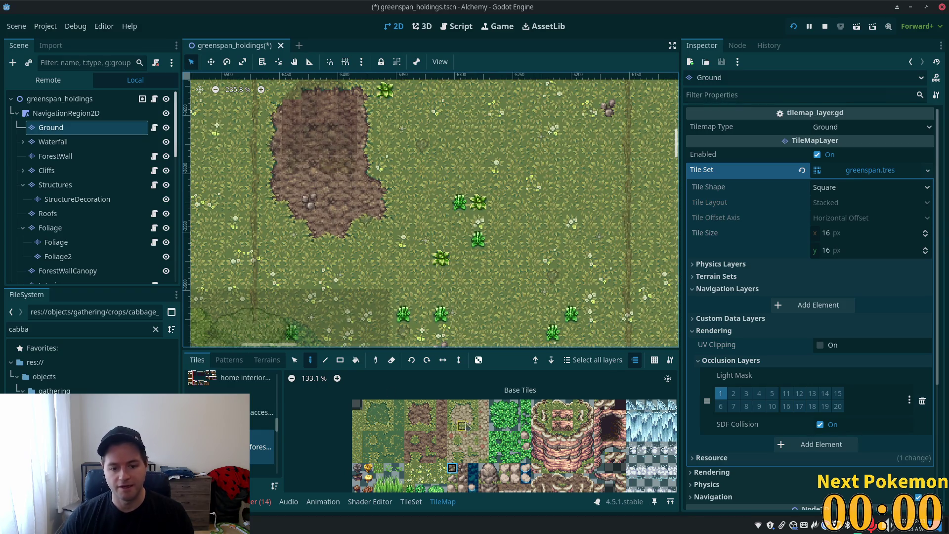
{"action": "scroll", "coordinate": [393, 435], "scroll_direction": "up", "scroll_amount": 4}
{"action": "left_click", "coordinate": [448, 422]}
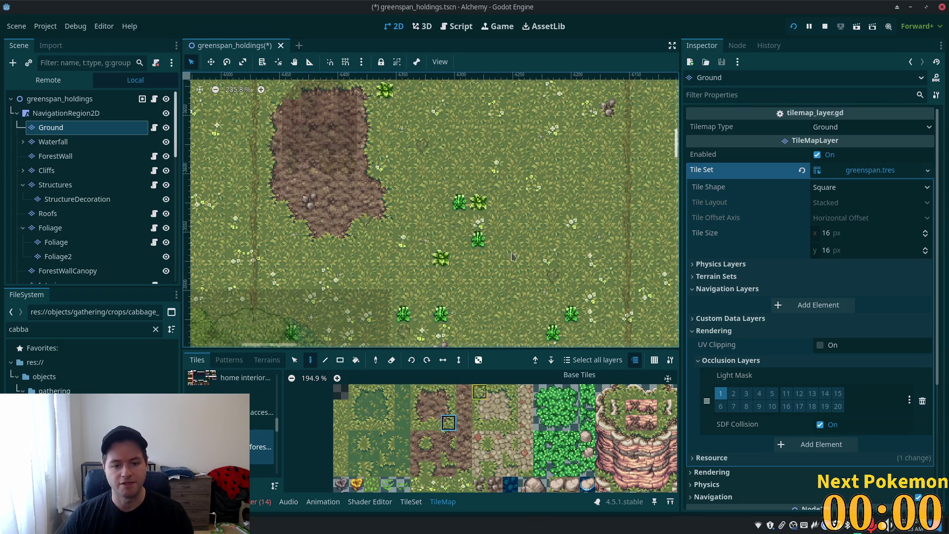
{"action": "left_click", "coordinate": [418, 391]}
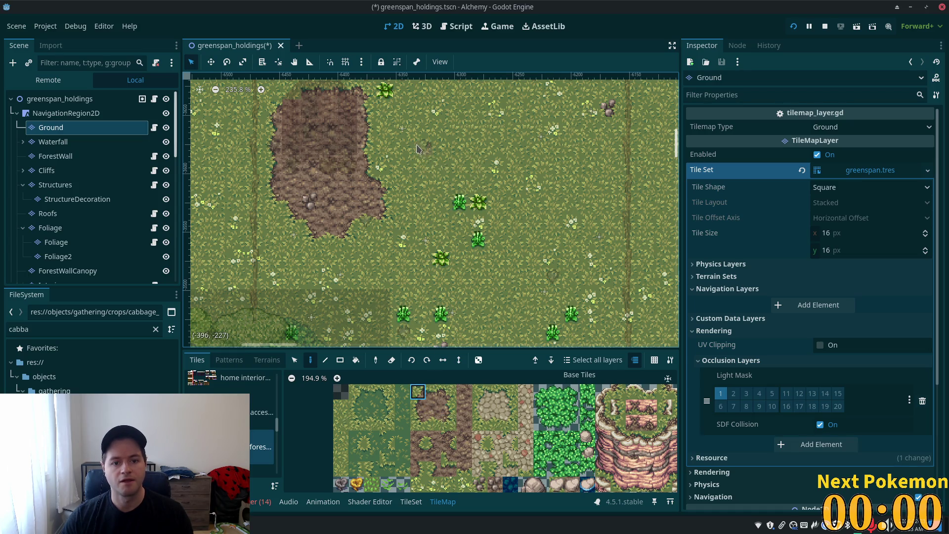
{"action": "scroll", "coordinate": [537, 180], "scroll_direction": "up", "scroll_amount": 1}
{"action": "scroll", "coordinate": [537, 180], "scroll_direction": "up", "scroll_amount": 3}
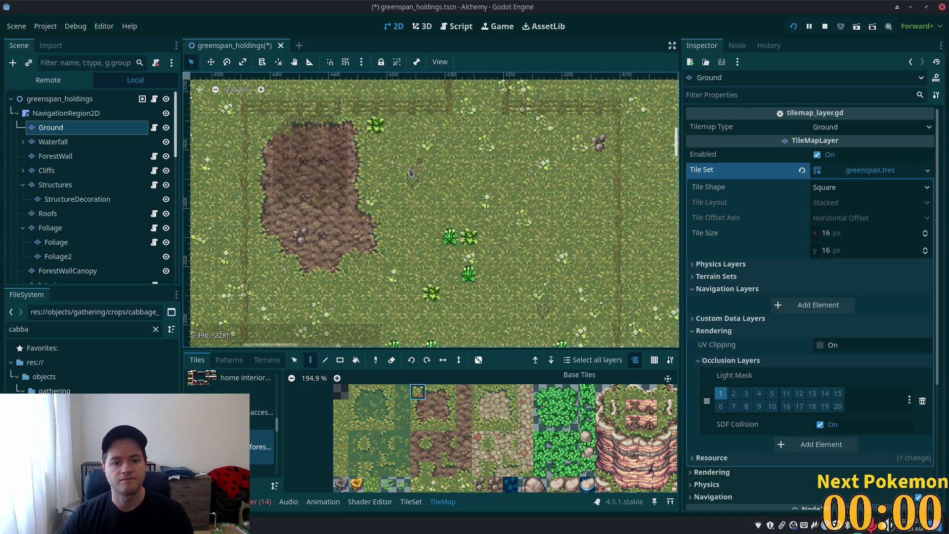
{"action": "left_click", "coordinate": [448, 392]}
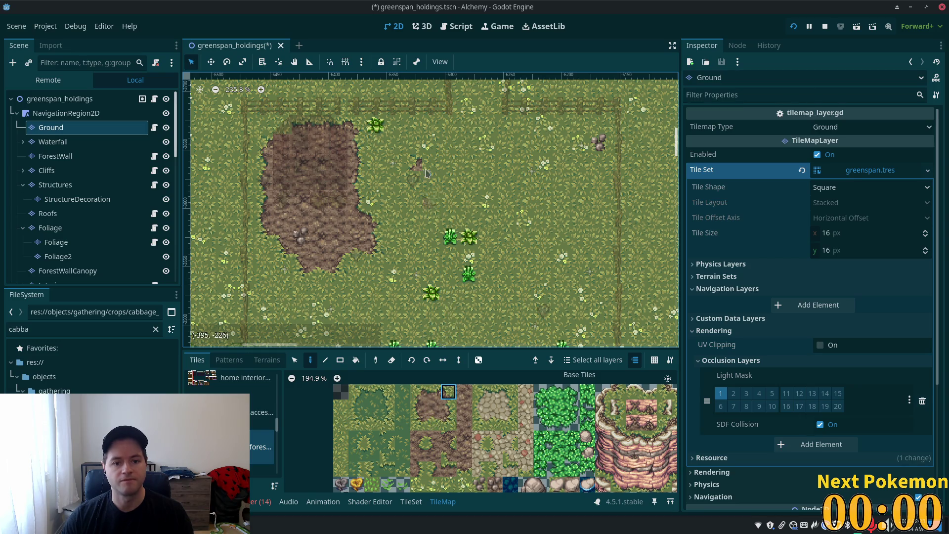
Paint a small dirt patch right of the big patch, filling its grass gaps
{"action": "left_click", "coordinate": [431, 169]}
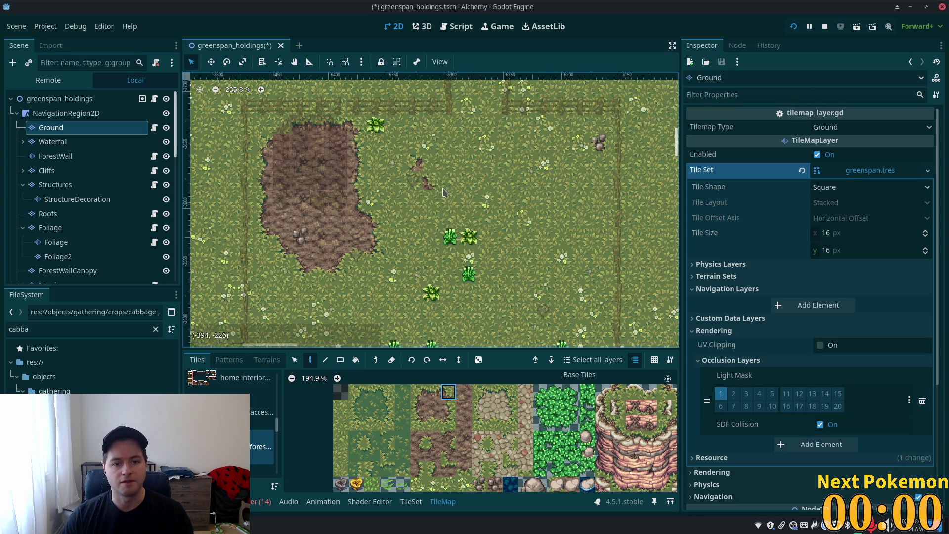
{"action": "left_click", "coordinate": [449, 408]}
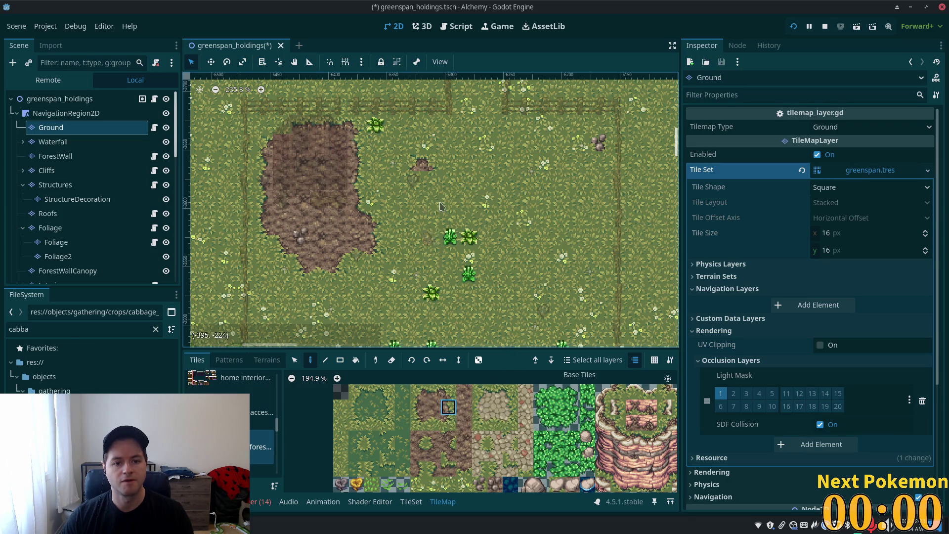
{"action": "left_click", "coordinate": [447, 423]}
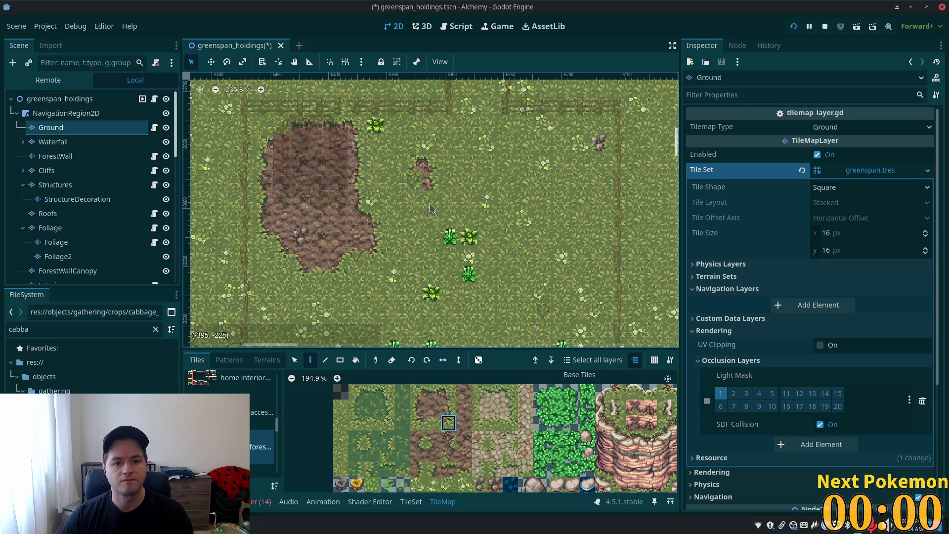
{"action": "left_click", "coordinate": [433, 422]}
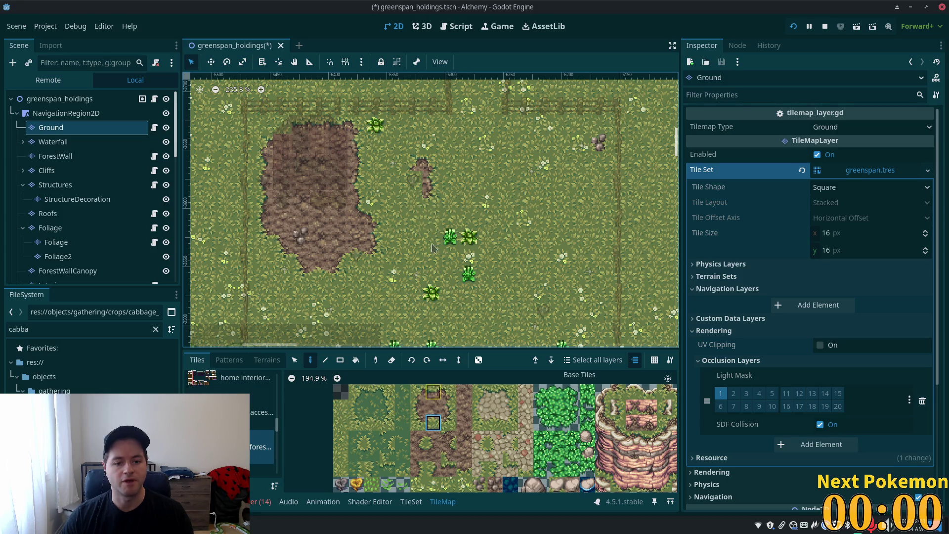
{"action": "left_click", "coordinate": [418, 392]}
{"action": "left_click", "coordinate": [404, 177]}
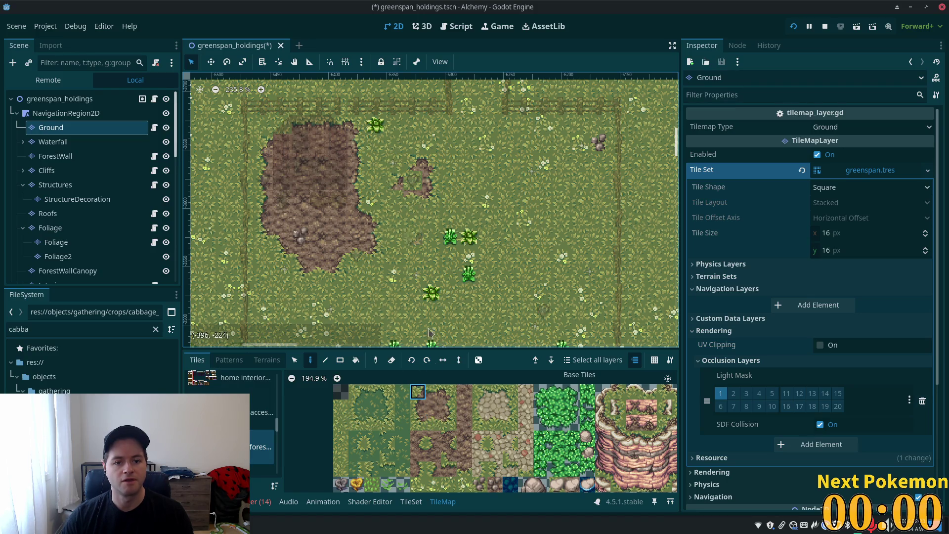
{"action": "left_click", "coordinate": [433, 407]}
{"action": "left_click", "coordinate": [414, 181]}
{"action": "left_click", "coordinate": [417, 422]}
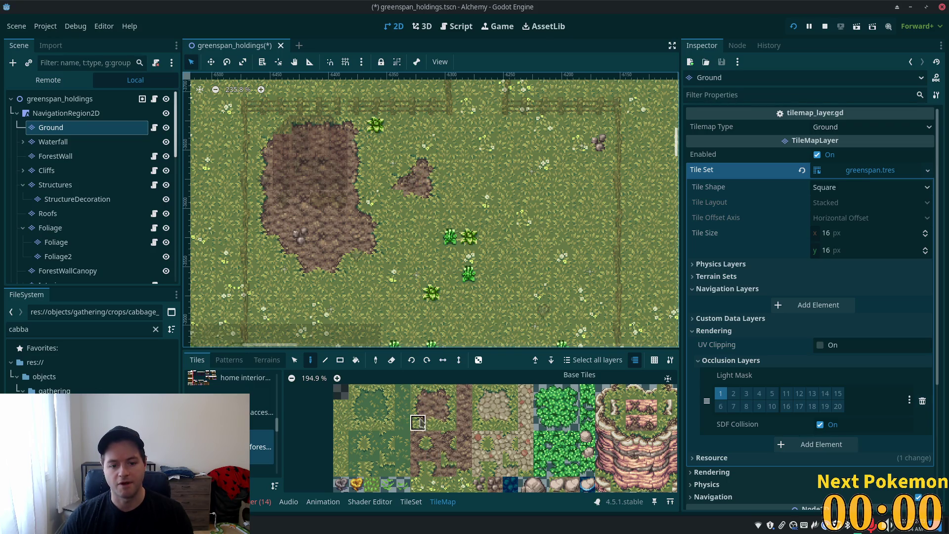
Pick the right-hand dirt edge tile and add one more tile to the strip's end
{"action": "scroll", "coordinate": [346, 195], "scroll_direction": "down", "scroll_amount": 2}
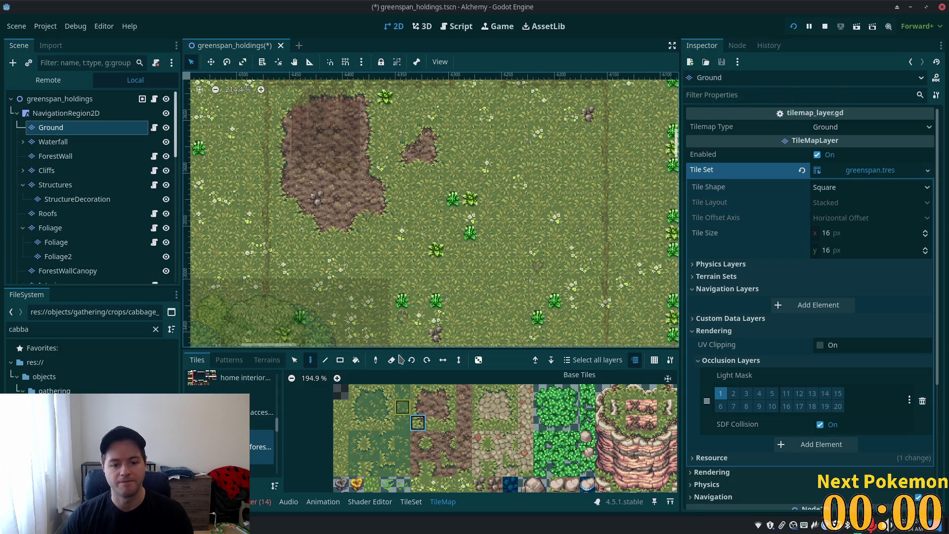
{"action": "left_click", "coordinate": [420, 393]}
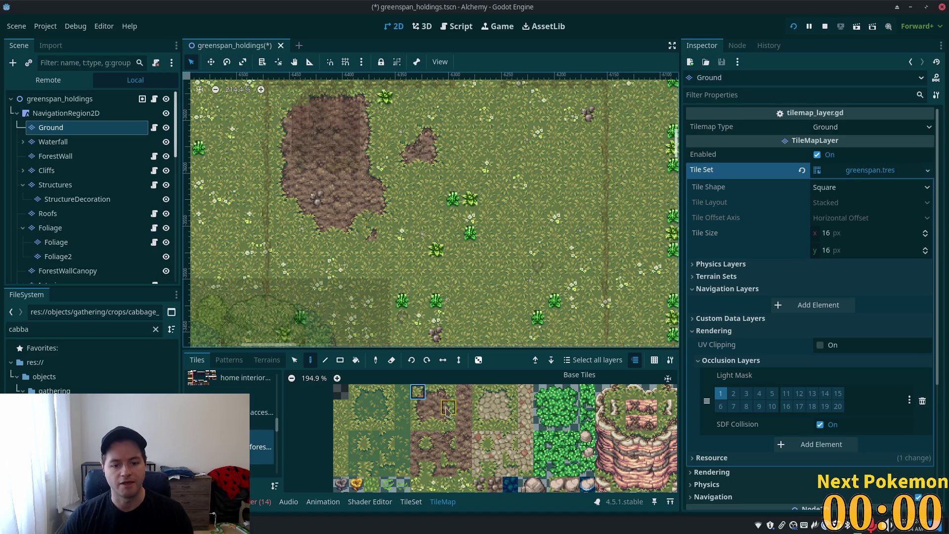
{"action": "left_click", "coordinate": [433, 392]}
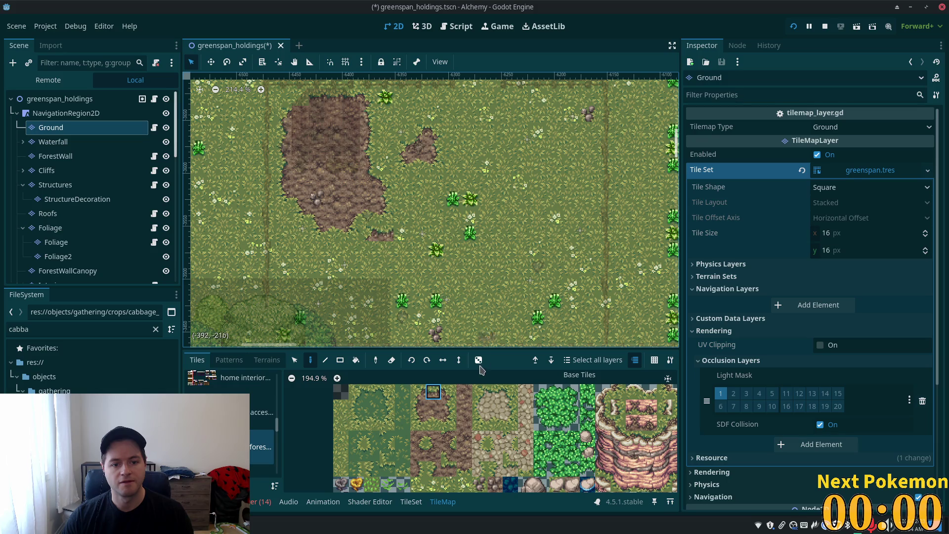
{"action": "left_click", "coordinate": [448, 392]}
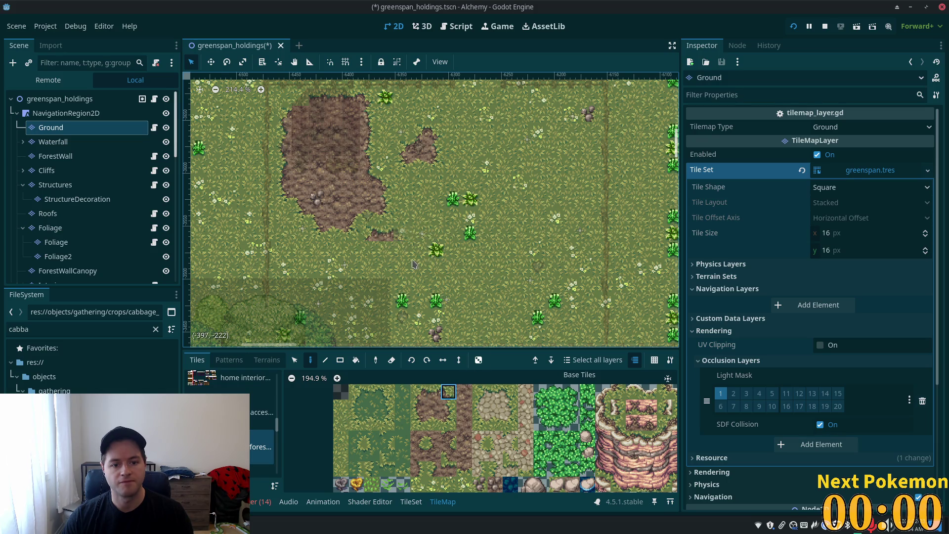
{"action": "left_click", "coordinate": [433, 392]}
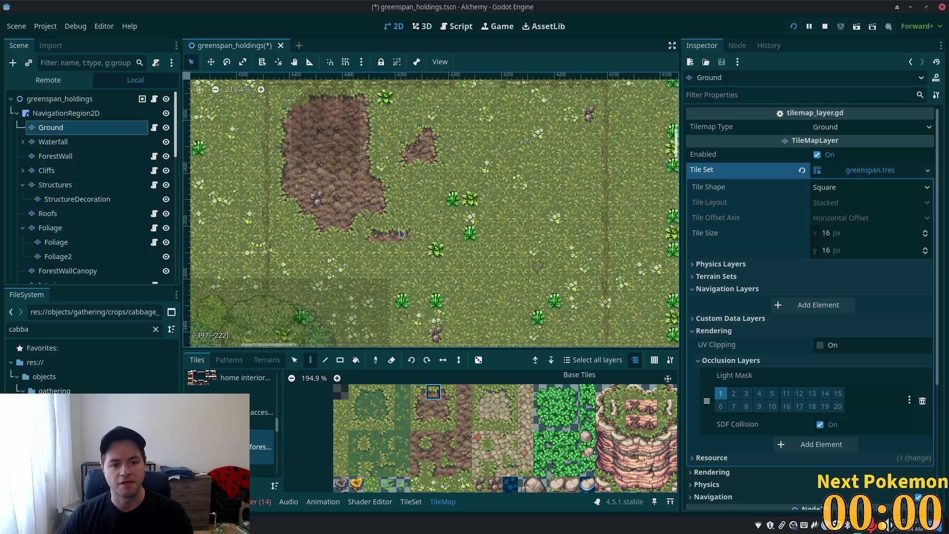
{"action": "left_click", "coordinate": [449, 392]}
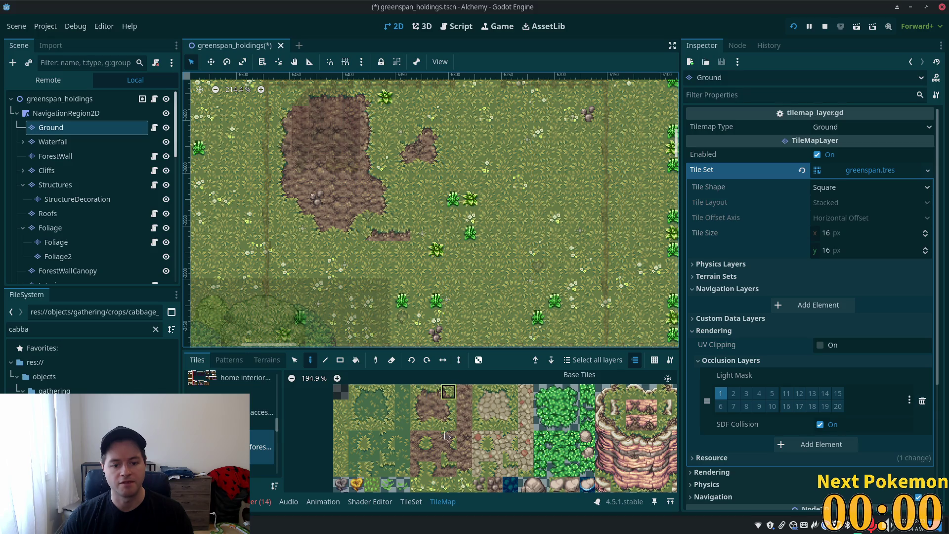
{"action": "left_click", "coordinate": [415, 238]}
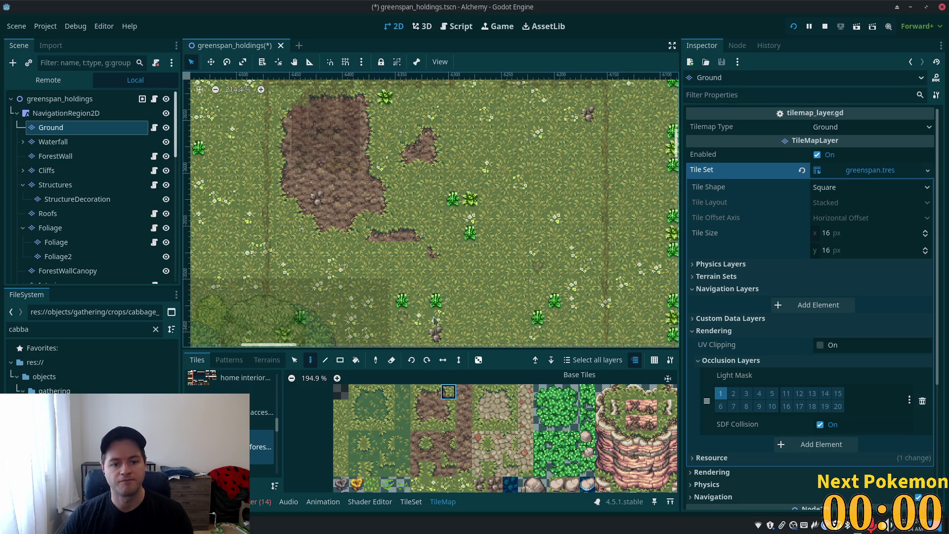
Extend the dirt strip below the big patch and give its right end a new edge
{"action": "left_click", "coordinate": [418, 453]}
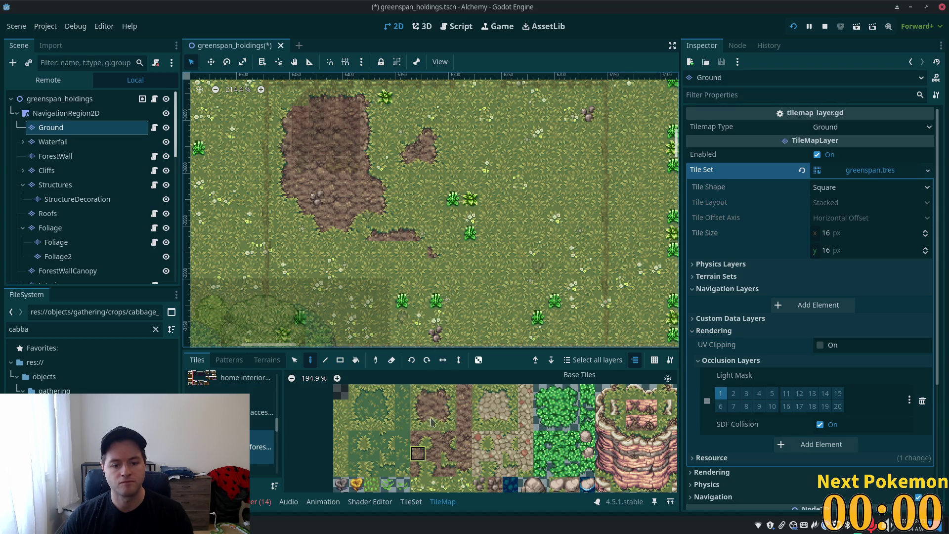
{"action": "left_click", "coordinate": [421, 253]}
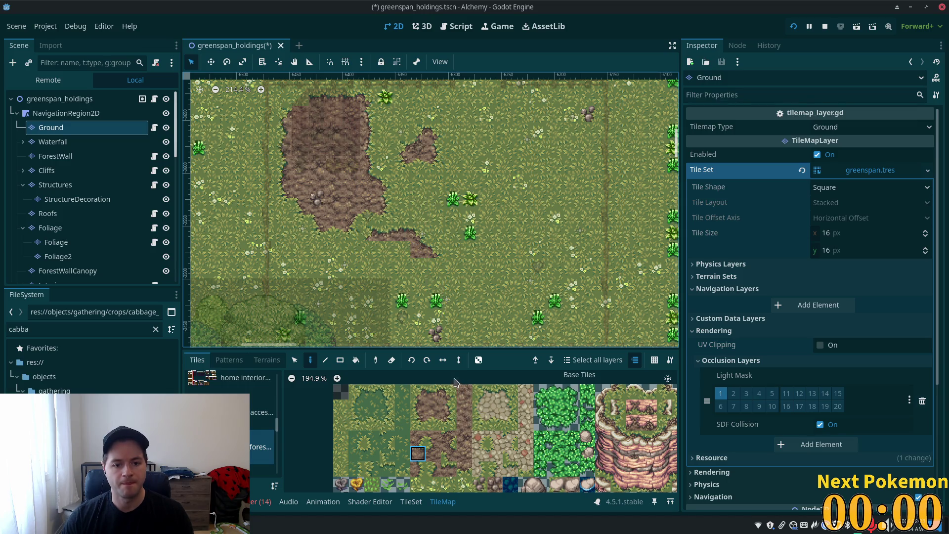
{"action": "left_click", "coordinate": [448, 422]}
{"action": "left_click", "coordinate": [436, 255]}
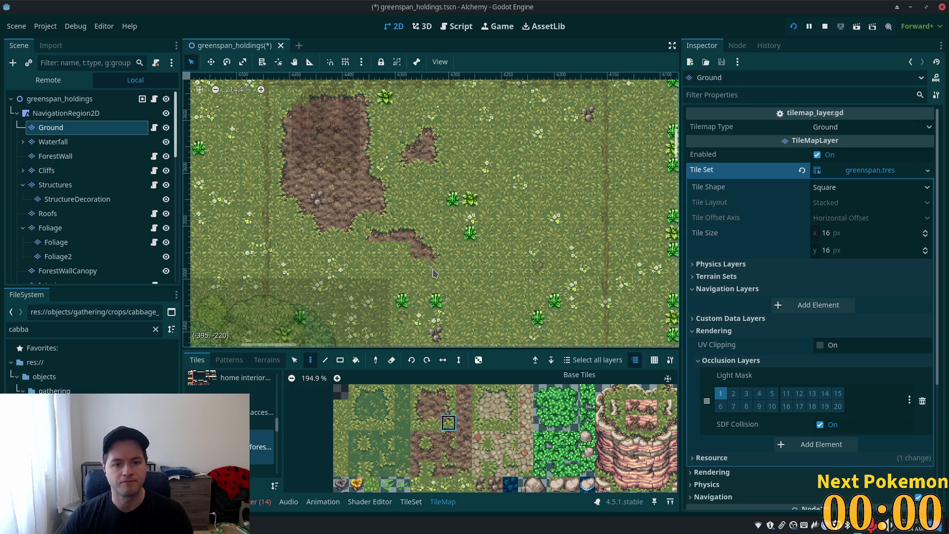
{"action": "left_click", "coordinate": [433, 423]}
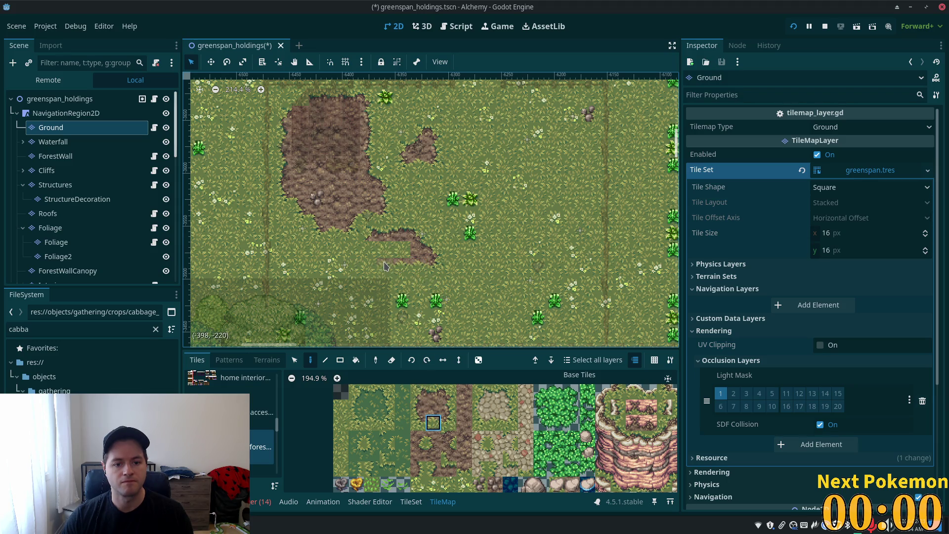
{"action": "left_click", "coordinate": [418, 423]}
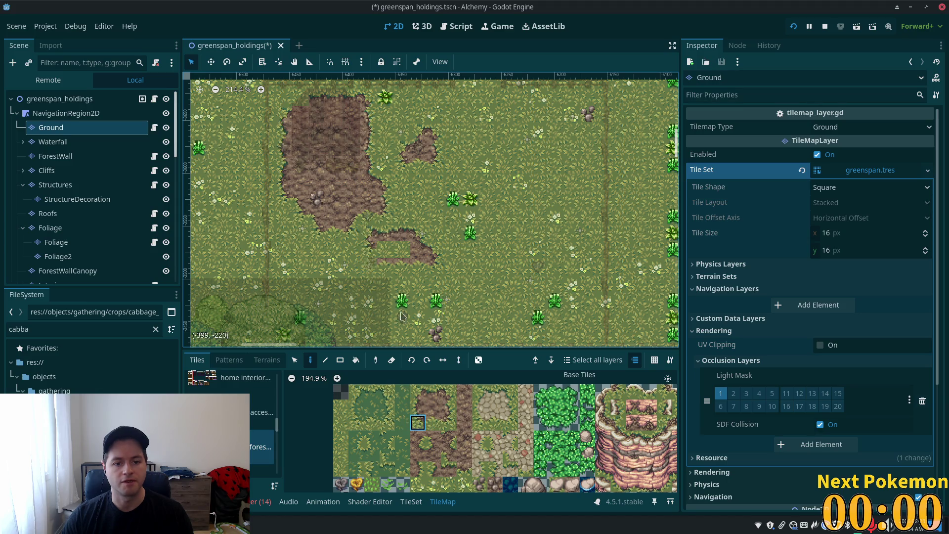
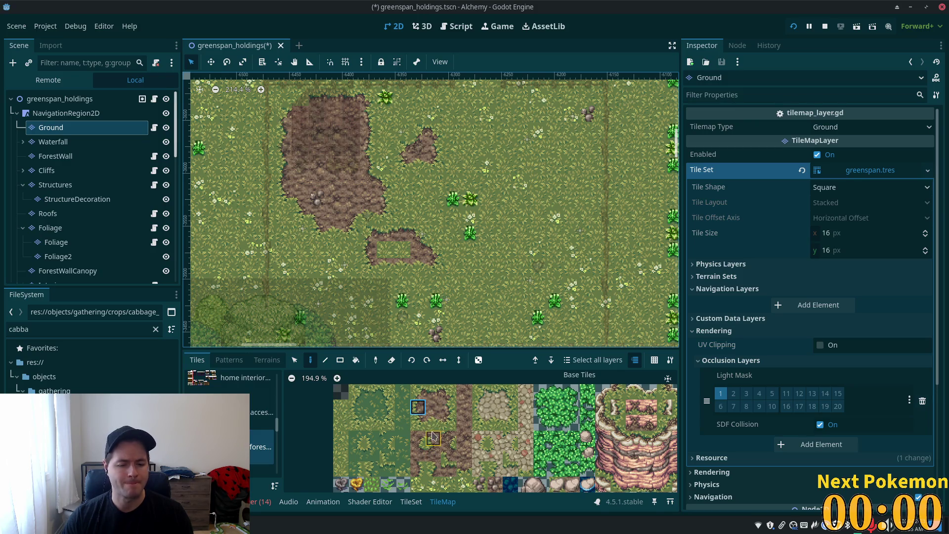
Paint dirt tiles over the grass gap in the lower dirt patch
{"action": "left_click", "coordinate": [433, 406]}
{"action": "left_click_drag", "start_coordinate": [384, 250], "coordinate": [402, 266]}
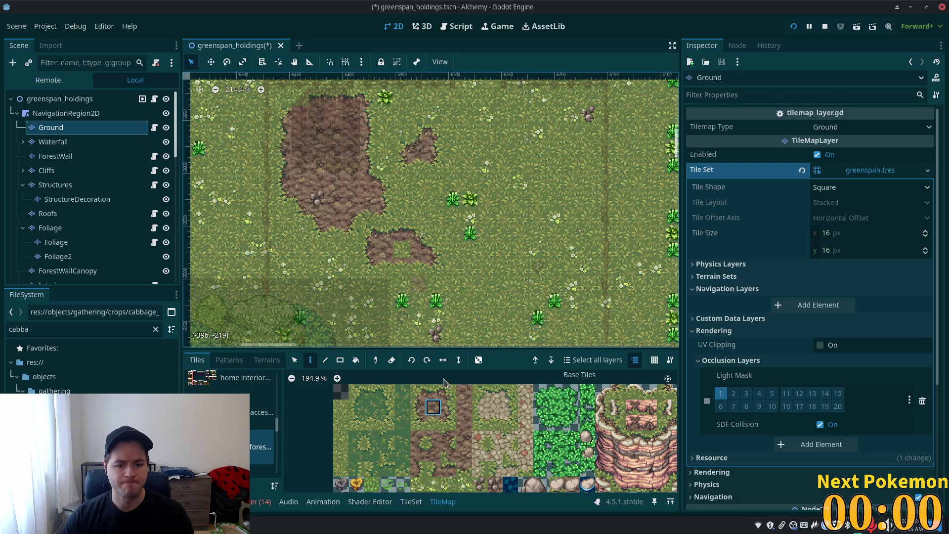
{"action": "left_click", "coordinate": [464, 453]}
{"action": "left_click", "coordinate": [403, 251]}
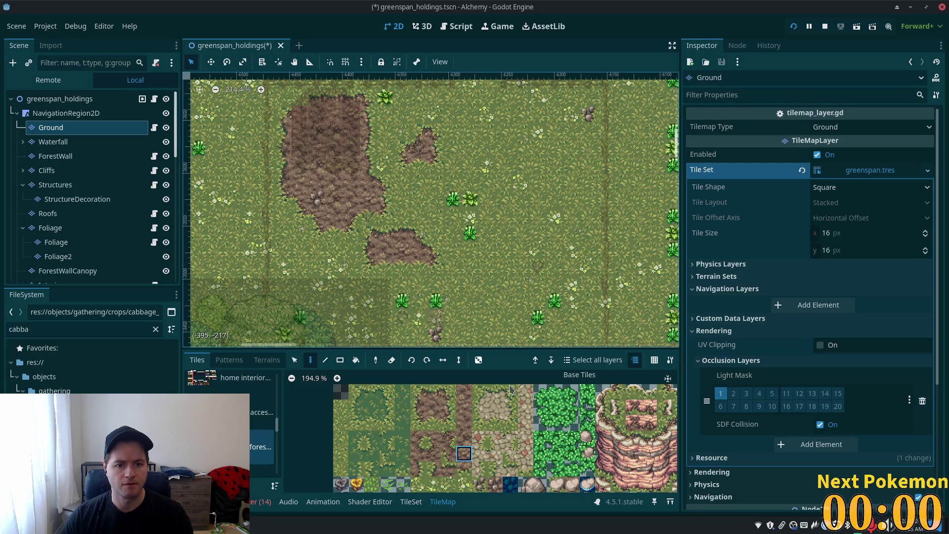
Browse the tile atlas for other tiles, then select the scene root node
{"action": "scroll", "coordinate": [432, 466], "scroll_direction": "down", "scroll_amount": 2}
{"action": "left_click_drag", "start_coordinate": [432, 465], "coordinate": [455, 393]}
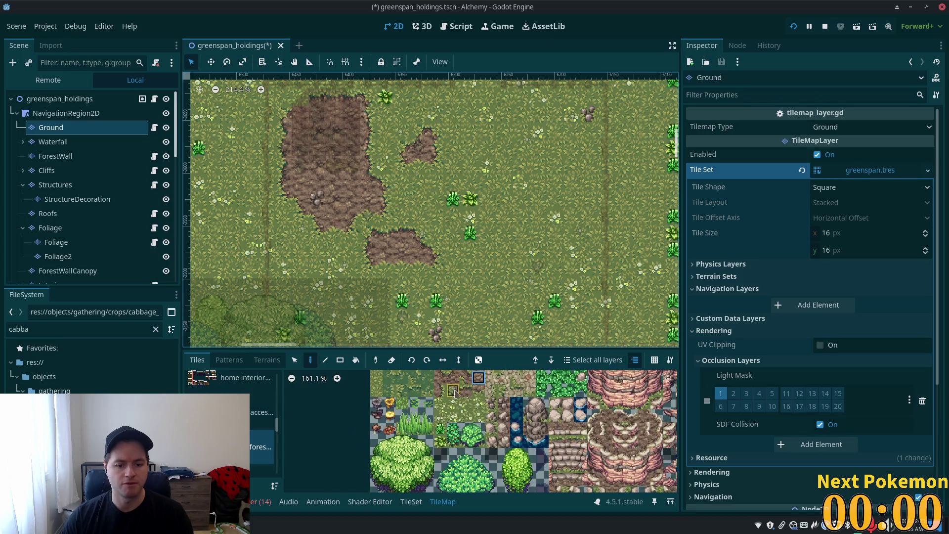
{"action": "left_click", "coordinate": [503, 404]}
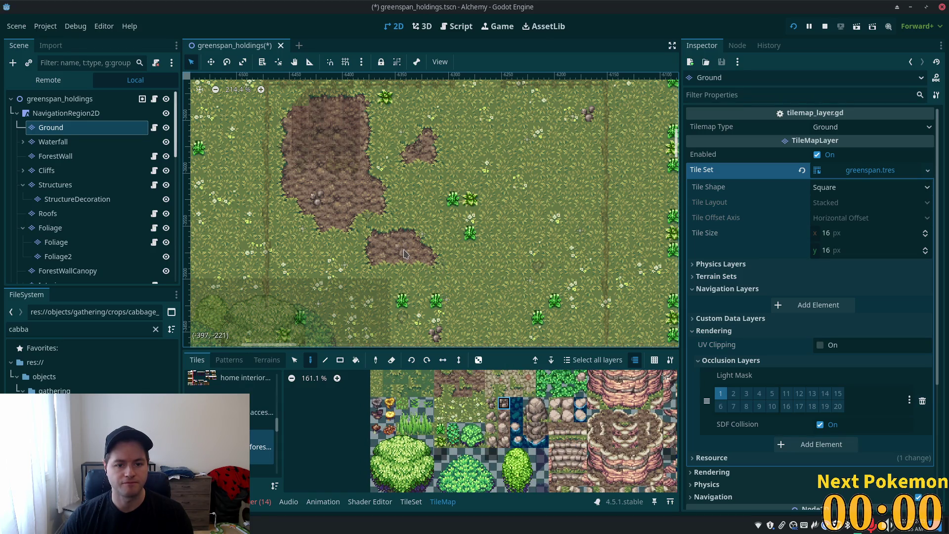
{"action": "left_click", "coordinate": [402, 403]}
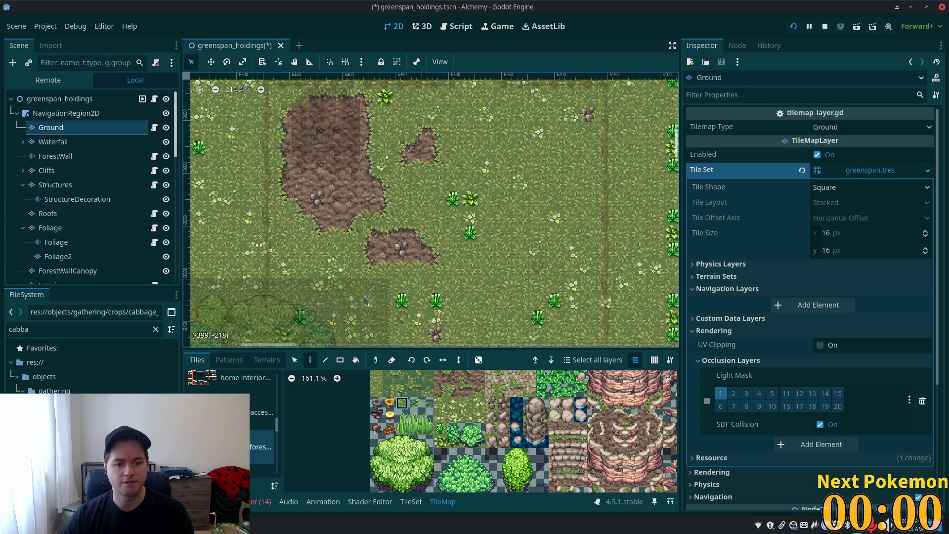
{"action": "scroll", "coordinate": [390, 192], "scroll_direction": "down", "scroll_amount": 1}
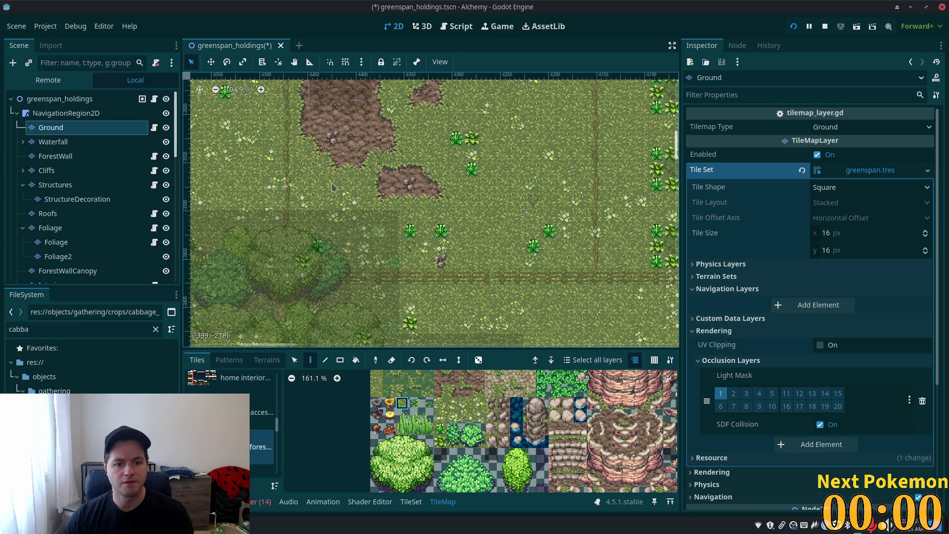
{"action": "left_click", "coordinate": [91, 101]}
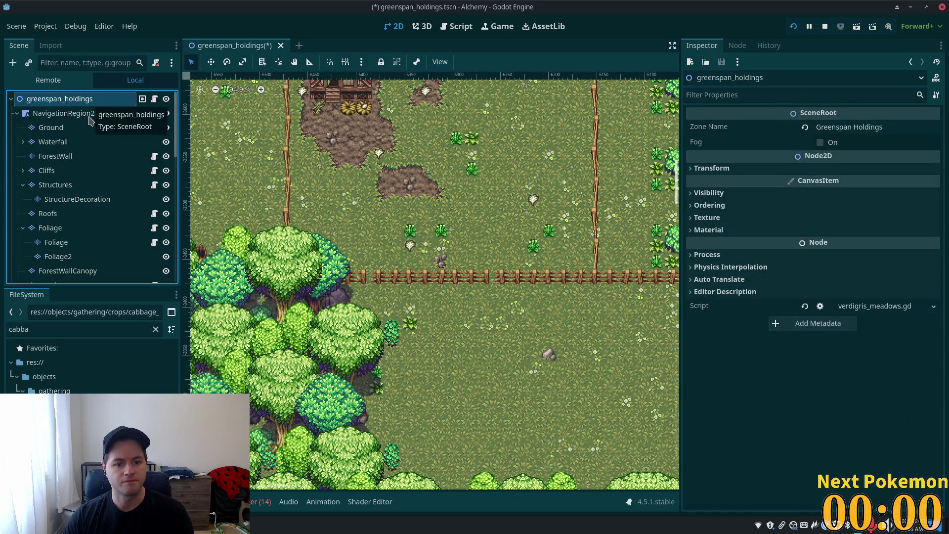
Paint two bright grass tiles above the fence on the Foliage layer
{"action": "left_click", "coordinate": [57, 242]}
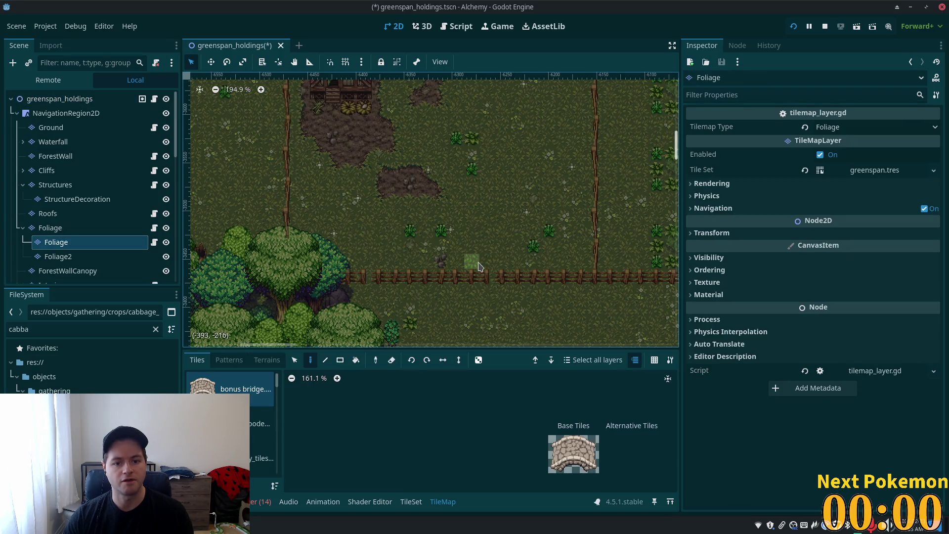
{"action": "left_click", "coordinate": [59, 99]}
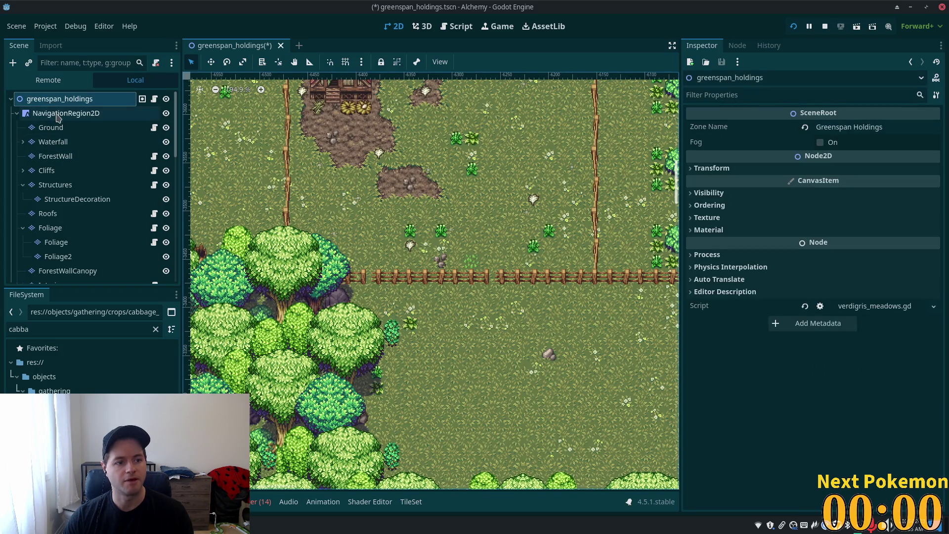
{"action": "left_click", "coordinate": [71, 228]}
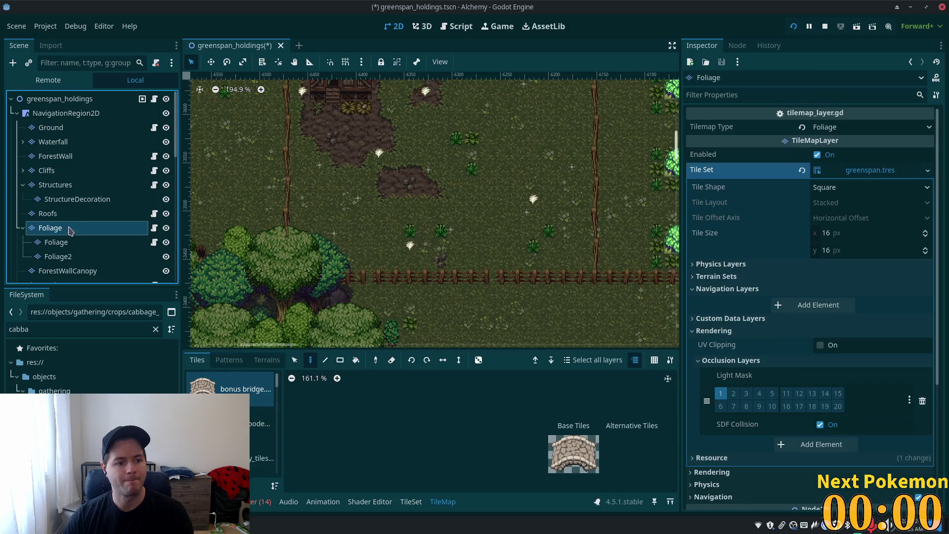
{"action": "left_click", "coordinate": [364, 262]}
{"action": "left_click", "coordinate": [379, 262]}
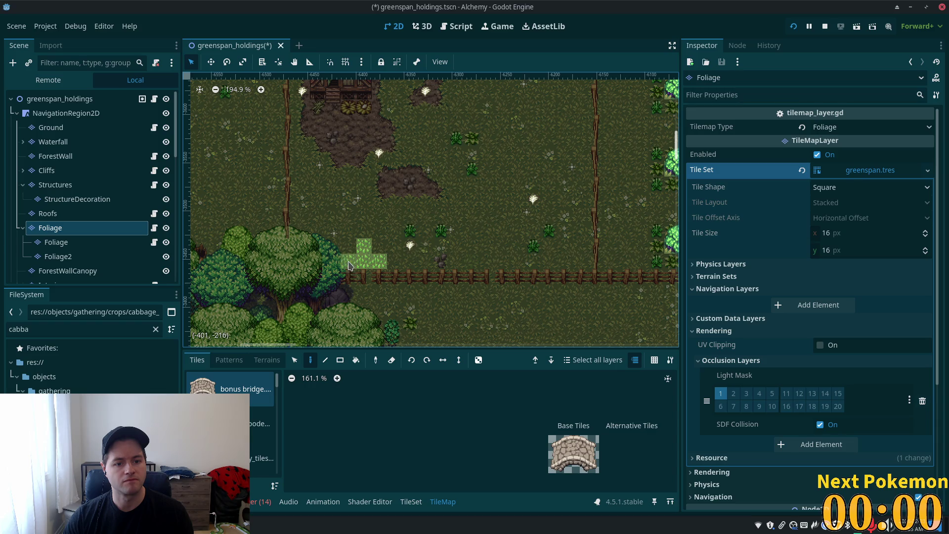
Zoom around the whole map from the scene root, then select the Ground layer
{"action": "left_click", "coordinate": [60, 101]}
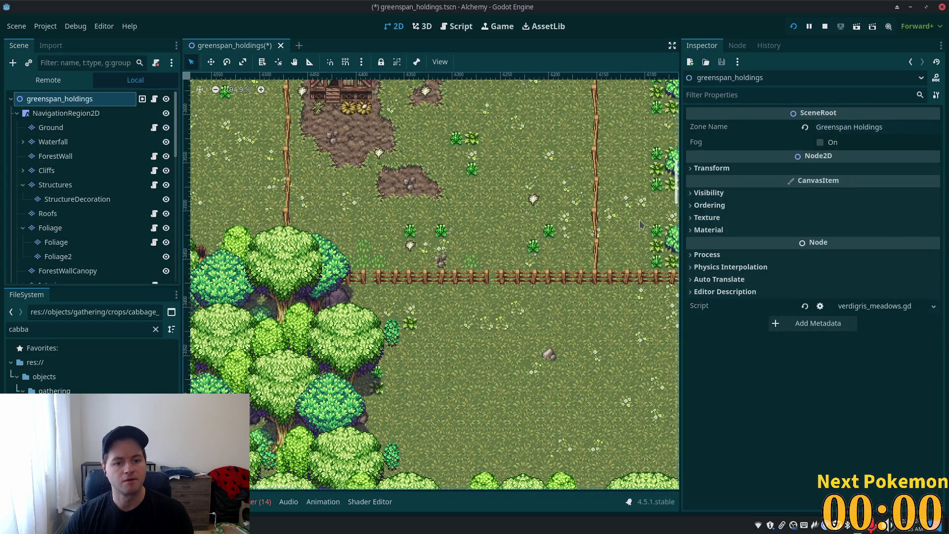
{"action": "scroll", "coordinate": [640, 224], "scroll_direction": "down", "scroll_amount": 2}
{"action": "scroll", "coordinate": [376, 276], "scroll_direction": "up", "scroll_amount": 3}
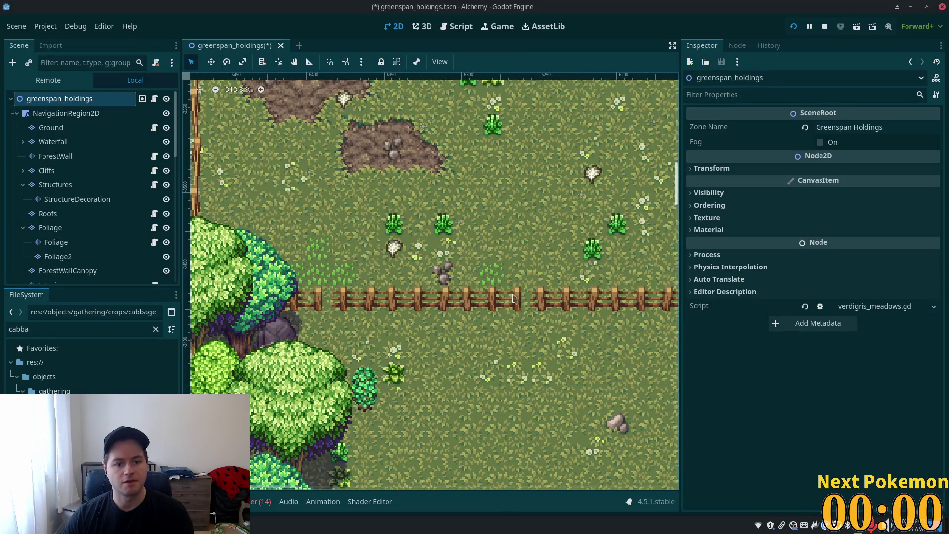
{"action": "scroll", "coordinate": [498, 303], "scroll_direction": "down", "scroll_amount": 6}
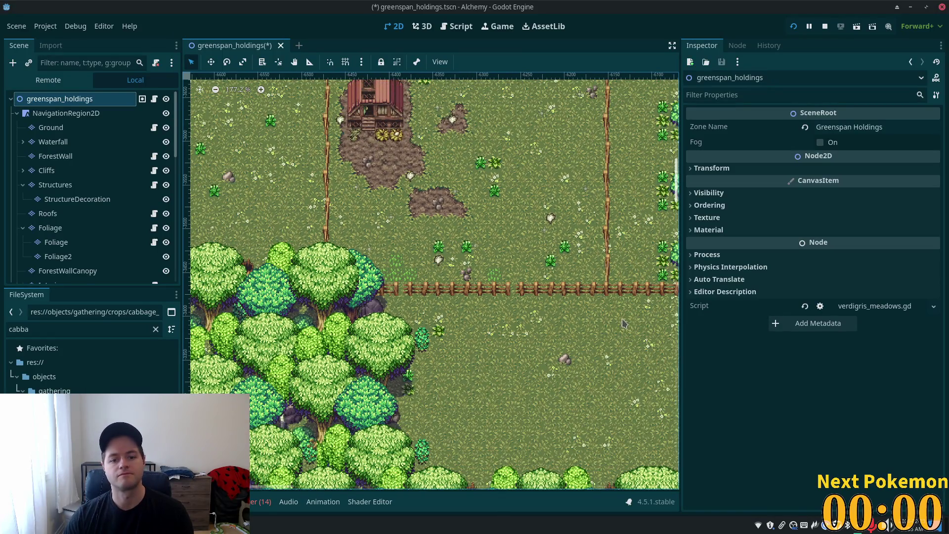
{"action": "scroll", "coordinate": [622, 323], "scroll_direction": "down", "scroll_amount": 3}
{"action": "scroll", "coordinate": [483, 272], "scroll_direction": "up", "scroll_amount": 11}
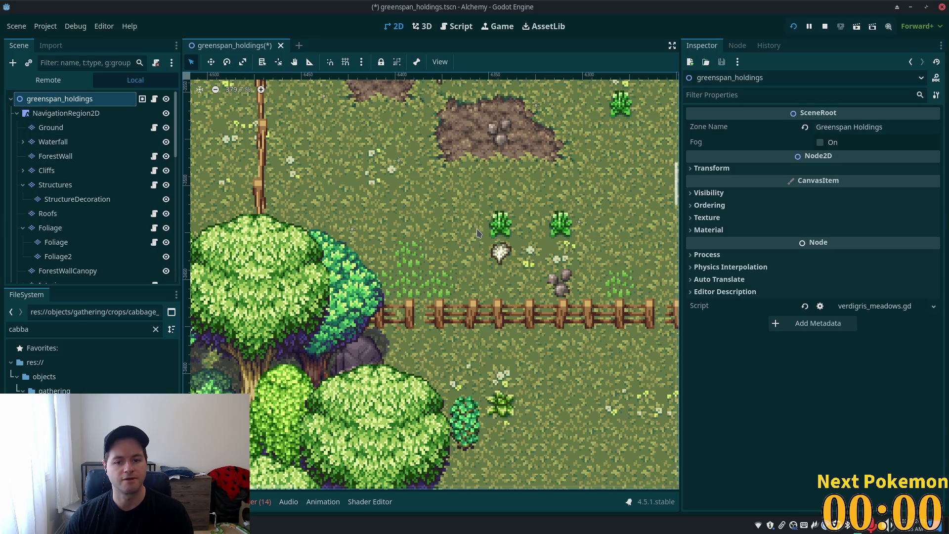
{"action": "scroll", "coordinate": [478, 232], "scroll_direction": "down", "scroll_amount": 1}
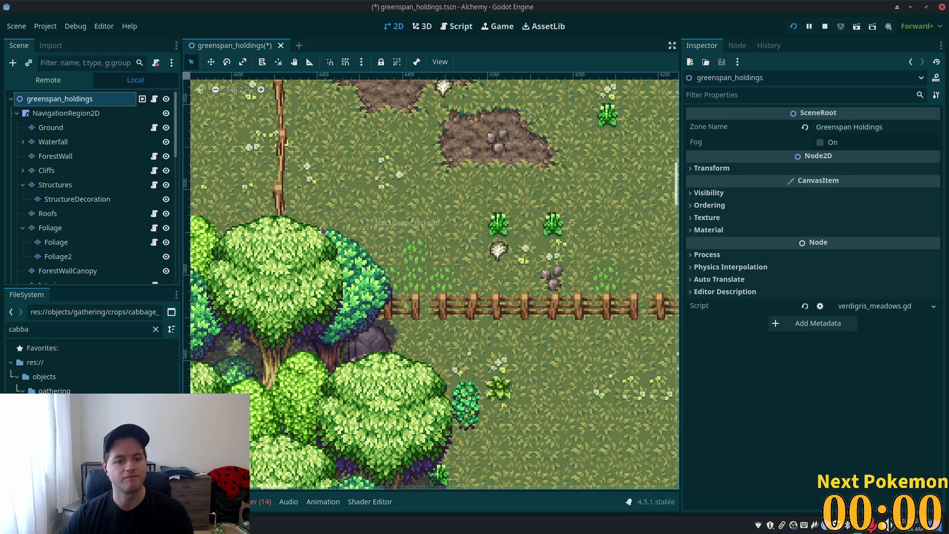
{"action": "left_click", "coordinate": [55, 127]}
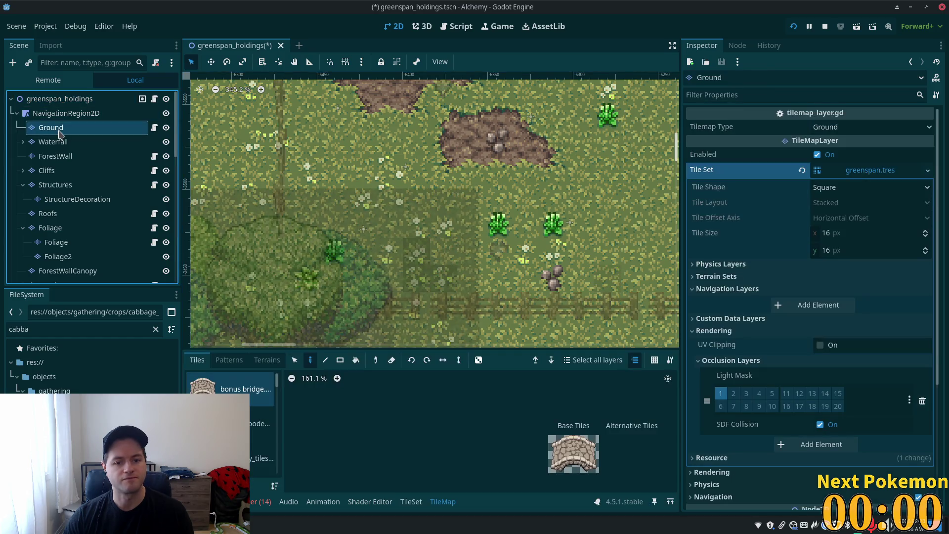
Look over the whole map from the scene root, then select the Ground layer
{"action": "left_click", "coordinate": [66, 98]}
{"action": "scroll", "coordinate": [623, 263], "scroll_direction": "up", "scroll_amount": 5}
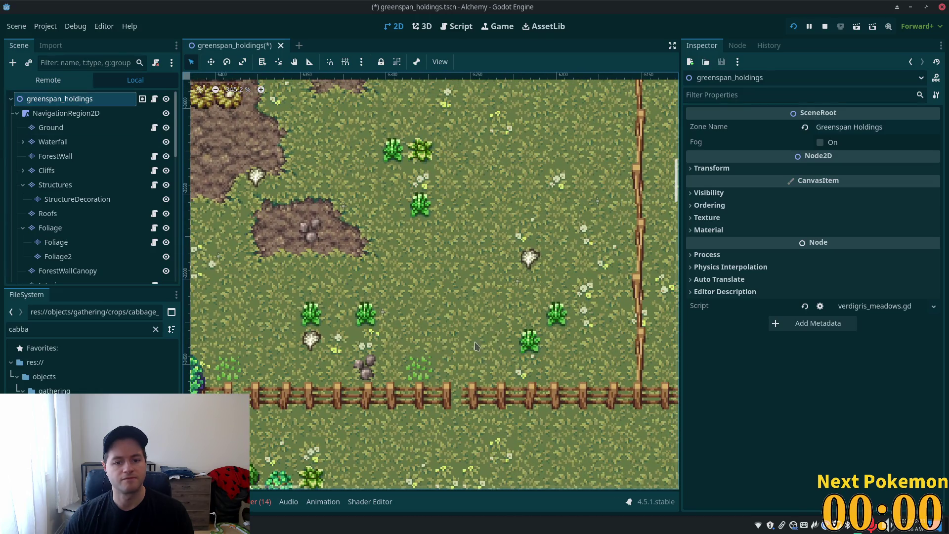
{"action": "scroll", "coordinate": [623, 263], "scroll_direction": "right", "scroll_amount": 5}
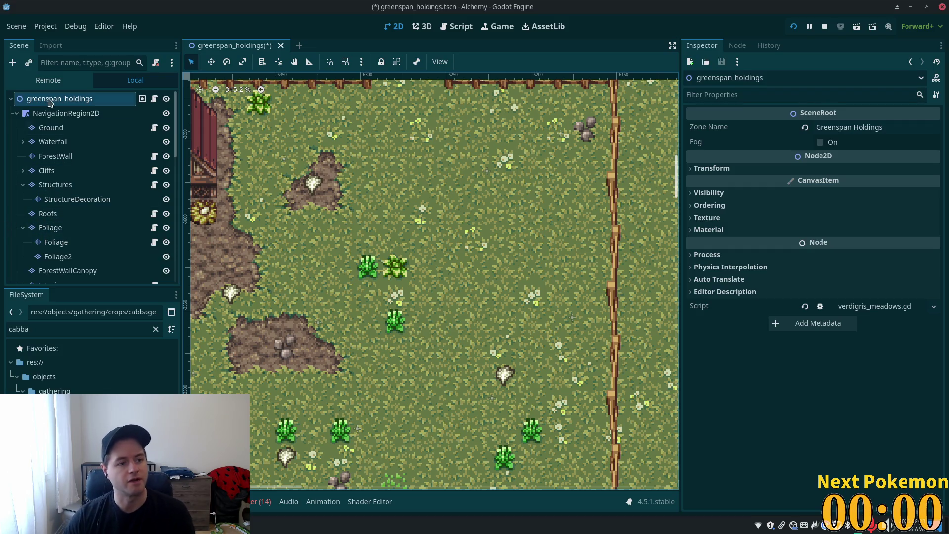
{"action": "scroll", "coordinate": [459, 256], "scroll_direction": "down", "scroll_amount": 5}
{"action": "scroll", "coordinate": [459, 256], "scroll_direction": "up", "scroll_amount": 1}
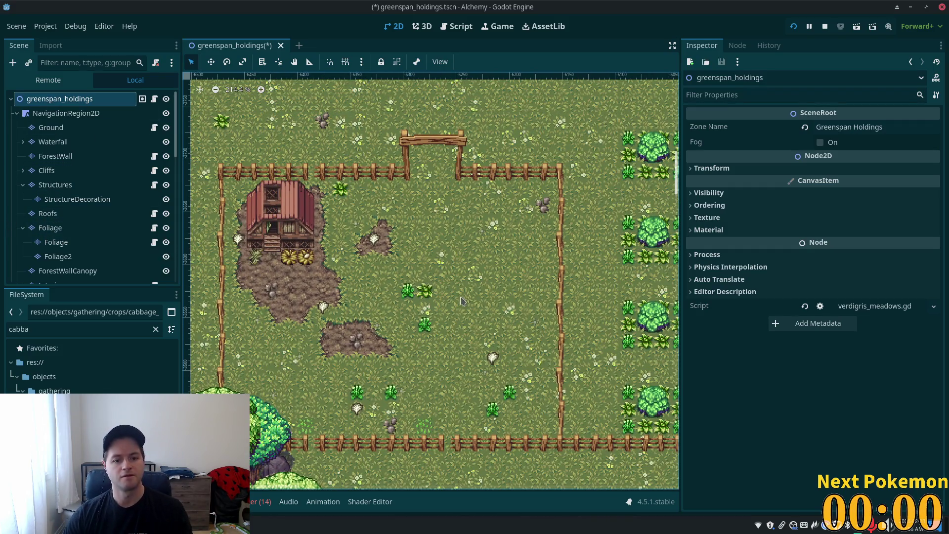
{"action": "scroll", "coordinate": [457, 257], "scroll_direction": "up", "scroll_amount": 2}
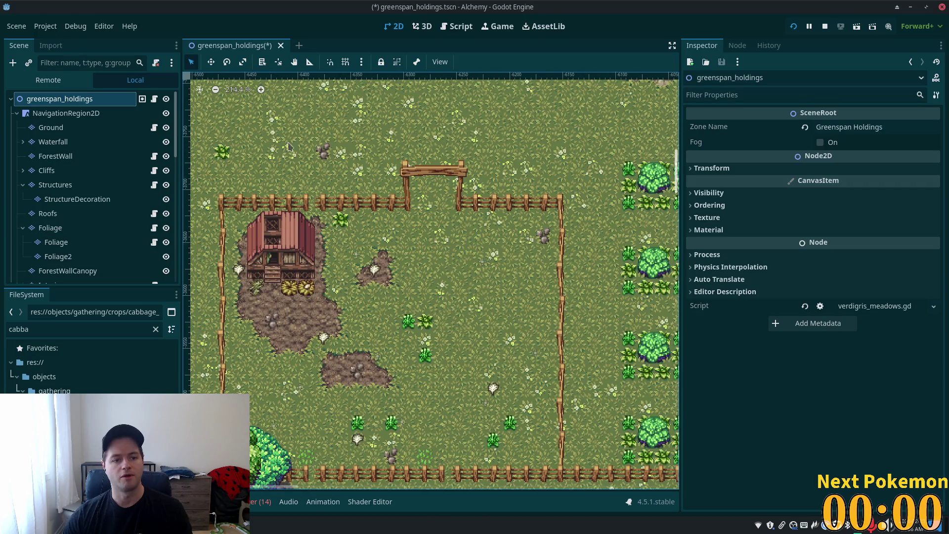
{"action": "left_click", "coordinate": [65, 113]}
{"action": "left_click", "coordinate": [51, 128]}
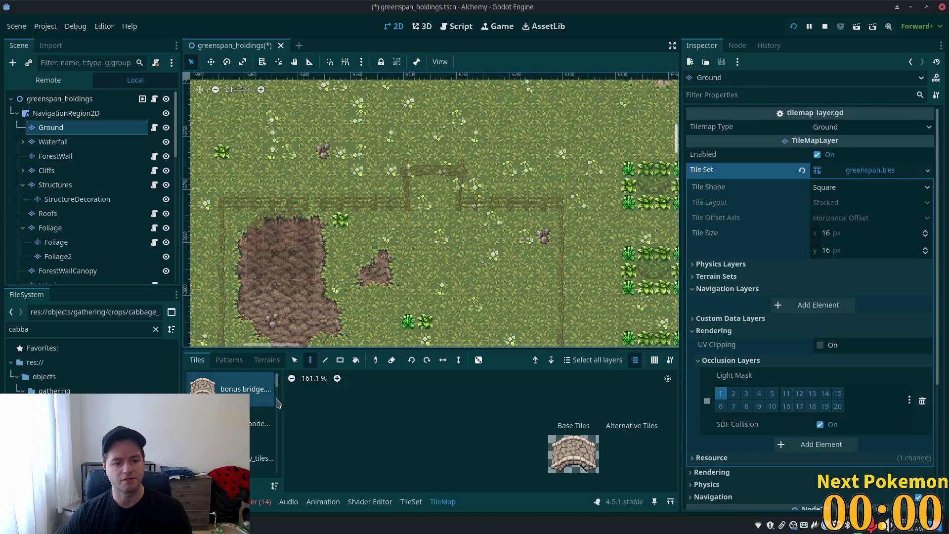
Open the forest tile source's atlas and switch to painting with terrains
{"action": "scroll", "coordinate": [279, 405], "scroll_direction": "down", "scroll_amount": 3}
{"action": "scroll", "coordinate": [278, 413], "scroll_direction": "down", "scroll_amount": 3}
{"action": "left_click", "coordinate": [261, 454]}
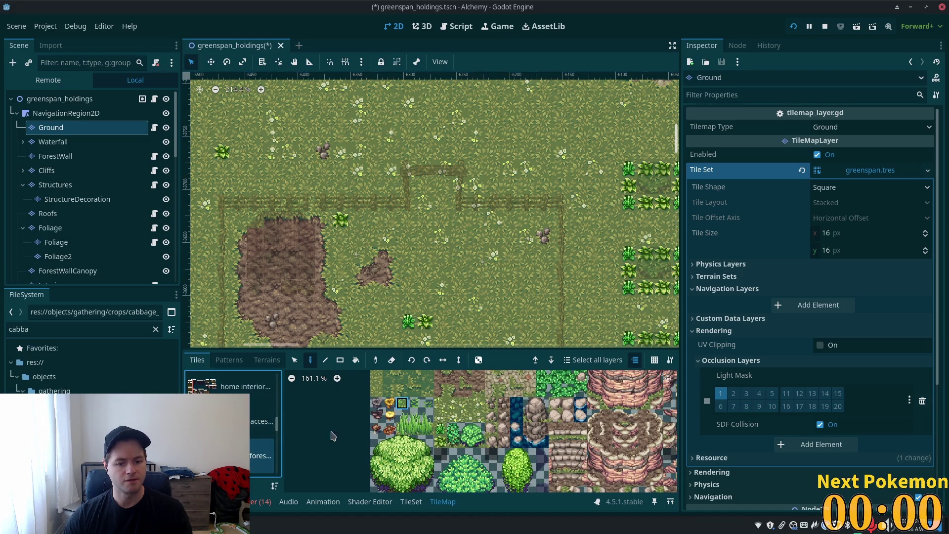
{"action": "scroll", "coordinate": [407, 395], "scroll_direction": "up", "scroll_amount": 4}
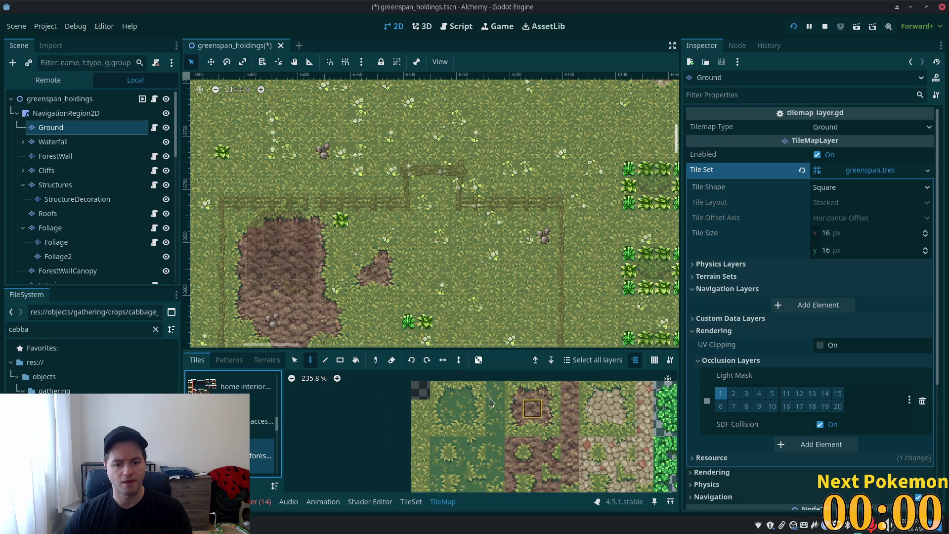
{"action": "scroll", "coordinate": [262, 420], "scroll_direction": "down", "scroll_amount": 1}
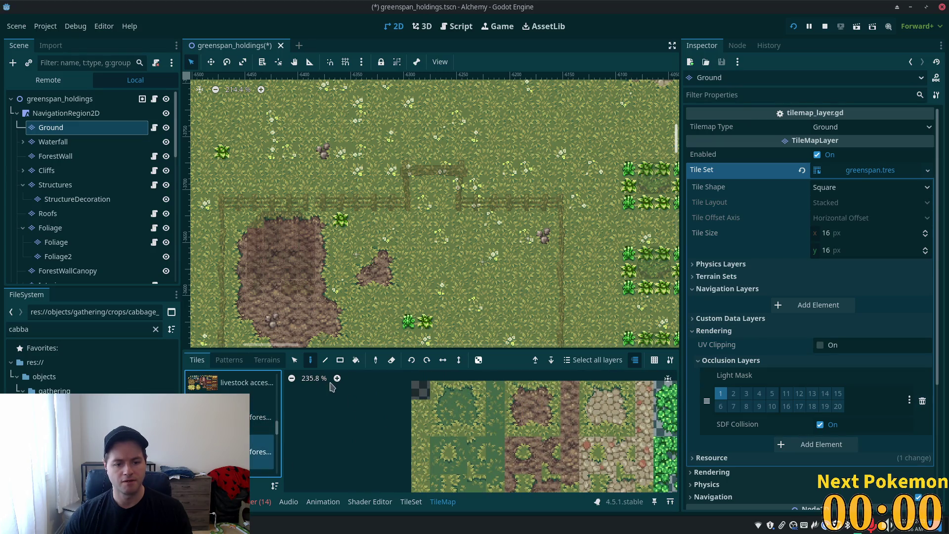
{"action": "left_click", "coordinate": [266, 360]}
{"action": "scroll", "coordinate": [430, 212], "scroll_direction": "down", "scroll_amount": 3}
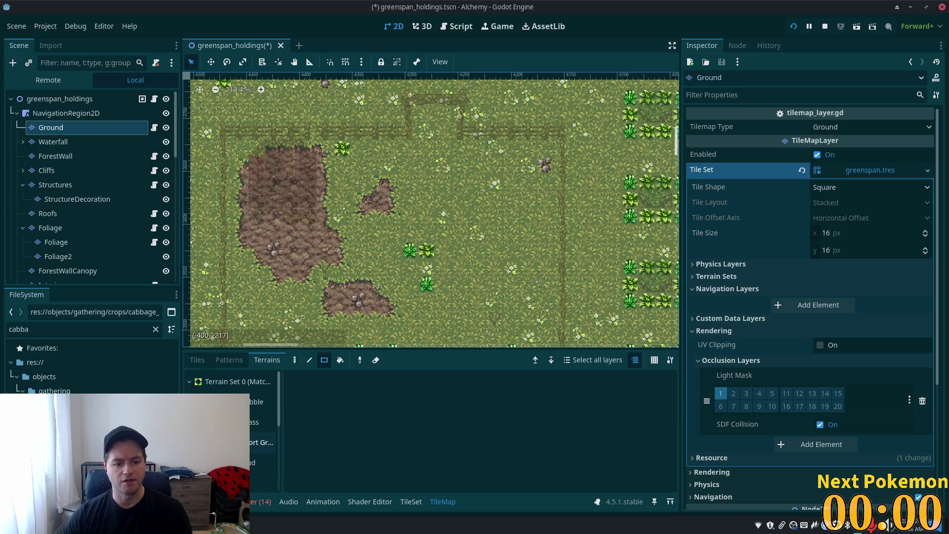
Choose the grass terrain, paint a diagonal line, then undo it
{"action": "left_click", "coordinate": [254, 441]}
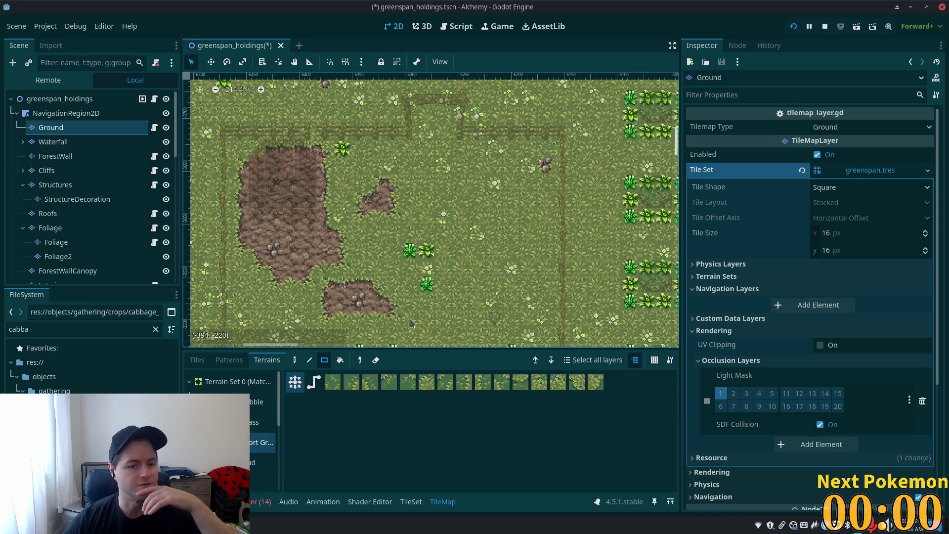
{"action": "left_click", "coordinate": [309, 359]}
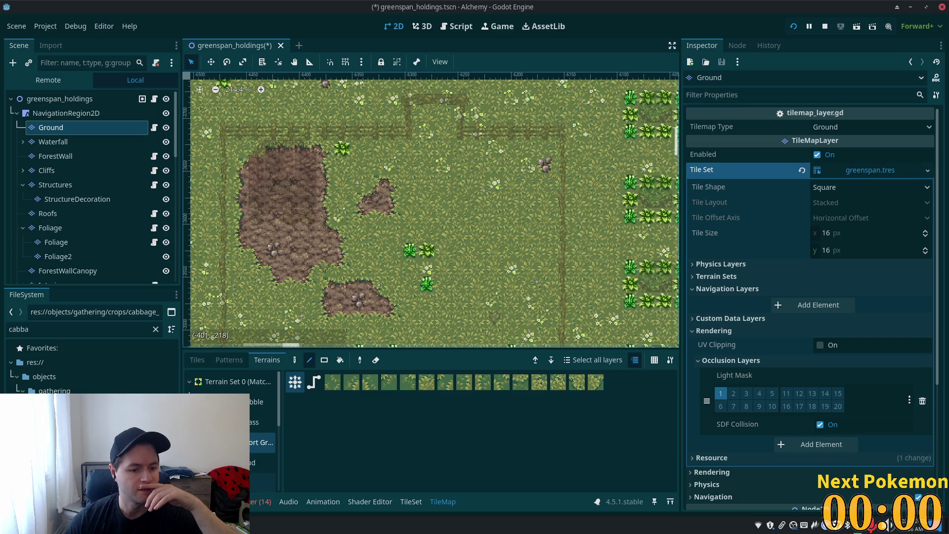
{"action": "left_click", "coordinate": [257, 489]}
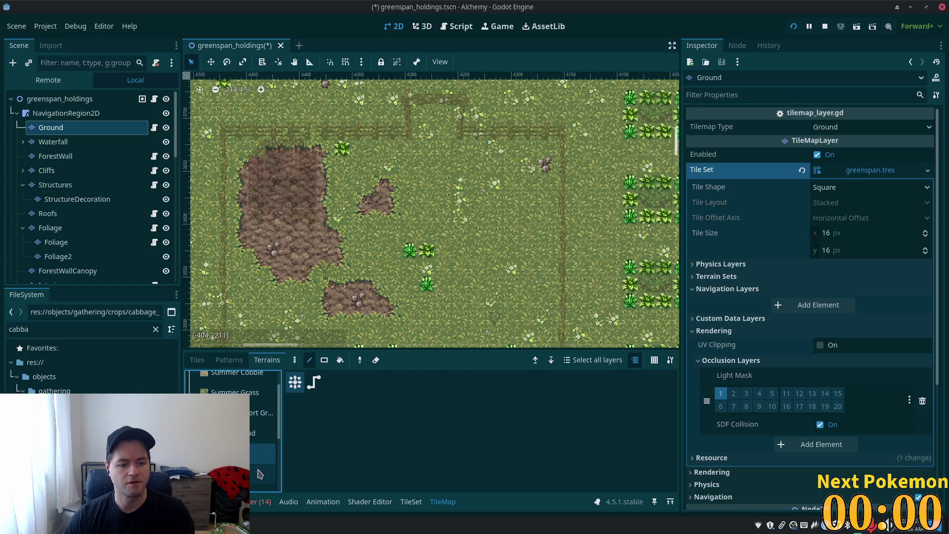
{"action": "scroll", "coordinate": [257, 473], "scroll_direction": "down", "scroll_amount": 3}
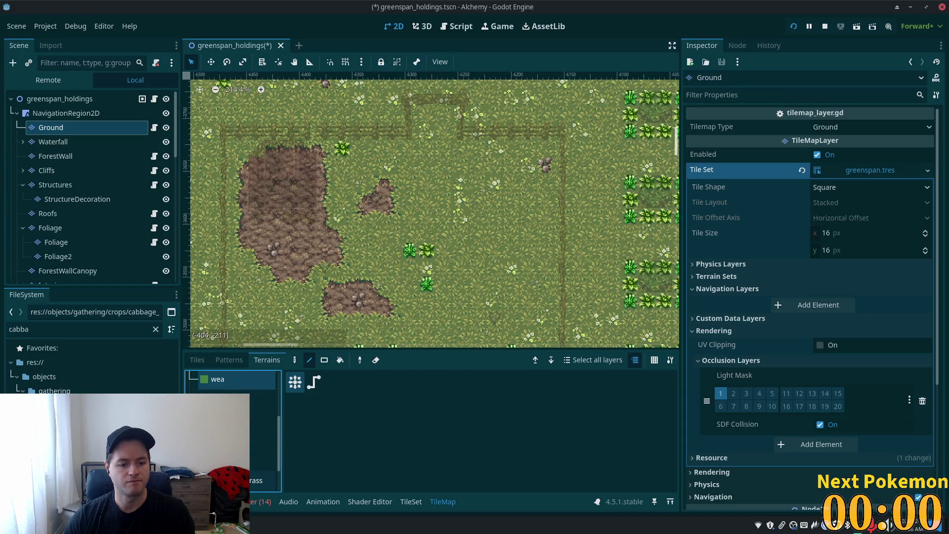
{"action": "left_click", "coordinate": [262, 480]}
{"action": "left_click_drag", "start_coordinate": [476, 233], "coordinate": [415, 153]}
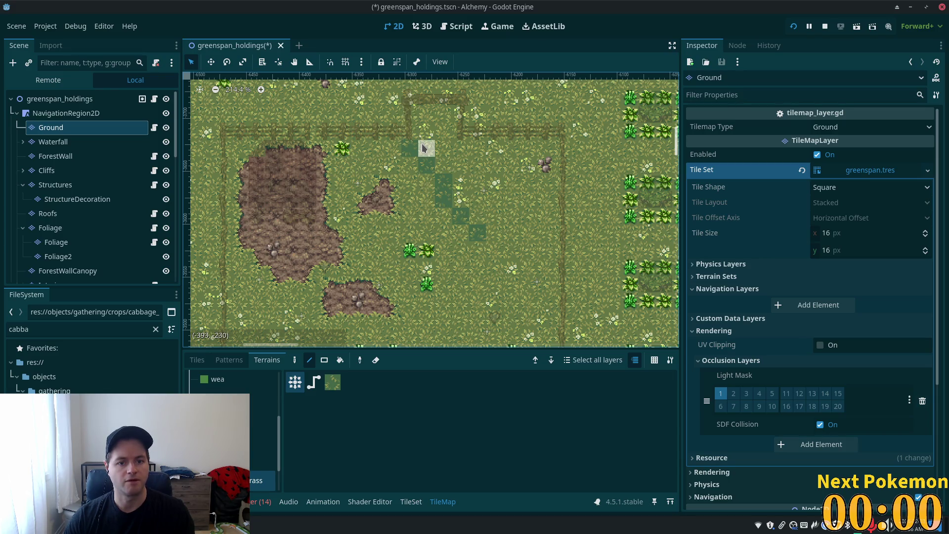
{"action": "key", "text": "ctrl+z"}
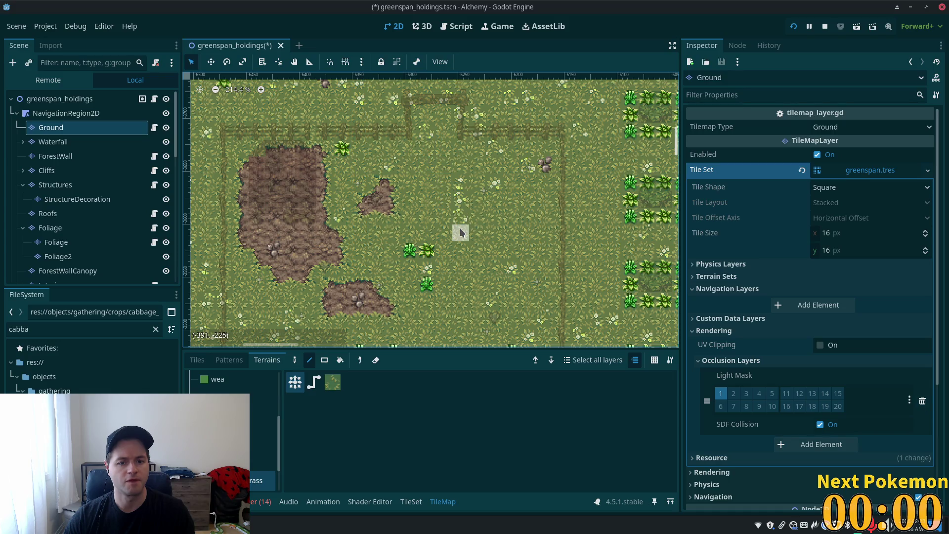
Repaint the grass terrain path diagonally up the meadow with side runs
{"action": "left_click_drag", "start_coordinate": [435, 223], "coordinate": [424, 132]}
{"action": "left_click_drag", "start_coordinate": [440, 163], "coordinate": [473, 182]}
{"action": "left_click_drag", "start_coordinate": [475, 183], "coordinate": [467, 231]}
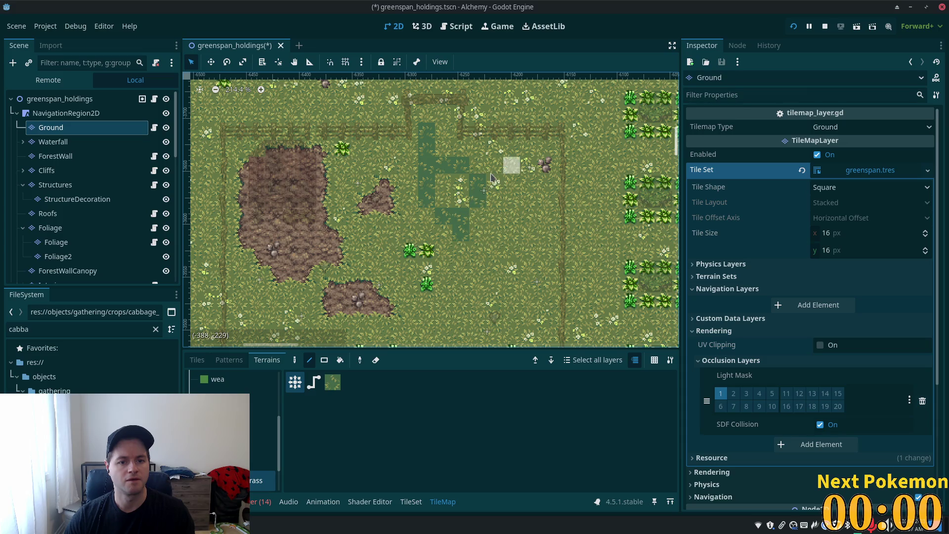
{"action": "left_click", "coordinate": [462, 186]}
{"action": "mouse_move", "coordinate": [444, 182]}
{"action": "left_mouse_down"}
{"action": "mouse_move", "coordinate": [459, 160]}
{"action": "mouse_move", "coordinate": [481, 240]}
{"action": "left_mouse_up"}
Extend the grass path toward the upper right and along the lower stretch
{"action": "mouse_move", "coordinate": [481, 204]}
{"action": "left_mouse_down"}
{"action": "mouse_move", "coordinate": [450, 171]}
{"action": "mouse_move", "coordinate": [464, 201]}
{"action": "mouse_move", "coordinate": [527, 171]}
{"action": "left_mouse_up"}
{"action": "mouse_move", "coordinate": [618, 192]}
{"action": "left_mouse_down"}
{"action": "mouse_move", "coordinate": [572, 229]}
{"action": "mouse_move", "coordinate": [561, 254]}
{"action": "left_mouse_up"}
{"action": "mouse_move", "coordinate": [514, 235]}
{"action": "left_mouse_down"}
{"action": "mouse_move", "coordinate": [497, 228]}
{"action": "mouse_move", "coordinate": [529, 197]}
{"action": "mouse_move", "coordinate": [497, 218]}
{"action": "left_mouse_up"}
{"action": "left_click_drag", "start_coordinate": [530, 180], "coordinate": [511, 163]}
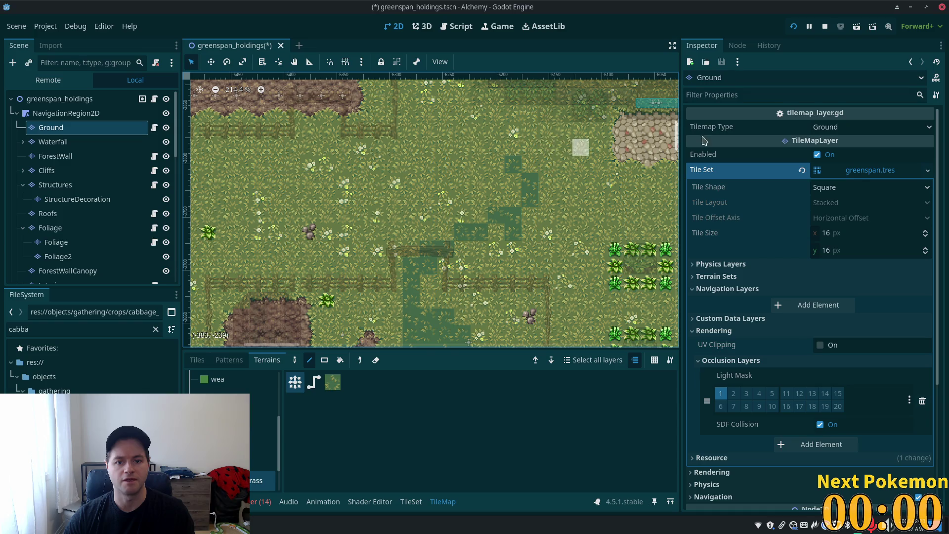
{"action": "mouse_move", "coordinate": [529, 198]}
{"action": "left_mouse_down"}
{"action": "mouse_move", "coordinate": [559, 161]}
{"action": "mouse_move", "coordinate": [376, 179]}
{"action": "mouse_move", "coordinate": [321, 151]}
{"action": "mouse_move", "coordinate": [311, 208]}
{"action": "mouse_move", "coordinate": [346, 238]}
{"action": "mouse_move", "coordinate": [415, 265]}
{"action": "left_mouse_up"}
{"action": "mouse_move", "coordinate": [499, 204]}
{"action": "left_mouse_down"}
{"action": "mouse_move", "coordinate": [539, 202]}
{"action": "mouse_move", "coordinate": [213, 289]}
{"action": "left_mouse_up"}
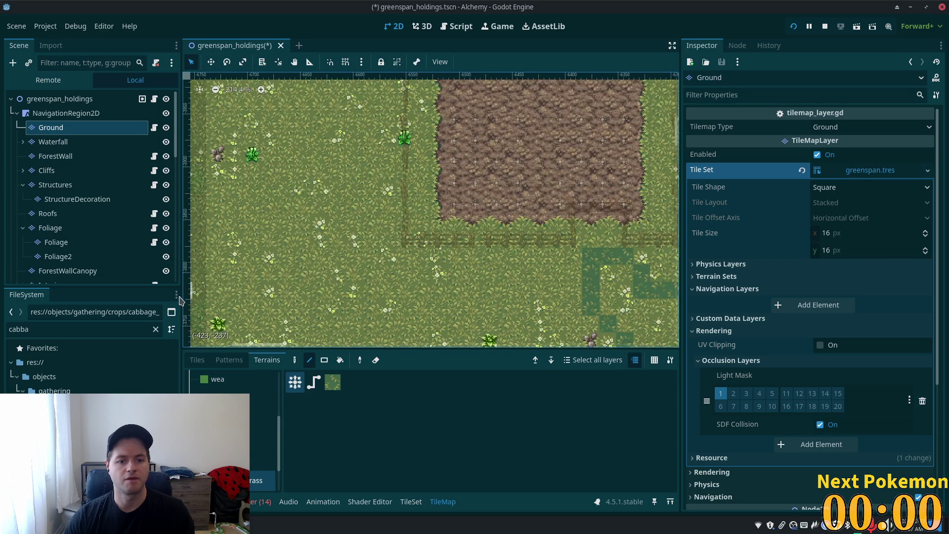
{"action": "scroll", "coordinate": [572, 138], "scroll_direction": "down", "scroll_amount": 5}
{"action": "scroll", "coordinate": [618, 175], "scroll_direction": "down", "scroll_amount": 2}
{"action": "mouse_move", "coordinate": [618, 175]}
{"action": "left_mouse_down"}
{"action": "mouse_move", "coordinate": [480, 218]}
{"action": "mouse_move", "coordinate": [502, 214]}
{"action": "mouse_move", "coordinate": [466, 274]}
{"action": "left_mouse_up"}
{"action": "scroll", "coordinate": [466, 275], "scroll_direction": "up", "scroll_amount": 6}
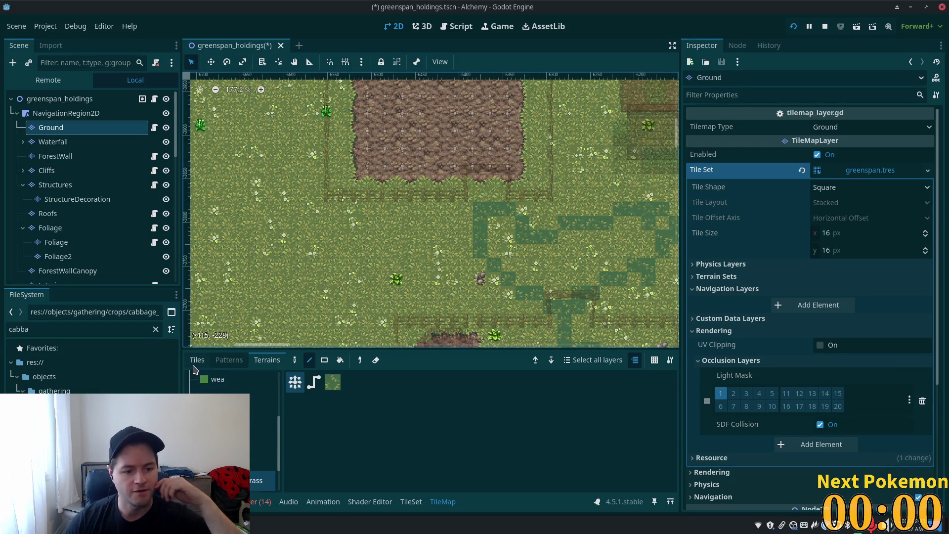
Return to the Terrains tab and use the Bucket tool to spread the grass
{"action": "left_click", "coordinate": [410, 501]}
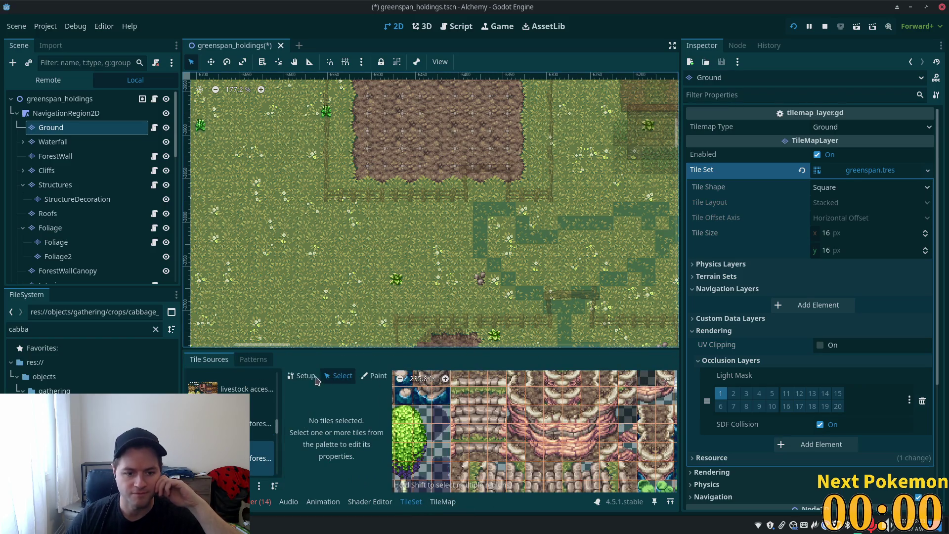
{"action": "left_click", "coordinate": [442, 501]}
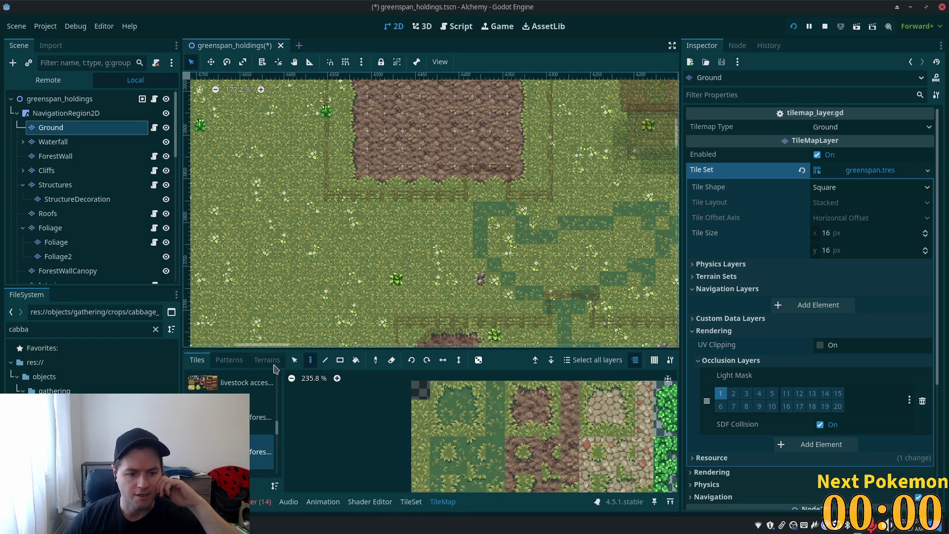
{"action": "left_click", "coordinate": [340, 359]}
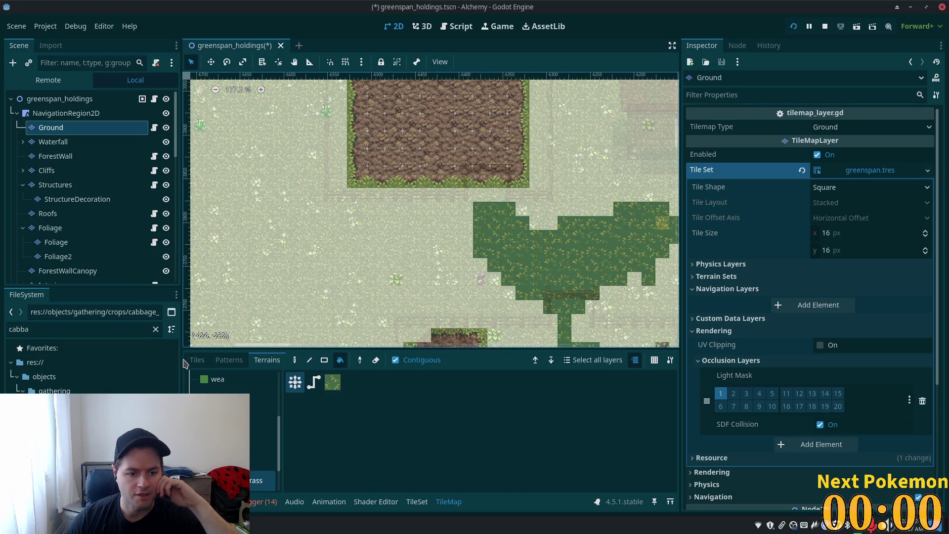
Retouch the grass patch edges with individual border tiles from the atlas
{"action": "left_click", "coordinate": [196, 360]}
{"action": "scroll", "coordinate": [455, 484], "scroll_direction": "down", "scroll_amount": 2}
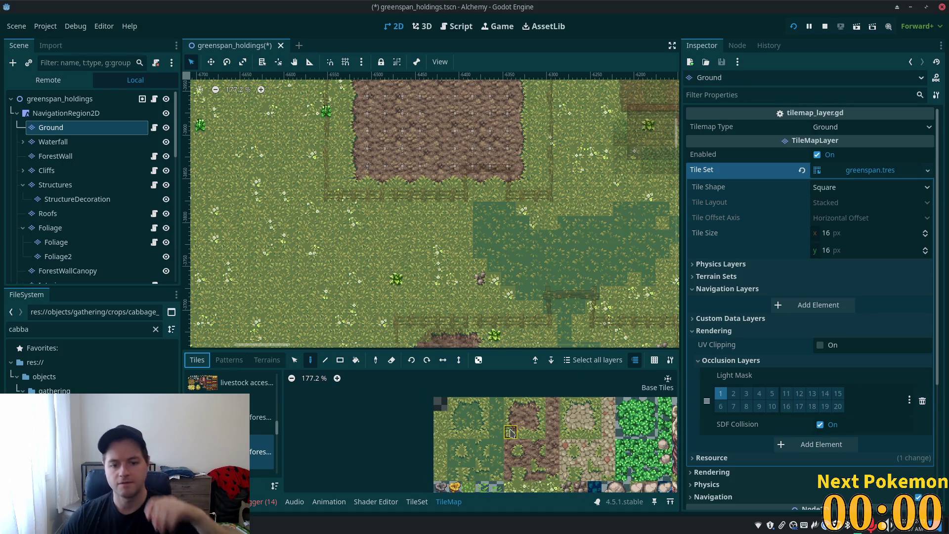
{"action": "left_click", "coordinate": [482, 404]}
{"action": "scroll", "coordinate": [494, 237], "scroll_direction": "up", "scroll_amount": 4}
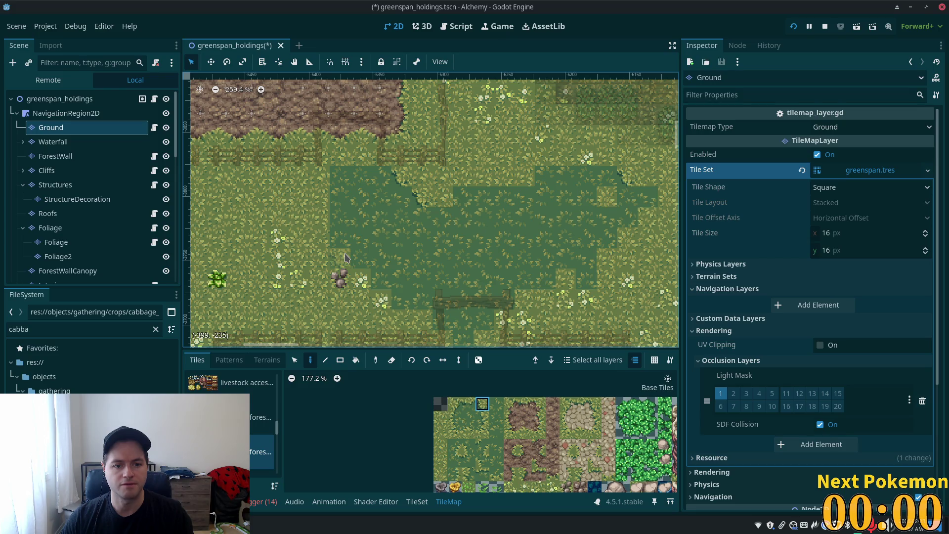
{"action": "left_click", "coordinate": [454, 432]}
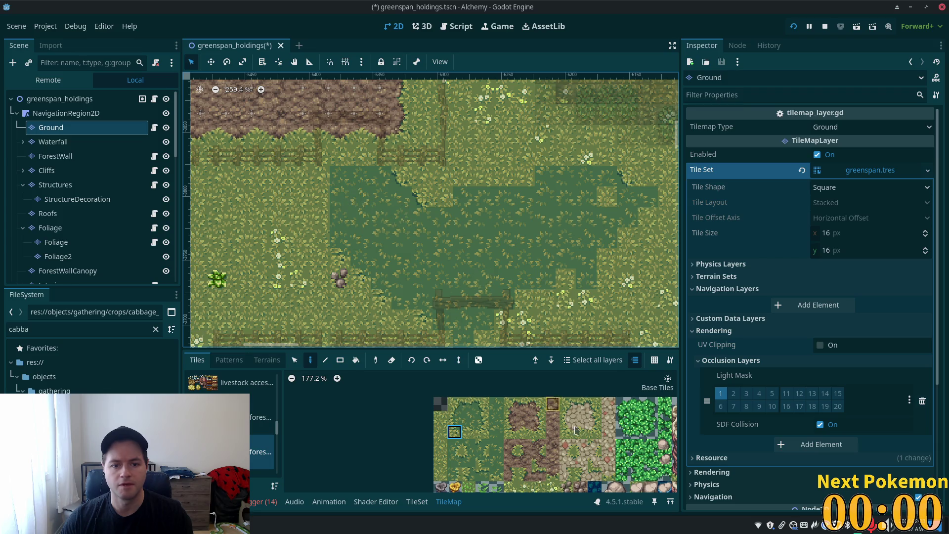
{"action": "left_click", "coordinate": [480, 433]}
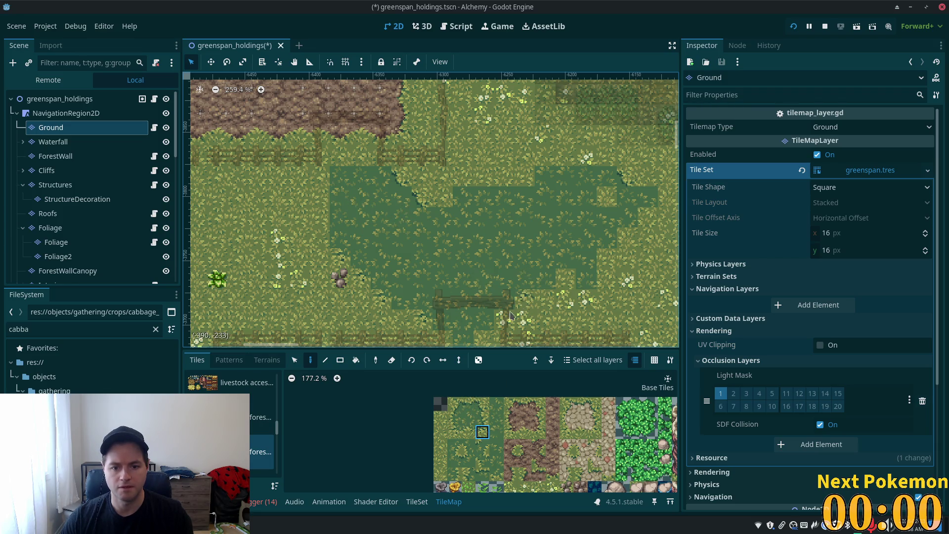
{"action": "scroll", "coordinate": [488, 335], "scroll_direction": "down", "scroll_amount": 5}
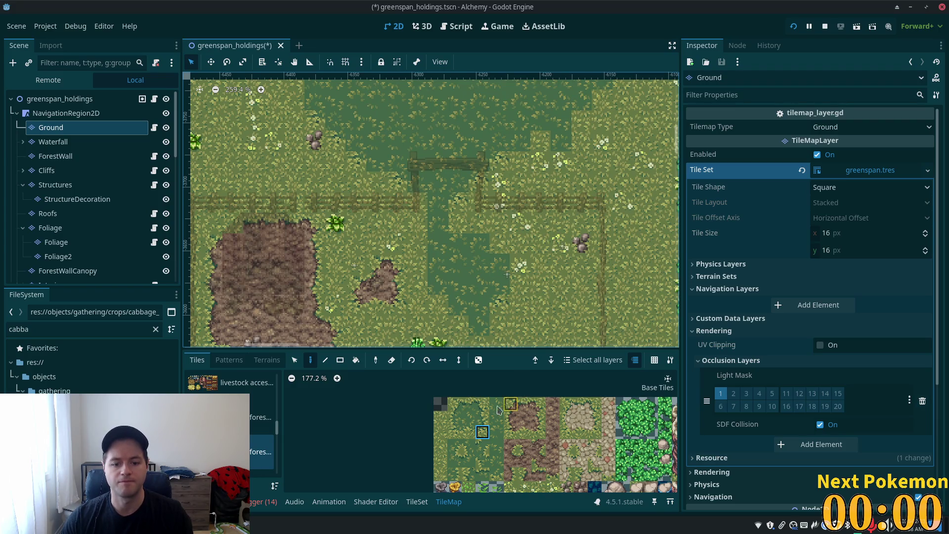
{"action": "left_click", "coordinate": [483, 406]}
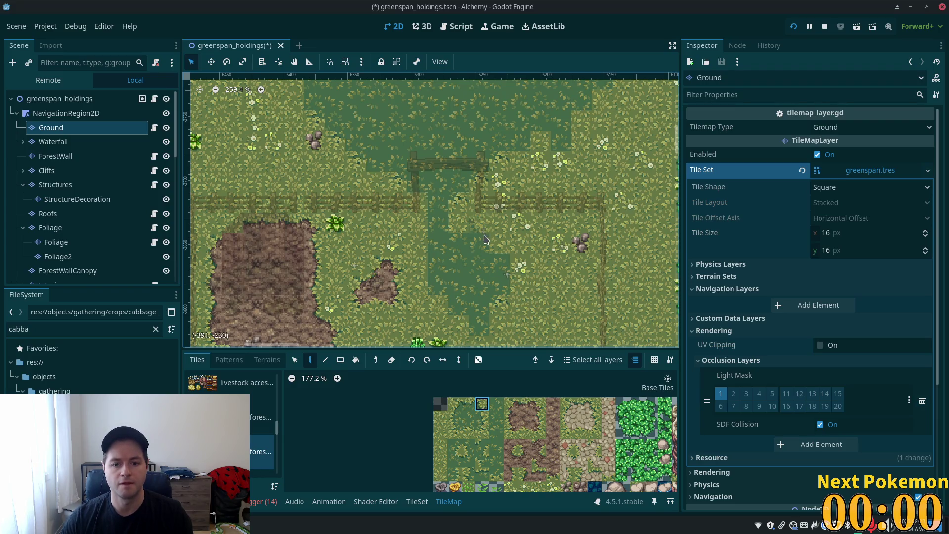
{"action": "left_click", "coordinate": [455, 434]}
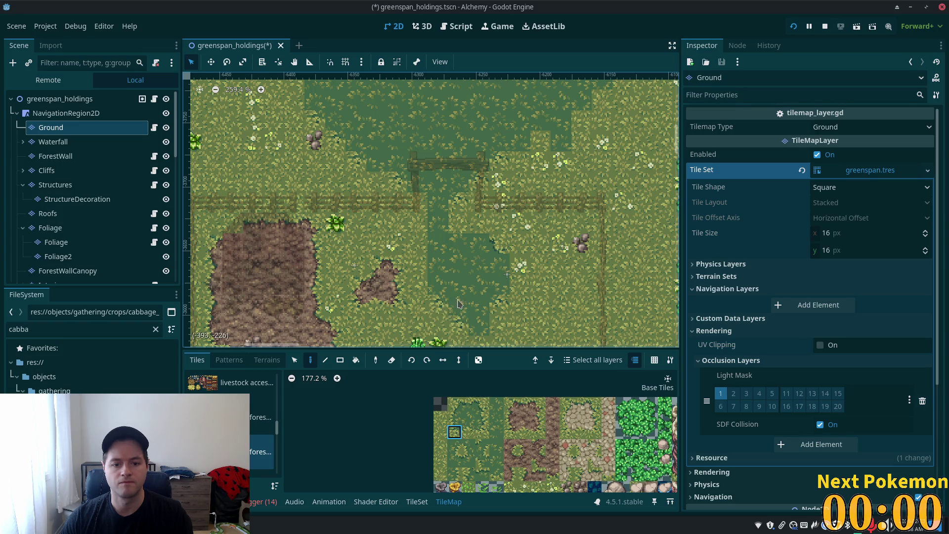
{"action": "scroll", "coordinate": [531, 158], "scroll_direction": "up", "scroll_amount": 5}
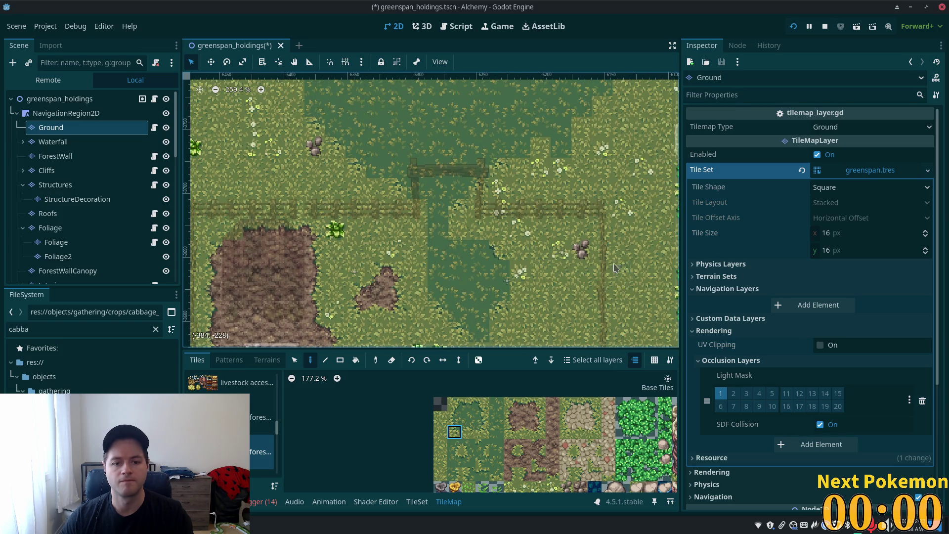
Continue tidying the grass edges with top-row, corner and border tiles
{"action": "scroll", "coordinate": [543, 83], "scroll_direction": "up", "scroll_amount": 1}
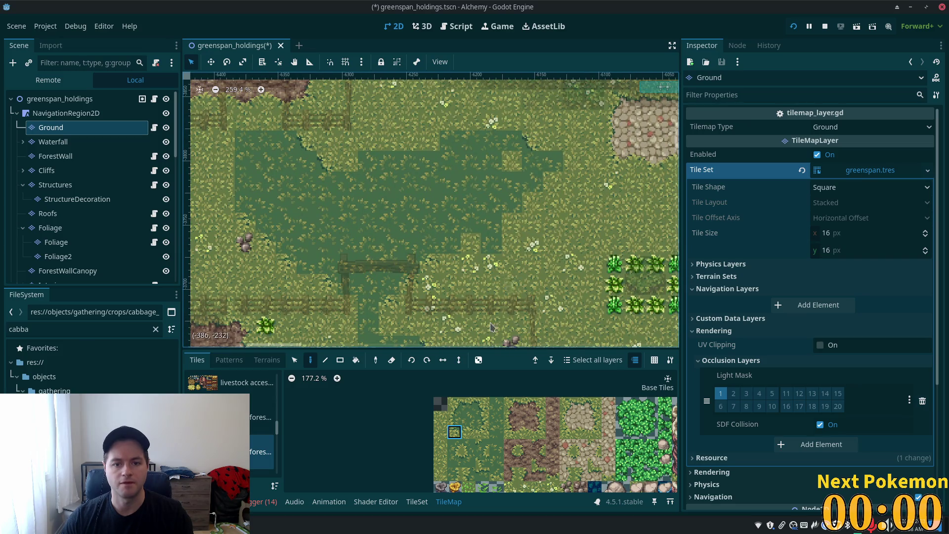
{"action": "left_click", "coordinate": [482, 403]}
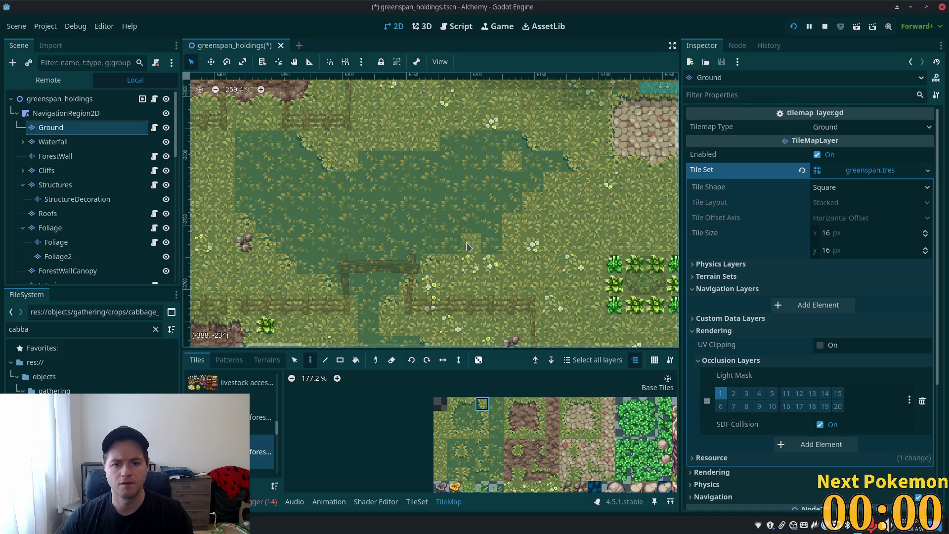
{"action": "scroll", "coordinate": [457, 273], "scroll_direction": "down", "scroll_amount": 4}
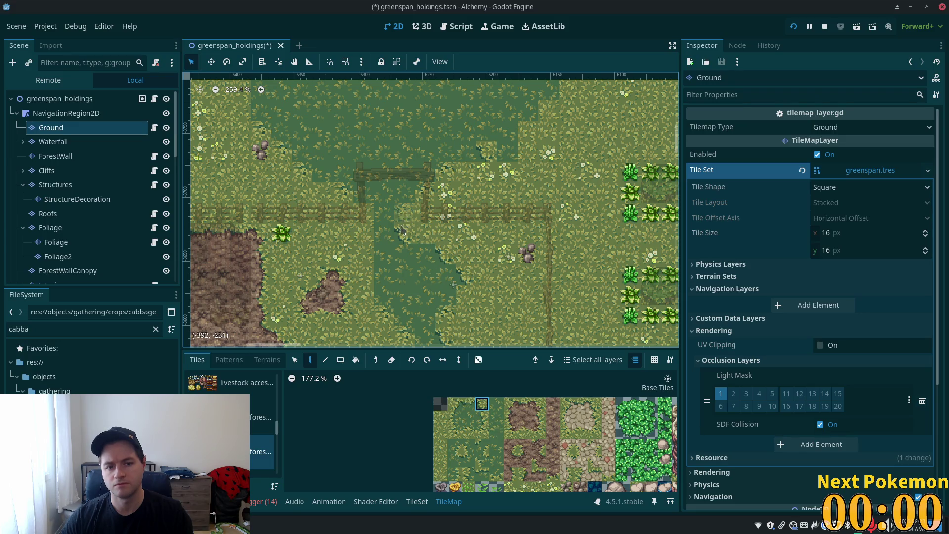
{"action": "left_click", "coordinate": [484, 407]}
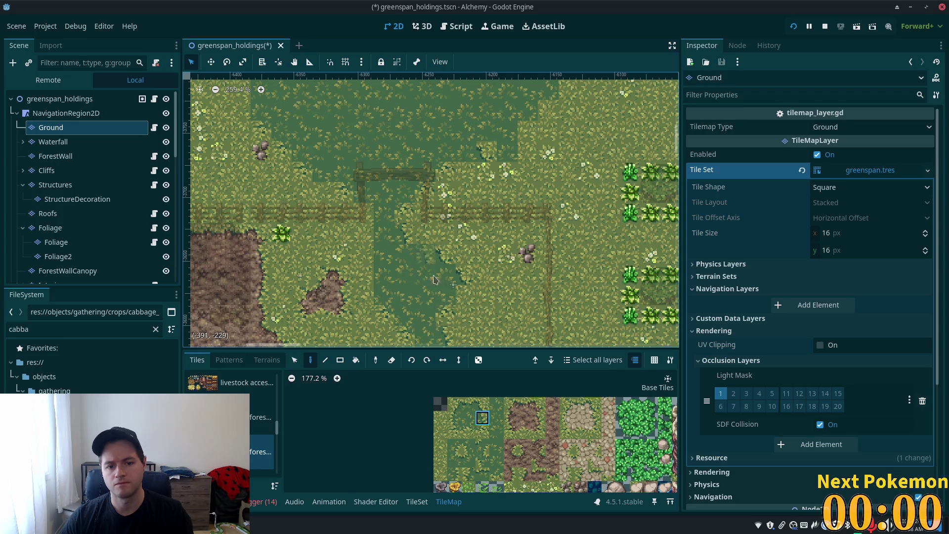
{"action": "left_click", "coordinate": [455, 460]}
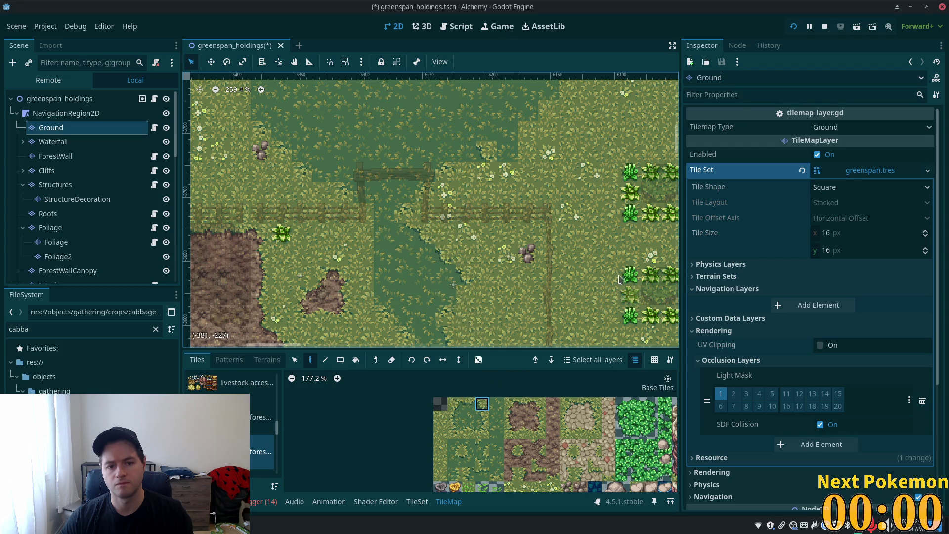
{"action": "scroll", "coordinate": [626, 286], "scroll_direction": "down", "scroll_amount": 2}
{"action": "left_click", "coordinate": [483, 418]}
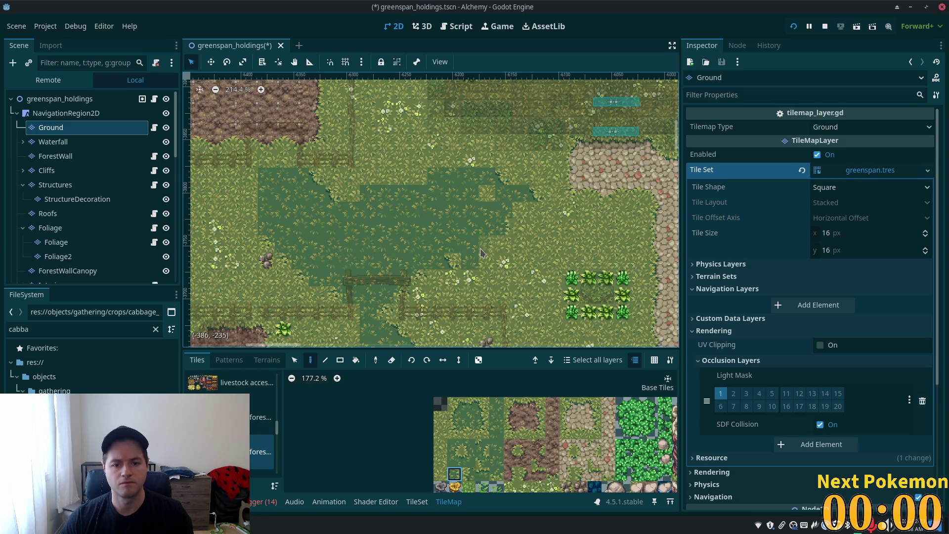
{"action": "left_click", "coordinate": [482, 432]}
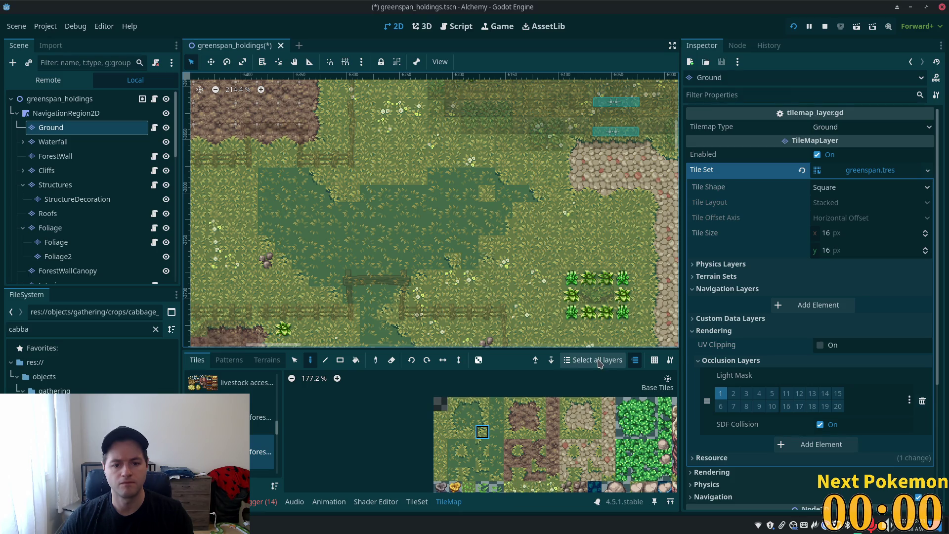
{"action": "left_click", "coordinate": [482, 418]}
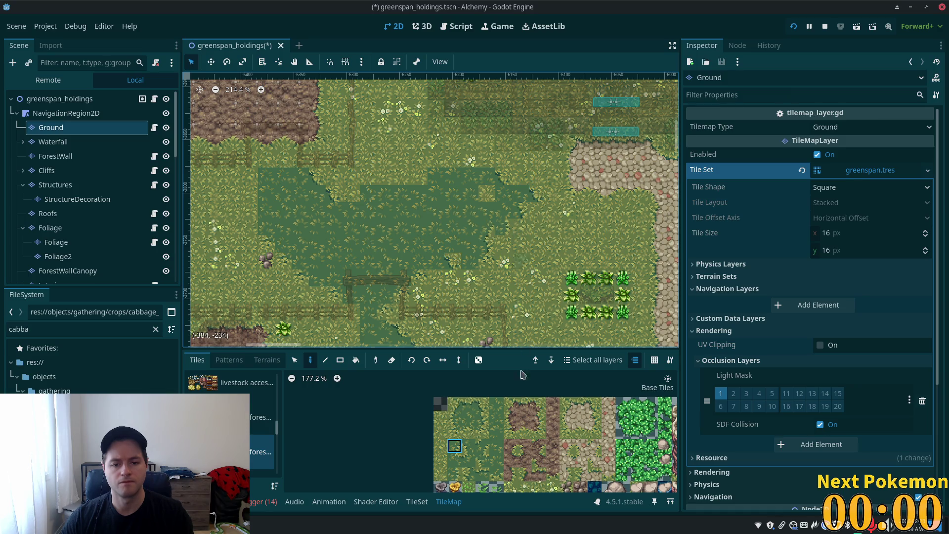
{"action": "left_click", "coordinate": [482, 432]}
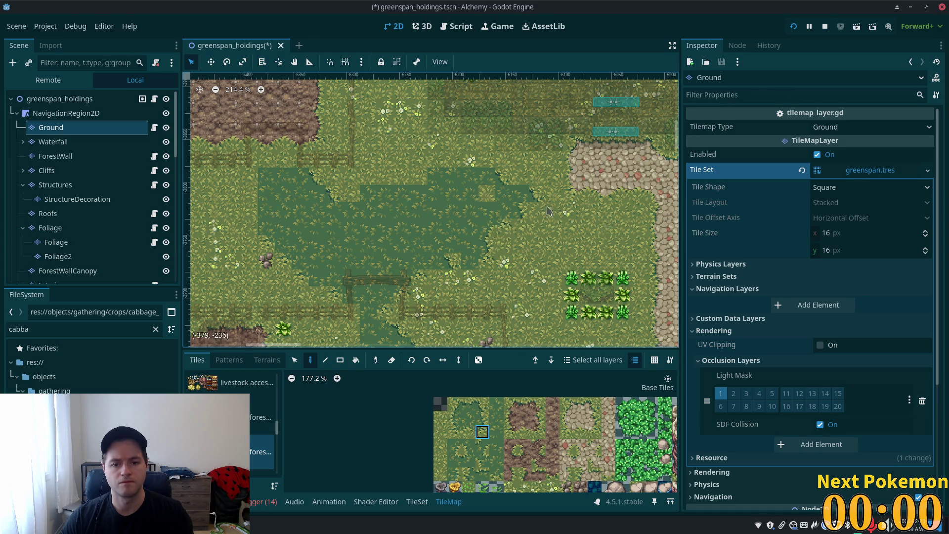
{"action": "scroll", "coordinate": [558, 173], "scroll_direction": "up", "scroll_amount": 2}
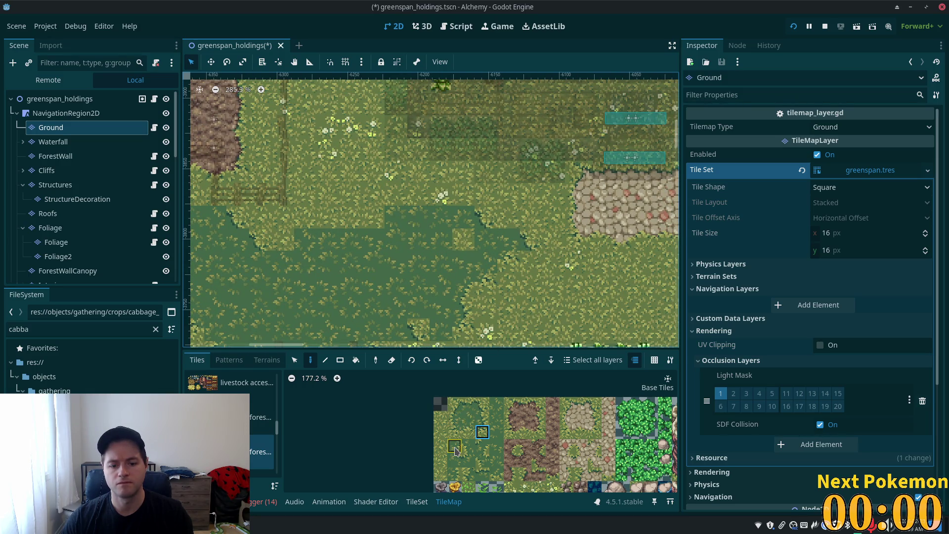
Pick grass edge and corner tiles to patch the field's ragged border
{"action": "scroll", "coordinate": [514, 269], "scroll_direction": "right", "scroll_amount": 2}
{"action": "scroll", "coordinate": [514, 269], "scroll_direction": "up", "scroll_amount": 1}
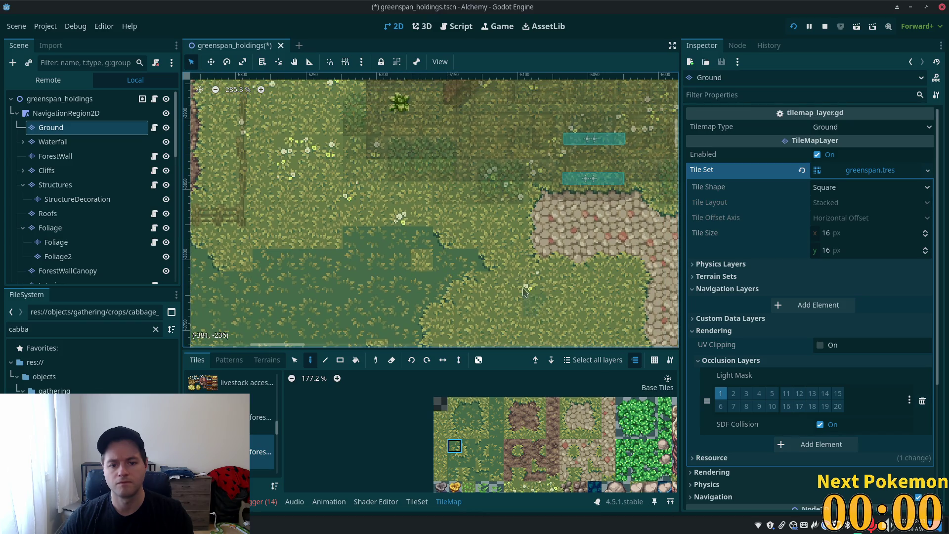
{"action": "left_click", "coordinate": [484, 425]}
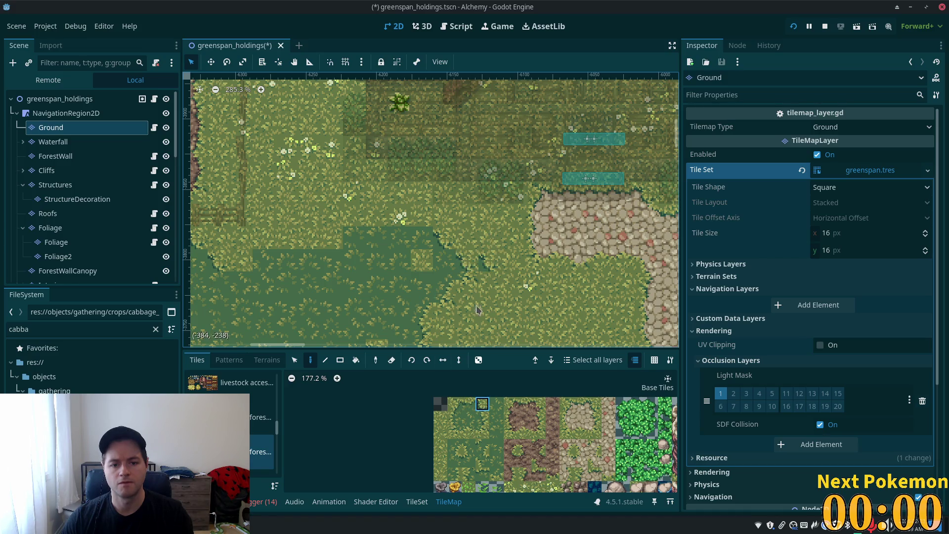
{"action": "scroll", "coordinate": [441, 462], "scroll_direction": "down", "scroll_amount": 2}
{"action": "left_click", "coordinate": [500, 437]}
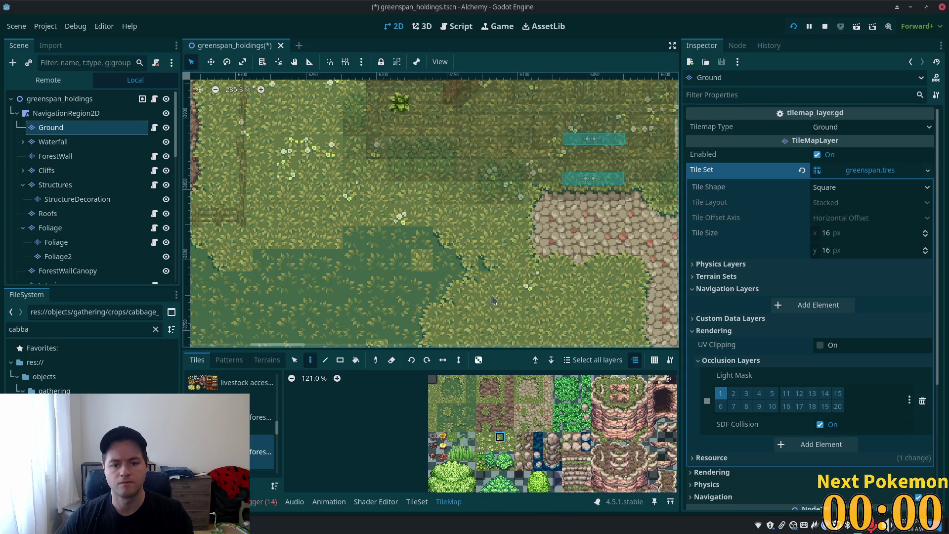
{"action": "scroll", "coordinate": [486, 269], "scroll_direction": "down", "scroll_amount": 2}
{"action": "scroll", "coordinate": [485, 269], "scroll_direction": "left", "scroll_amount": 4}
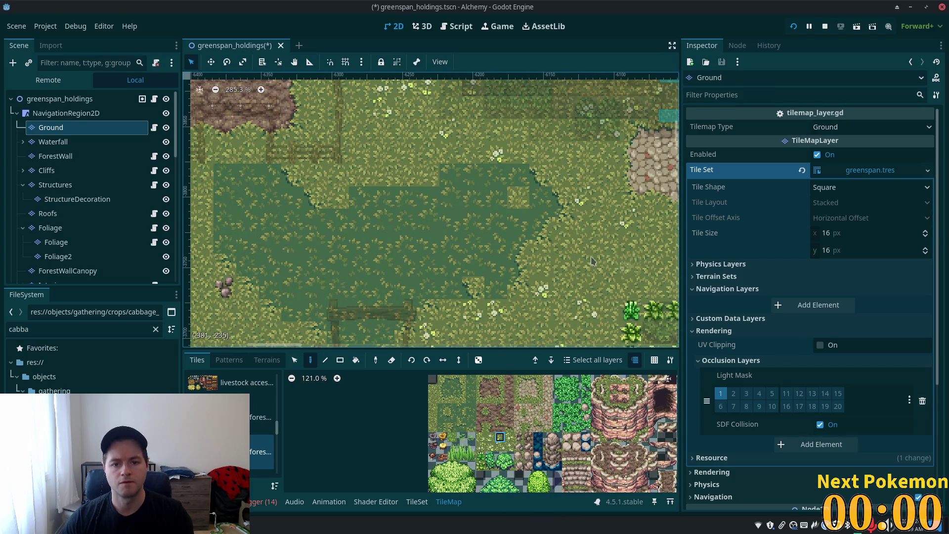
{"action": "left_click", "coordinate": [442, 408]}
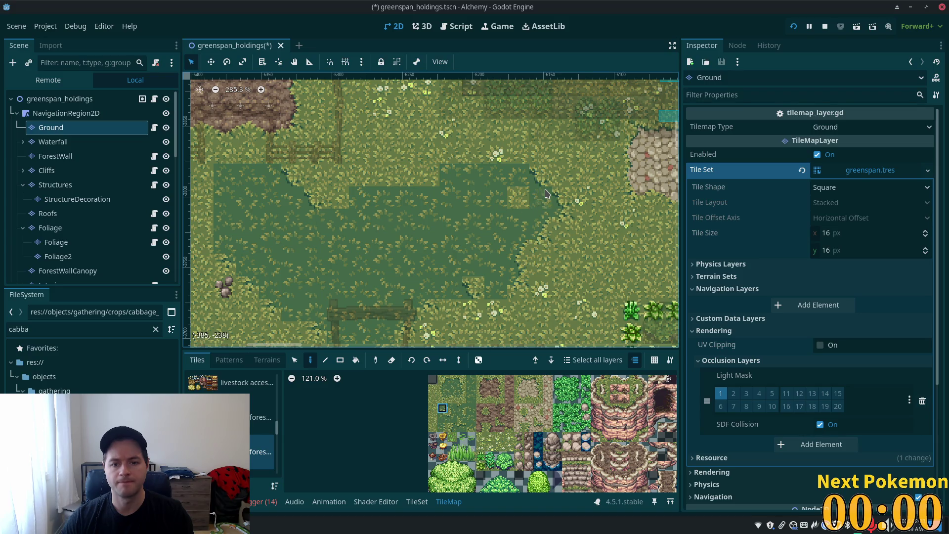
{"action": "scroll", "coordinate": [546, 202], "scroll_direction": "left", "scroll_amount": 3}
{"action": "scroll", "coordinate": [546, 202], "scroll_direction": "up", "scroll_amount": 1}
{"action": "left_click", "coordinate": [451, 379]}
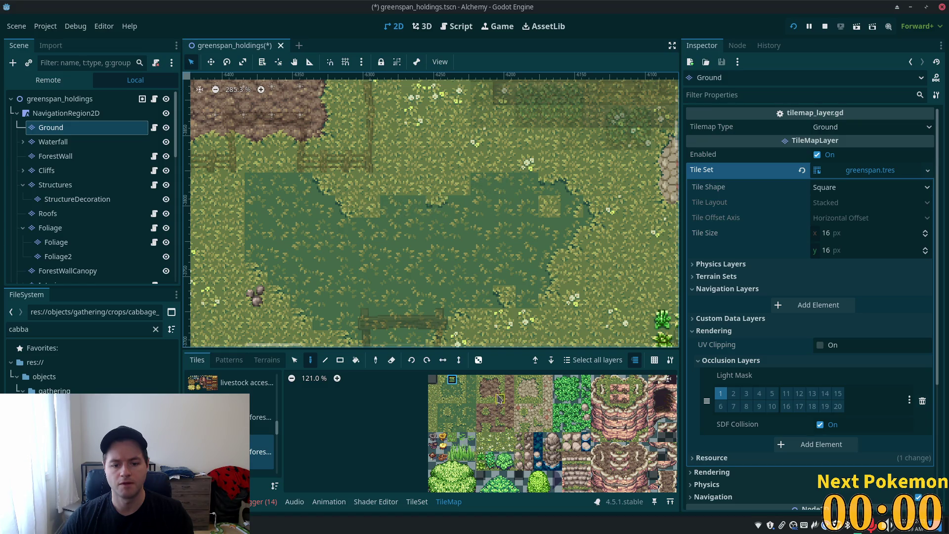
Try the top and bottom border tiles along the upper-right edge
{"action": "scroll", "coordinate": [458, 411], "scroll_direction": "up", "scroll_amount": 2}
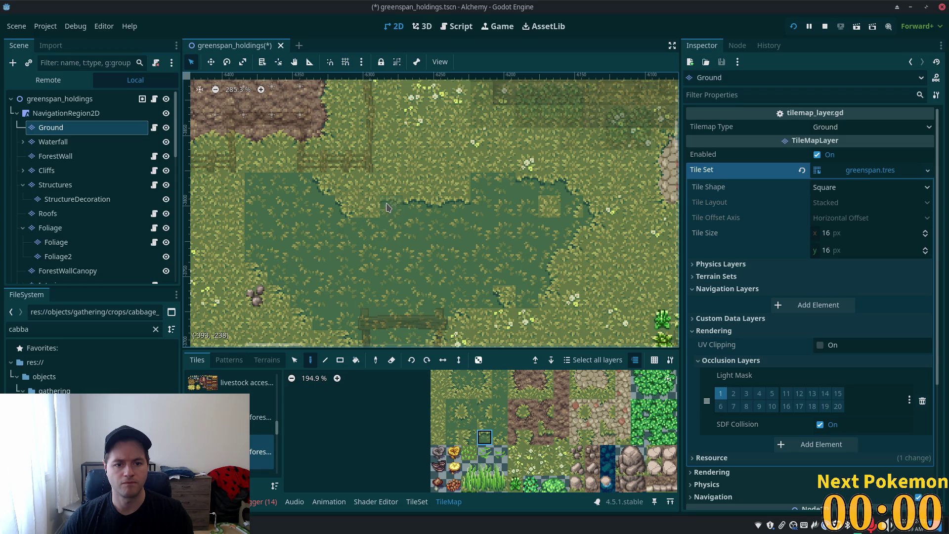
{"action": "scroll", "coordinate": [482, 420], "scroll_direction": "up", "scroll_amount": 2}
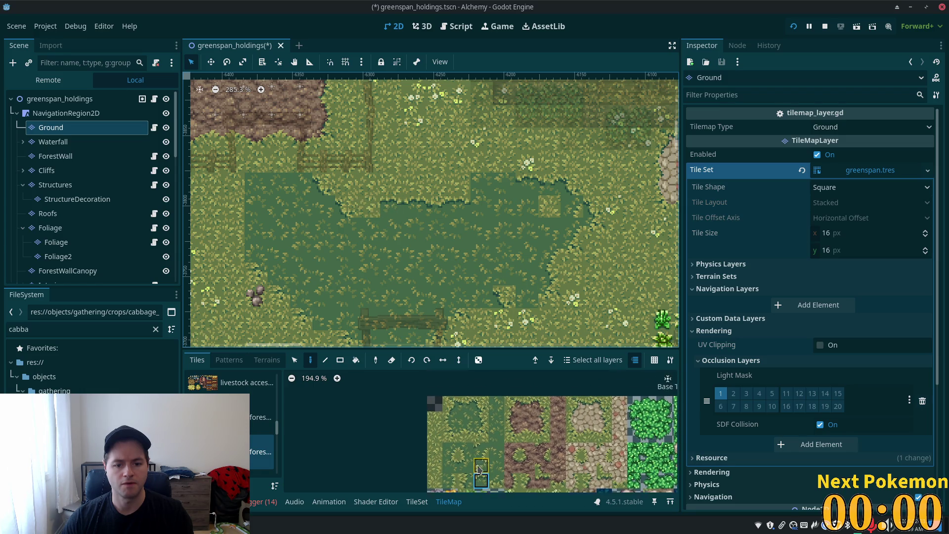
{"action": "left_click", "coordinate": [468, 405]}
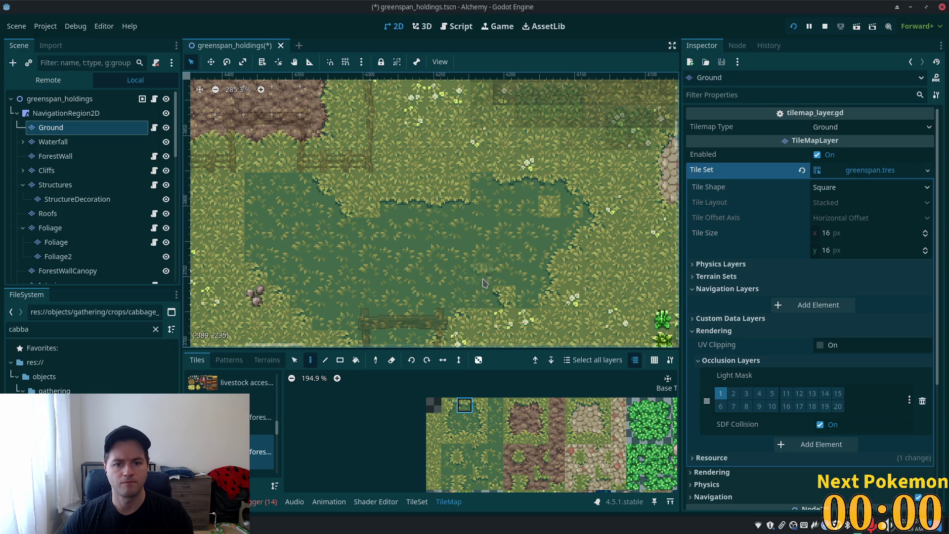
{"action": "left_click", "coordinate": [449, 405]}
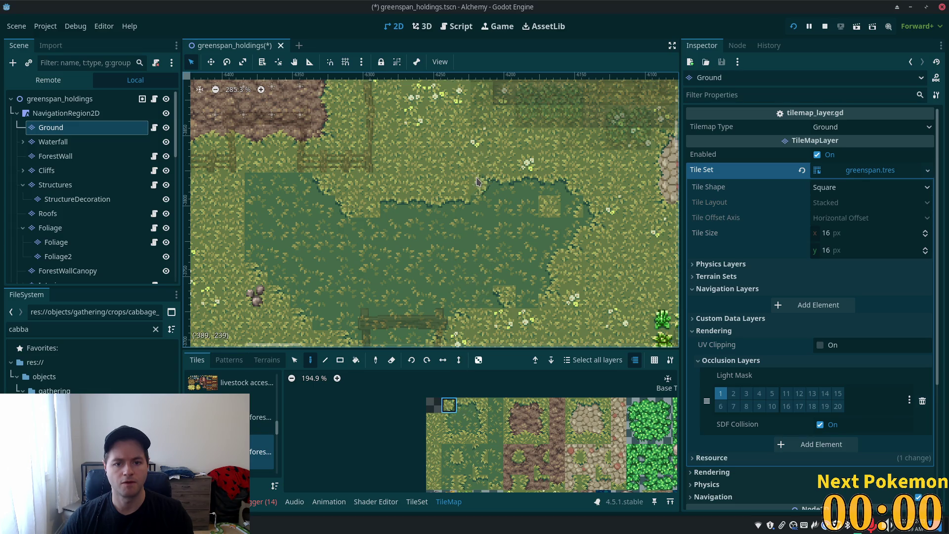
{"action": "left_click", "coordinate": [464, 467]}
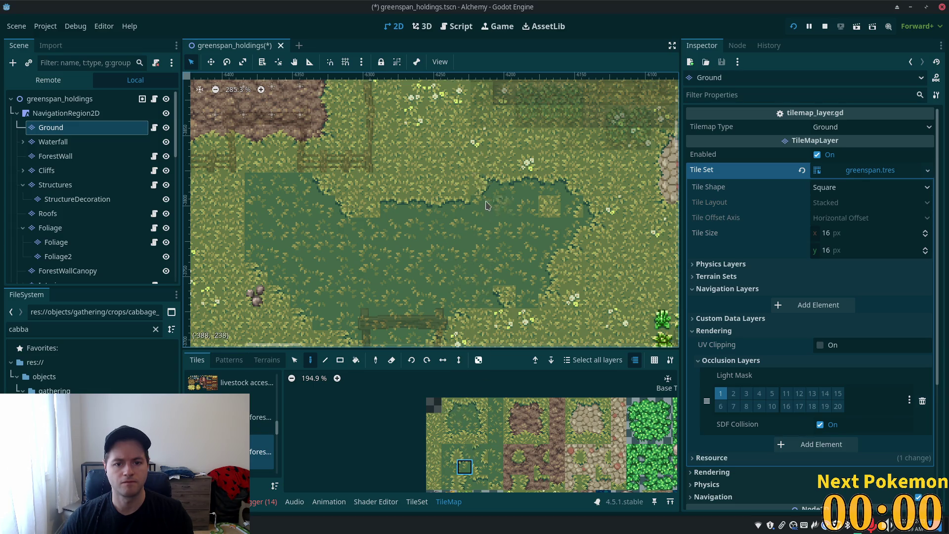
{"action": "left_click", "coordinate": [495, 467]}
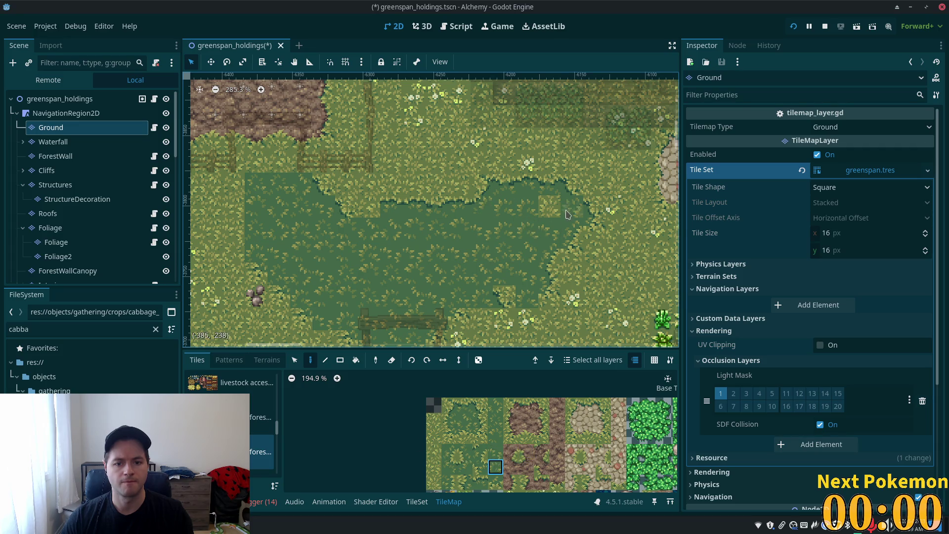
{"action": "left_click", "coordinate": [448, 466]}
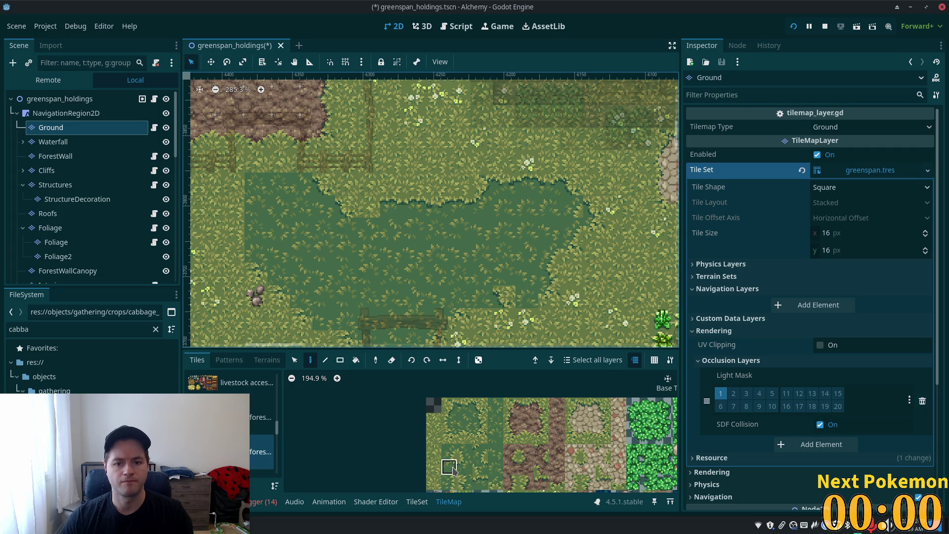
{"action": "scroll", "coordinate": [419, 289], "scroll_direction": "down", "scroll_amount": 3}
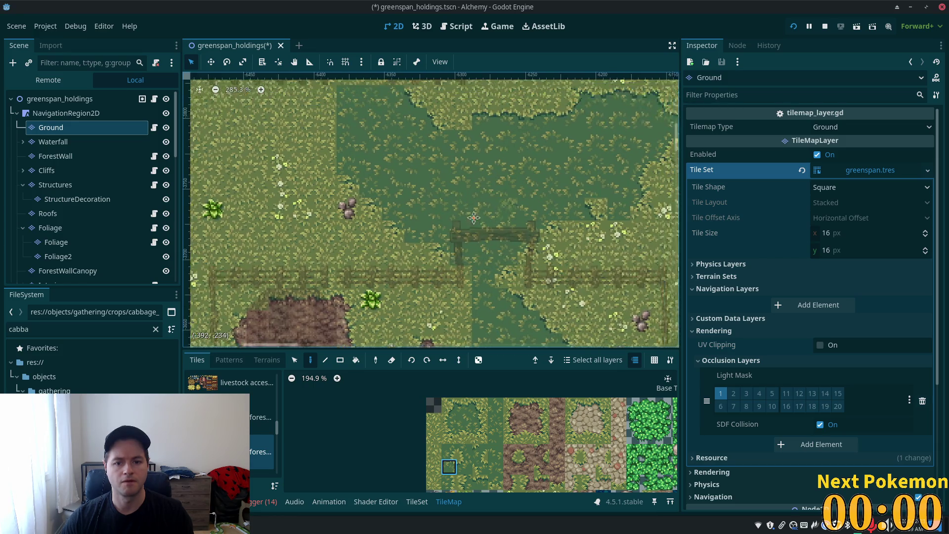
Cycle through middle-row, bottom-corner and left-side edge tiles in the atlas
{"action": "left_click", "coordinate": [449, 435]}
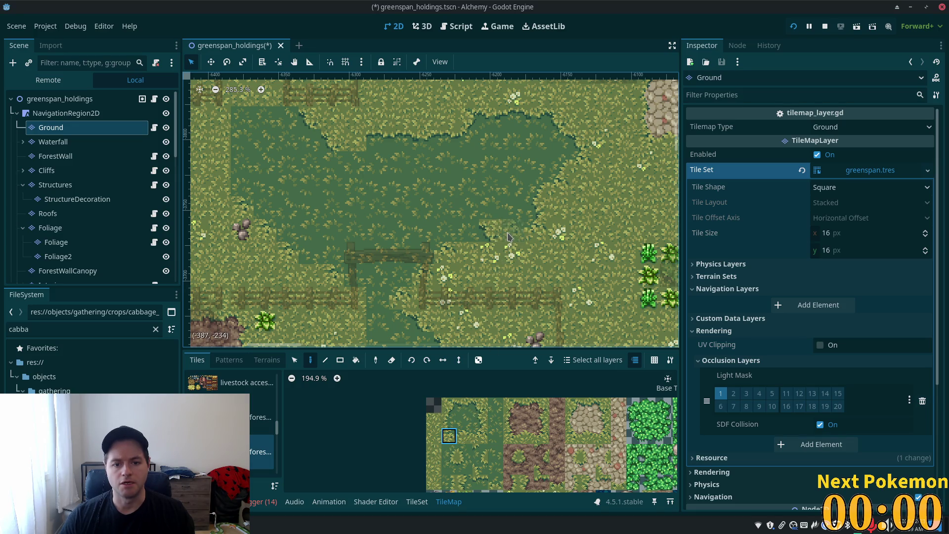
{"action": "left_click", "coordinate": [480, 436]}
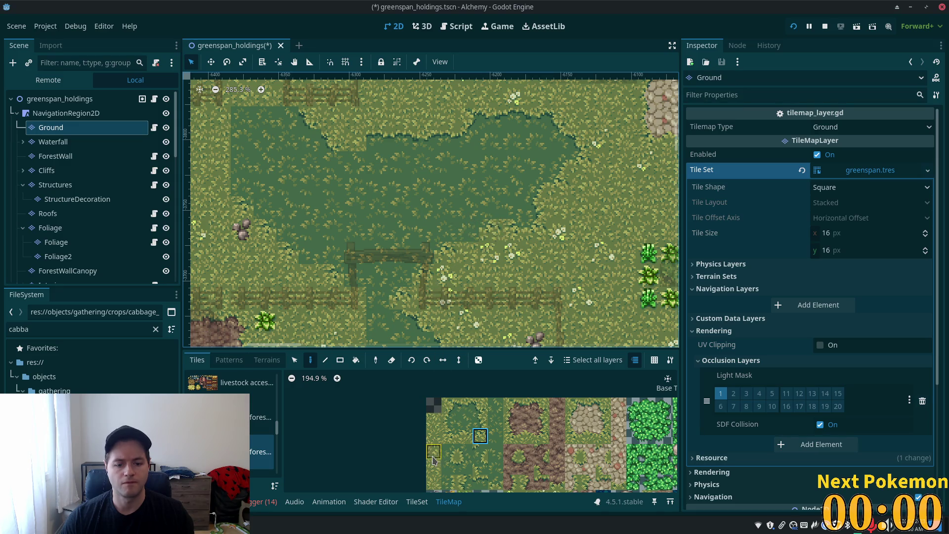
{"action": "left_click", "coordinate": [496, 486]}
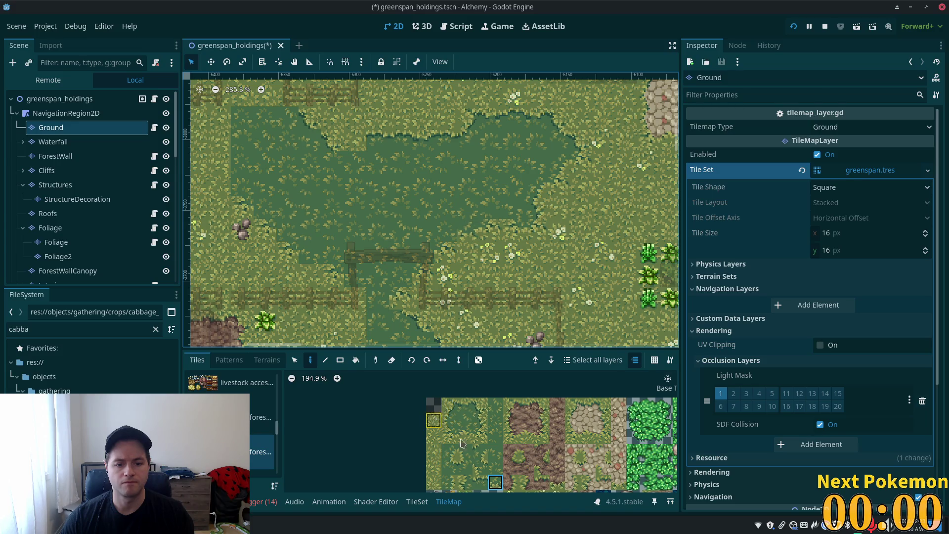
{"action": "left_click", "coordinate": [449, 451]}
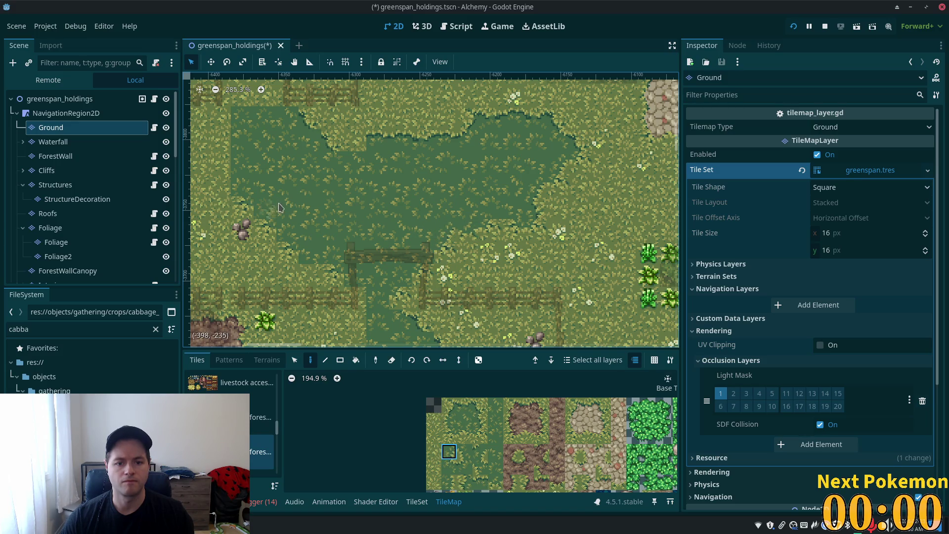
{"action": "scroll", "coordinate": [277, 206], "scroll_direction": "up", "scroll_amount": 2}
{"action": "scroll", "coordinate": [277, 206], "scroll_direction": "left", "scroll_amount": 3}
Select two-tile edge pieces and a top-edge tile for the field's left border
{"action": "left_click_drag", "start_coordinate": [460, 450], "coordinate": [464, 451]}
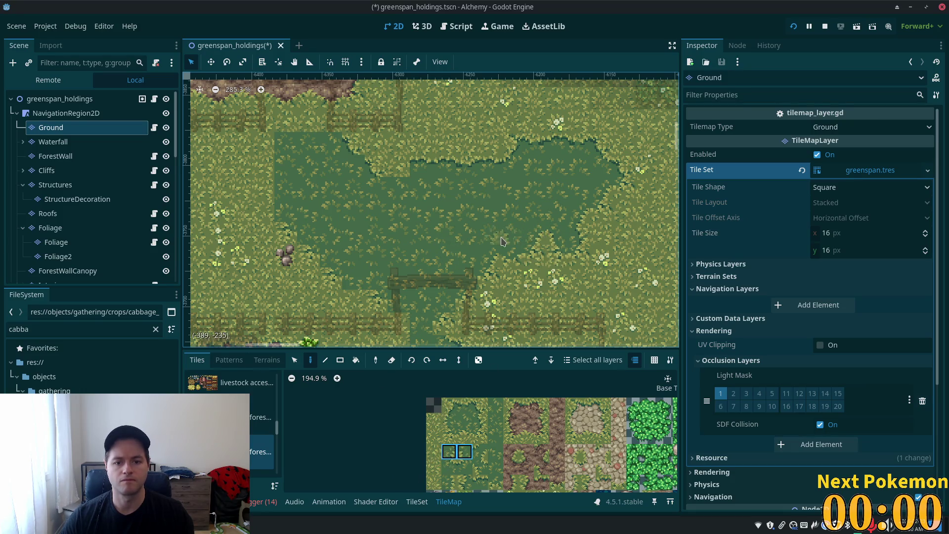
{"action": "scroll", "coordinate": [486, 224], "scroll_direction": "up", "scroll_amount": 2}
{"action": "scroll", "coordinate": [486, 224], "scroll_direction": "left", "scroll_amount": 3}
{"action": "scroll", "coordinate": [497, 233], "scroll_direction": "up", "scroll_amount": 2}
{"action": "scroll", "coordinate": [496, 232], "scroll_direction": "left", "scroll_amount": 3}
{"action": "left_click", "coordinate": [448, 406]}
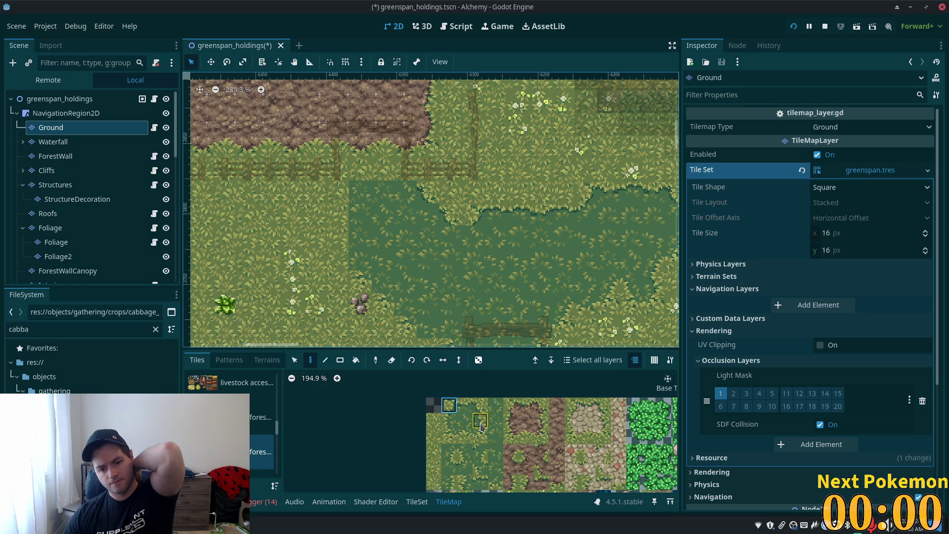
{"action": "left_click_drag", "start_coordinate": [448, 466], "coordinate": [466, 465]}
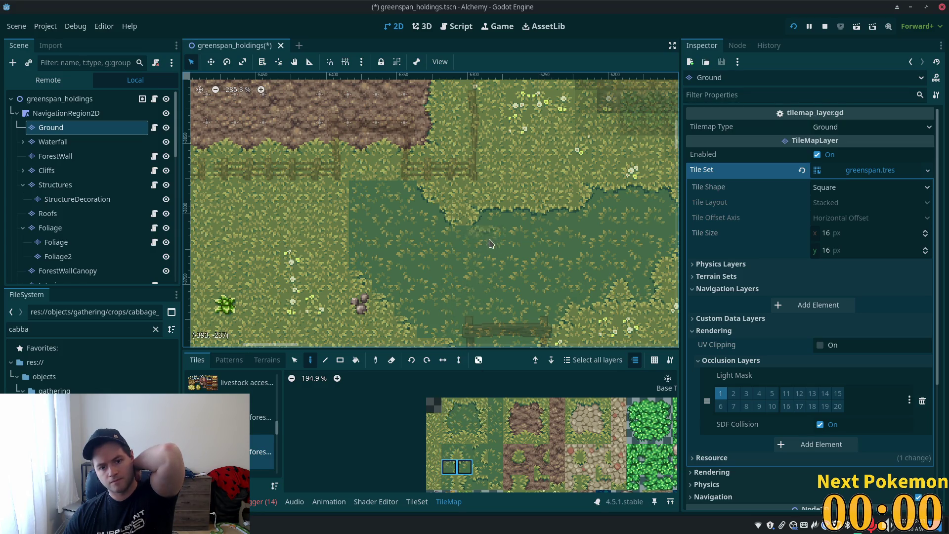
{"action": "scroll", "coordinate": [543, 277], "scroll_direction": "up", "scroll_amount": 2}
{"action": "scroll", "coordinate": [544, 277], "scroll_direction": "left", "scroll_amount": 5}
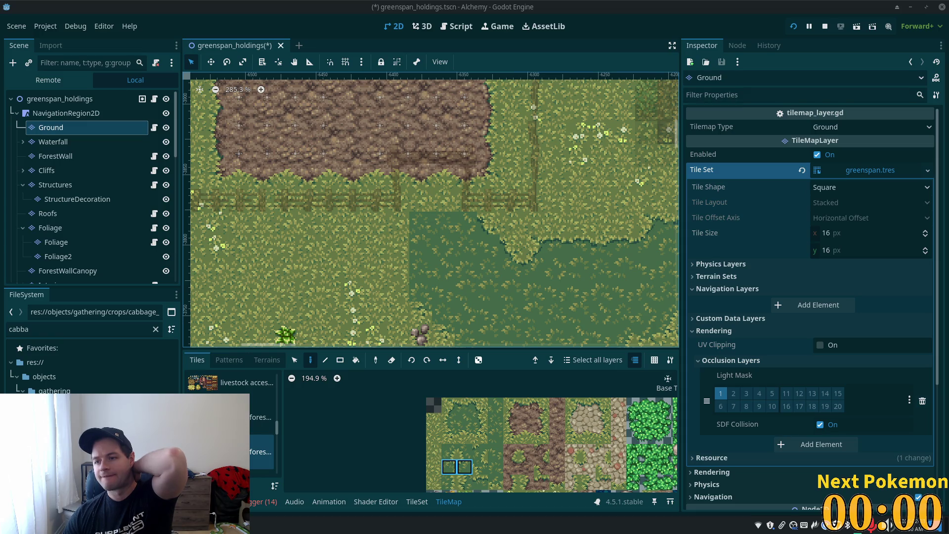
{"action": "left_click", "coordinate": [480, 406]}
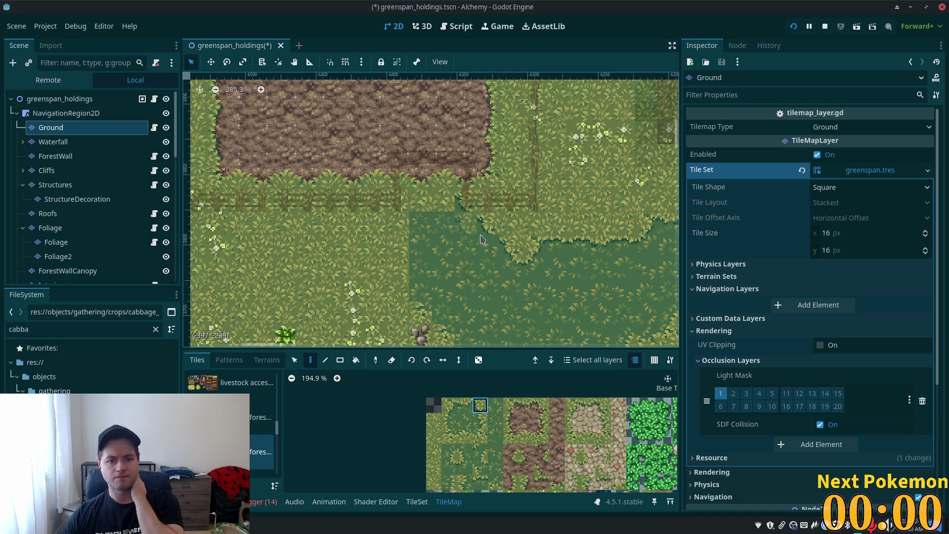
{"action": "left_click", "coordinate": [448, 466]}
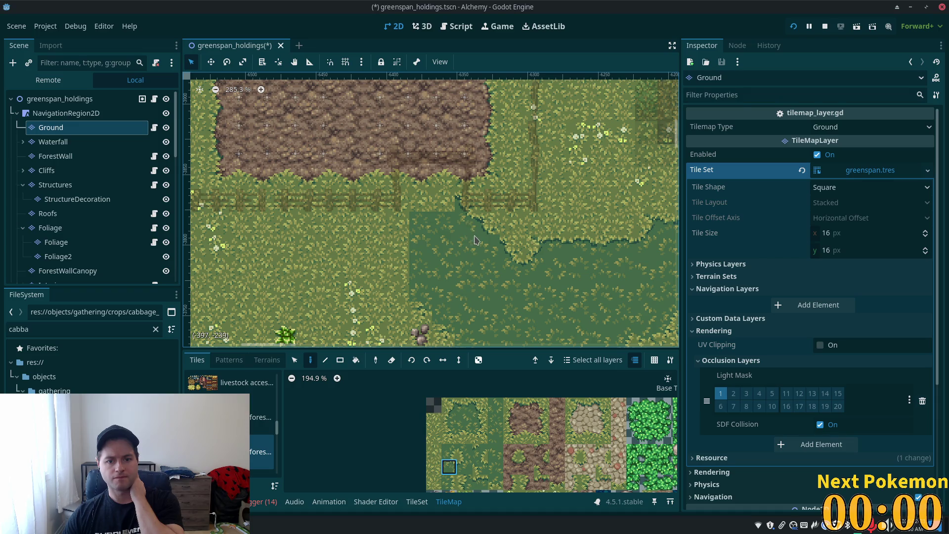
{"action": "left_click", "coordinate": [420, 200]}
{"action": "left_click", "coordinate": [465, 405]}
{"action": "left_click", "coordinate": [443, 204]}
{"action": "left_click", "coordinate": [463, 465]}
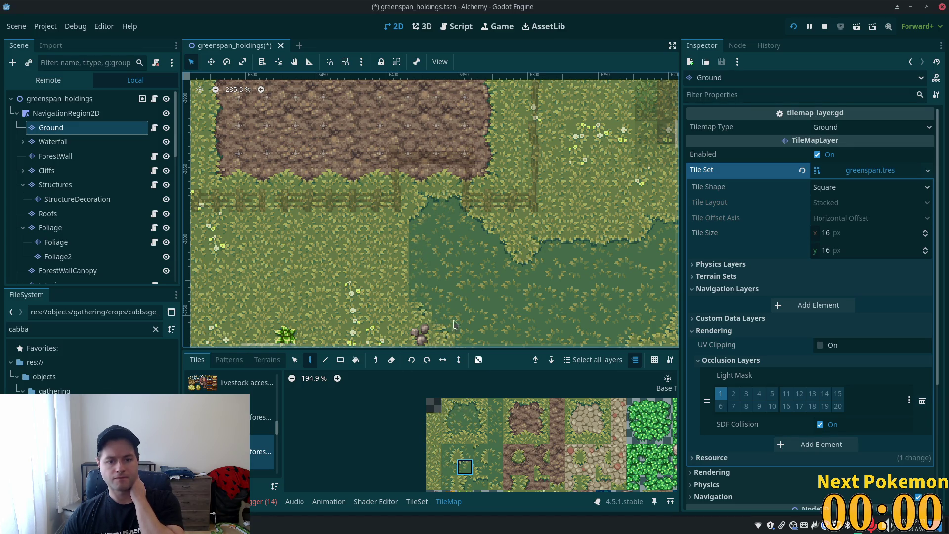
{"action": "left_click", "coordinate": [448, 420]}
{"action": "left_click_drag", "start_coordinate": [403, 235], "coordinate": [402, 242]}
{"action": "left_click", "coordinate": [449, 405]}
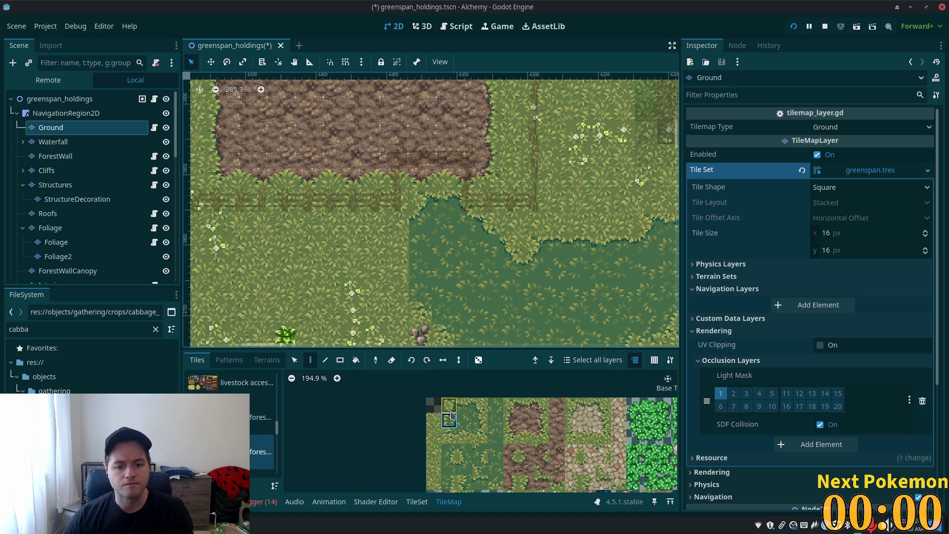
{"action": "left_click", "coordinate": [400, 226]}
{"action": "left_click", "coordinate": [449, 420]}
{"action": "left_click", "coordinate": [399, 269]}
{"action": "left_click", "coordinate": [399, 245]}
{"action": "left_click", "coordinate": [402, 288]}
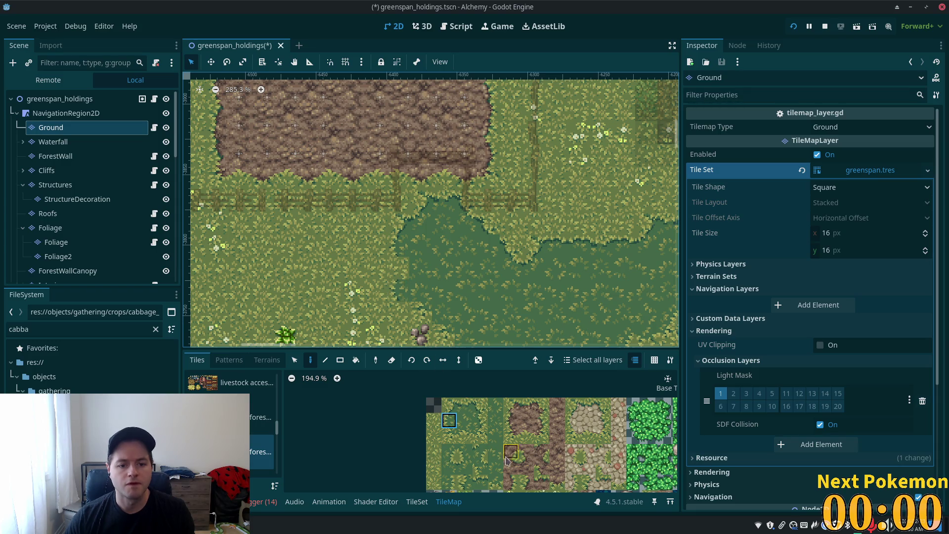
{"action": "left_click", "coordinate": [464, 482]}
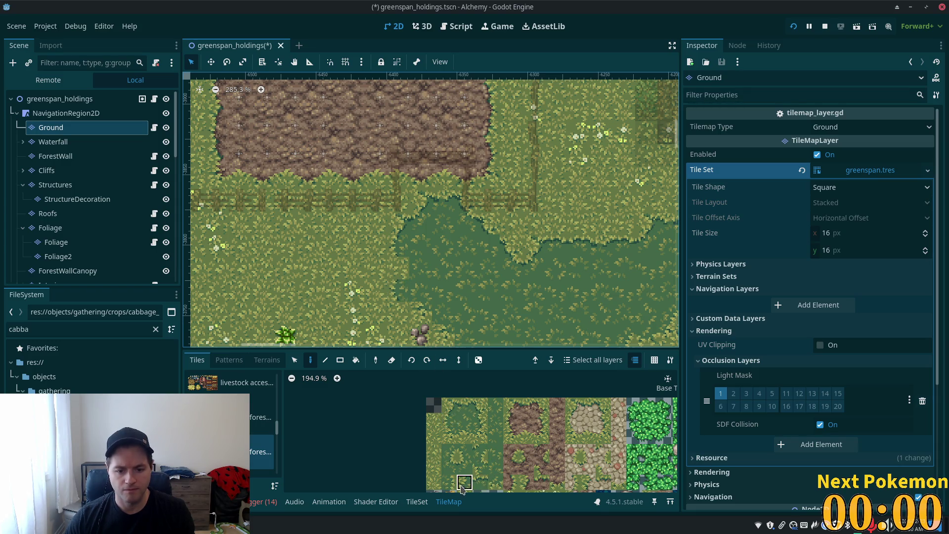
{"action": "scroll", "coordinate": [493, 244], "scroll_direction": "down", "scroll_amount": 1}
{"action": "scroll", "coordinate": [493, 244], "scroll_direction": "down", "scroll_amount": 3}
{"action": "left_click", "coordinate": [448, 436]}
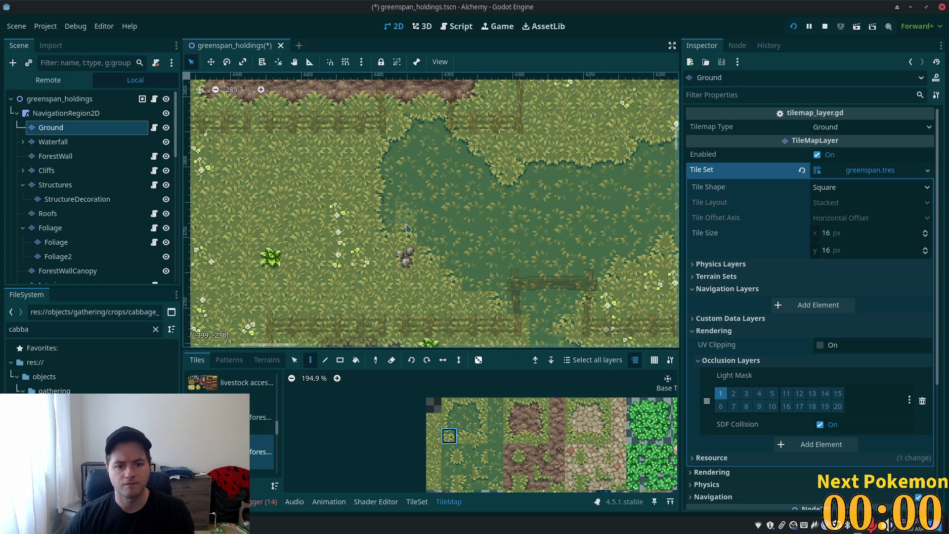
{"action": "left_click", "coordinate": [464, 451]}
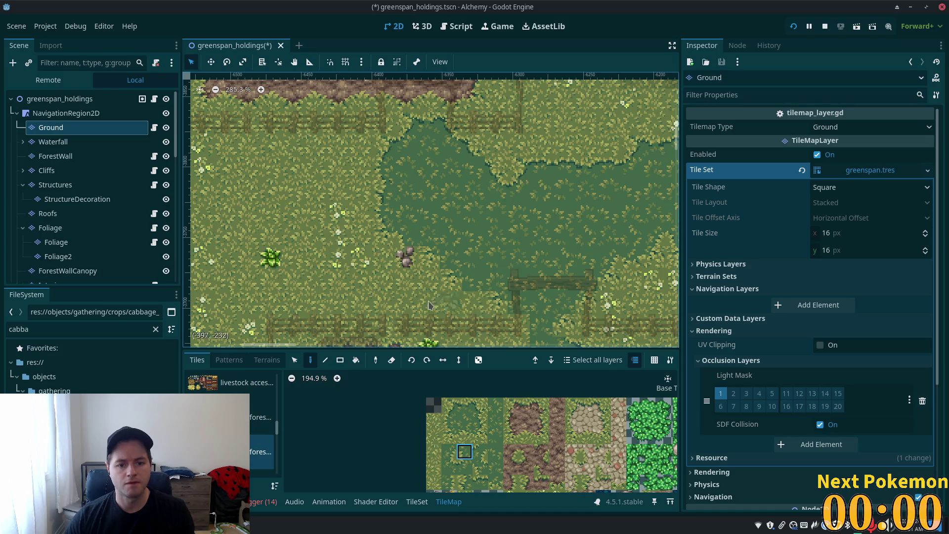
{"action": "left_click", "coordinate": [464, 435]}
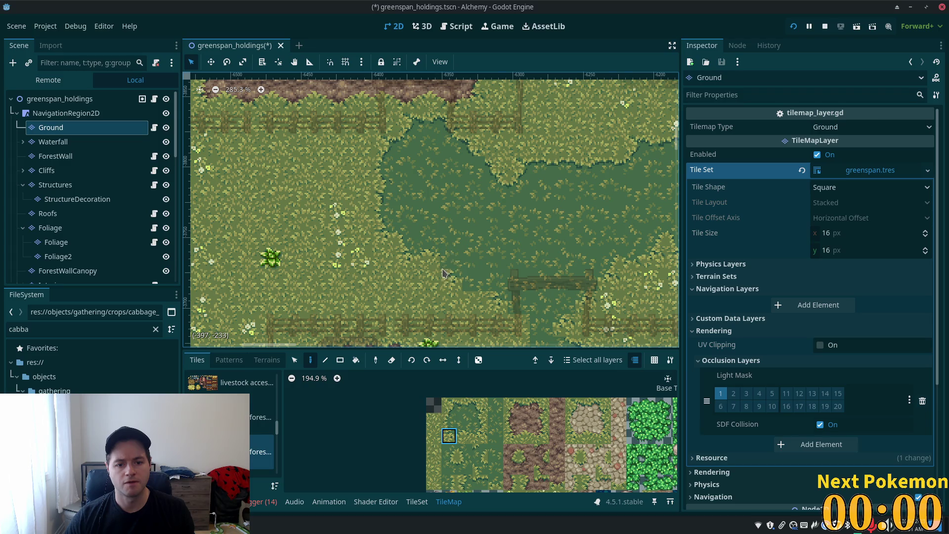
{"action": "left_click", "coordinate": [464, 452]}
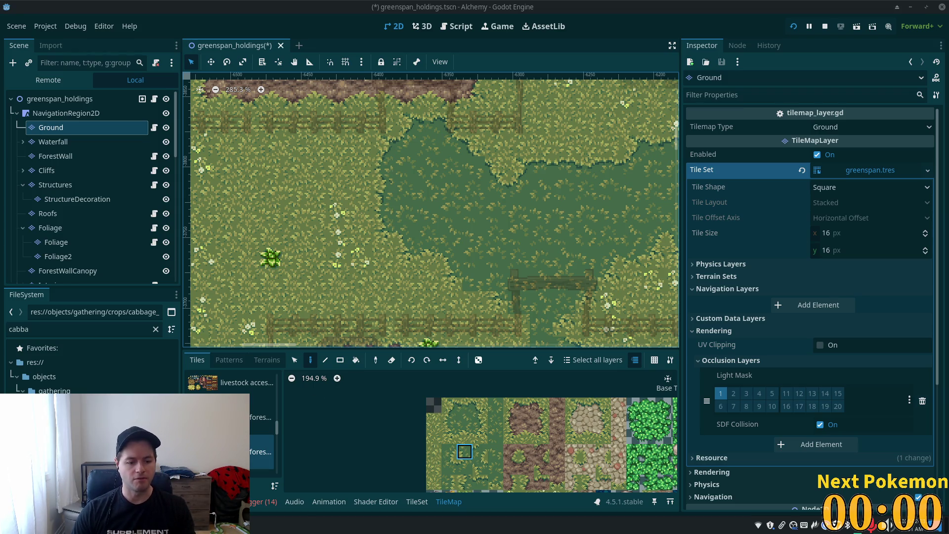
{"action": "left_click", "coordinate": [276, 417]}
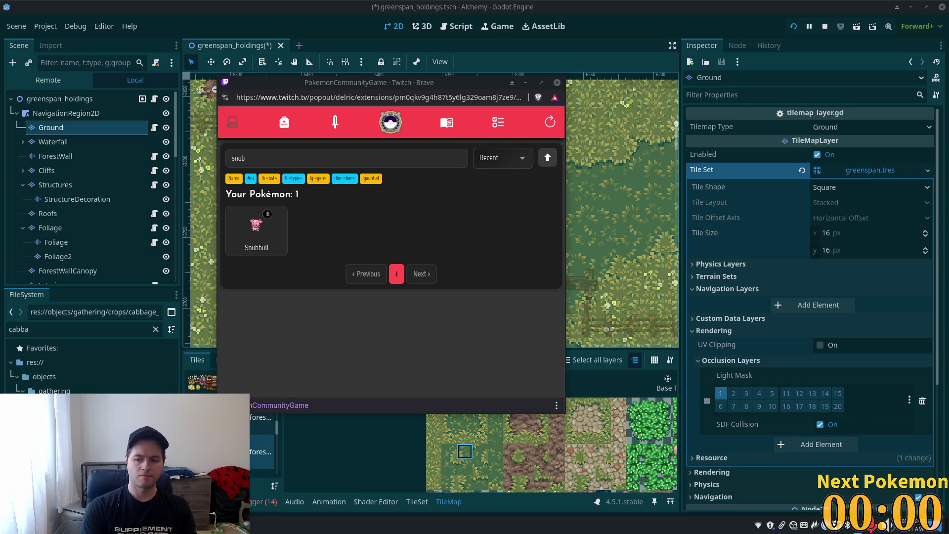
{"action": "left_click", "coordinate": [633, 5]}
{"action": "scroll", "coordinate": [464, 339], "scroll_direction": "down", "scroll_amount": 2}
{"action": "left_click_drag", "start_coordinate": [465, 338], "coordinate": [380, 299]}
{"action": "scroll", "coordinate": [398, 311], "scroll_direction": "up", "scroll_amount": 5}
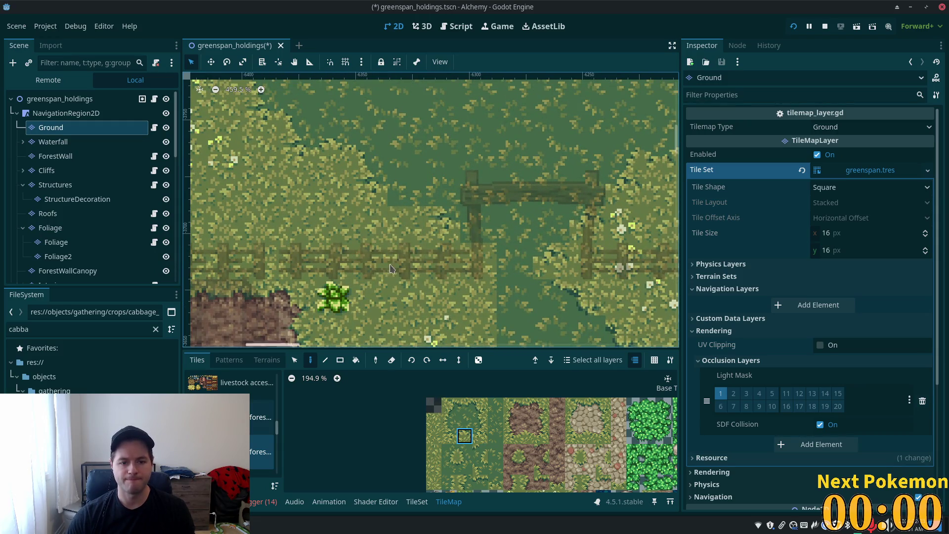
Paint dark grass fill and edge tiles into the path cells at the fence gap
{"action": "left_click", "coordinate": [449, 438]}
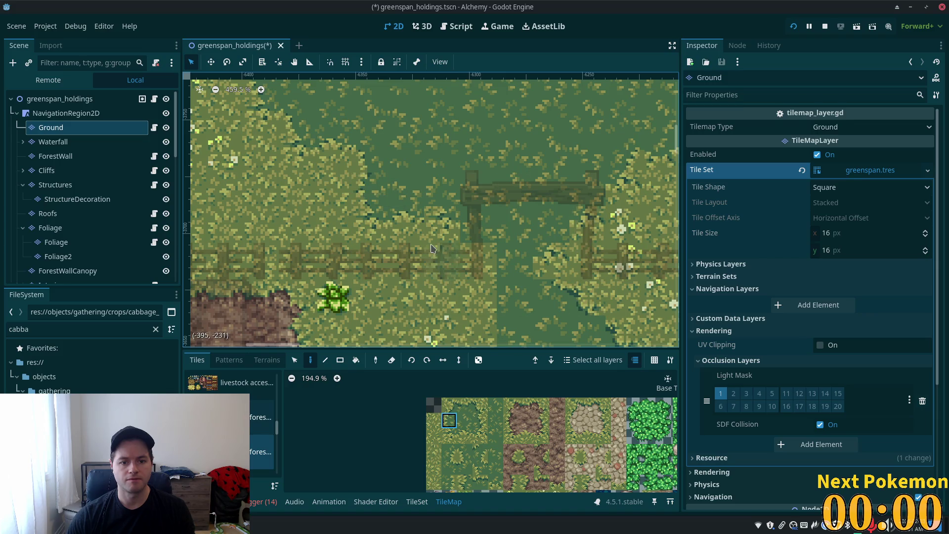
{"action": "left_click", "coordinate": [465, 435]}
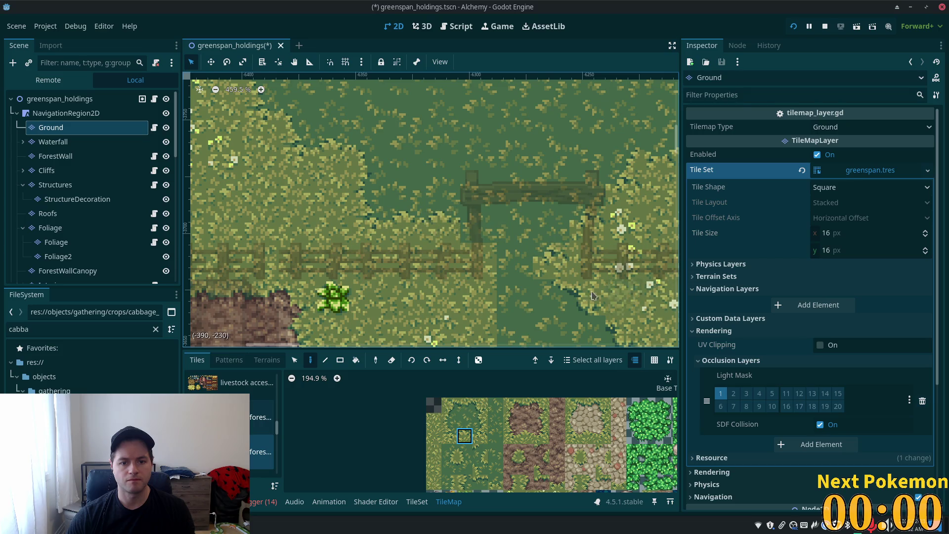
{"action": "left_click", "coordinate": [465, 451]}
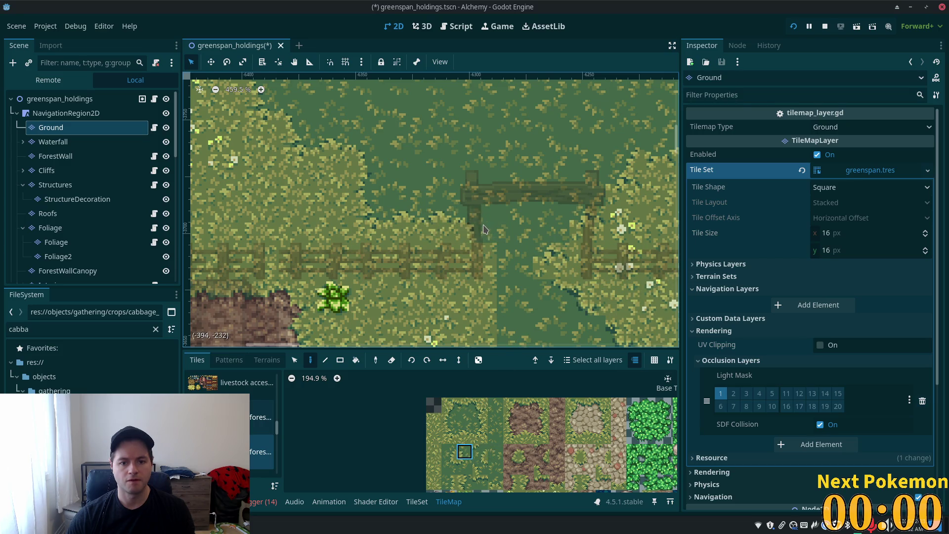
{"action": "scroll", "coordinate": [484, 229], "scroll_direction": "down", "scroll_amount": 3}
{"action": "scroll", "coordinate": [483, 229], "scroll_direction": "right", "scroll_amount": 2}
{"action": "left_click", "coordinate": [449, 435]}
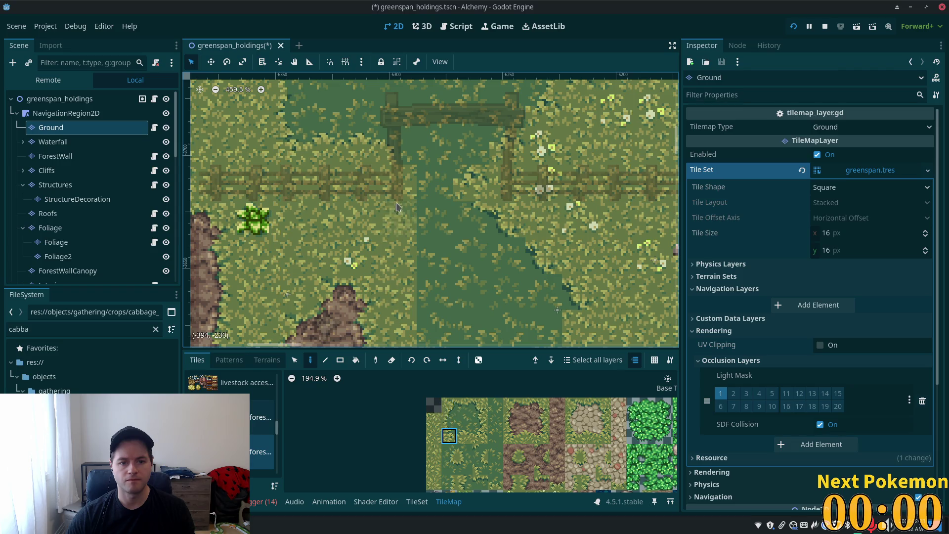
{"action": "left_click", "coordinate": [435, 219]}
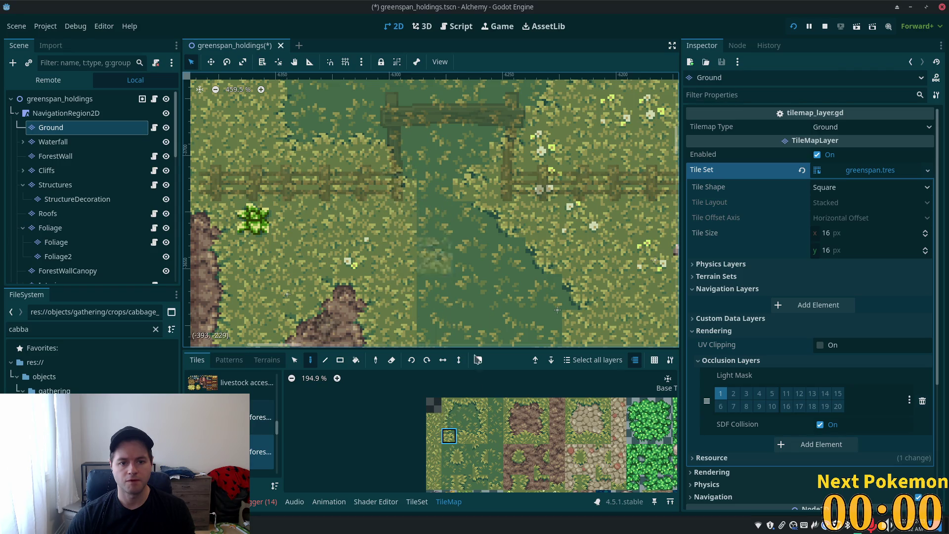
{"action": "left_click", "coordinate": [465, 466]}
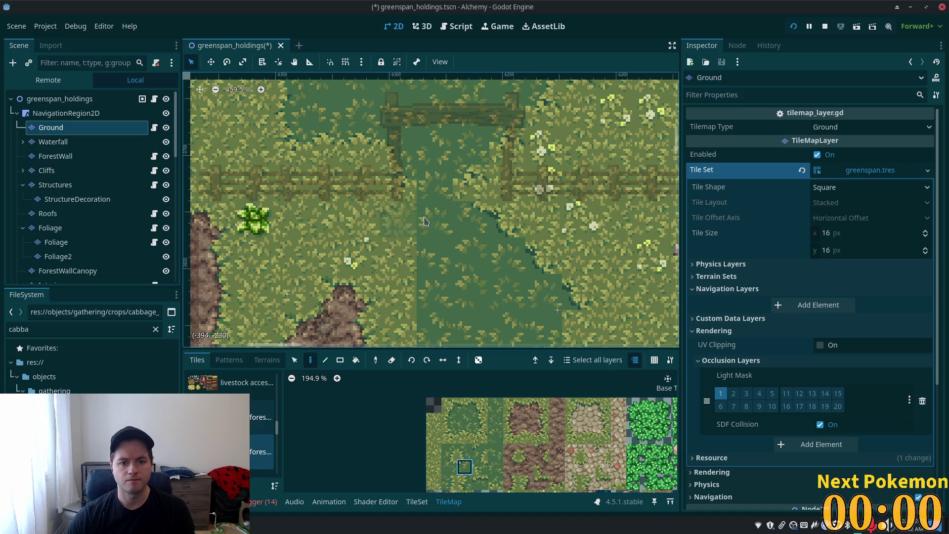
{"action": "left_click", "coordinate": [413, 218]}
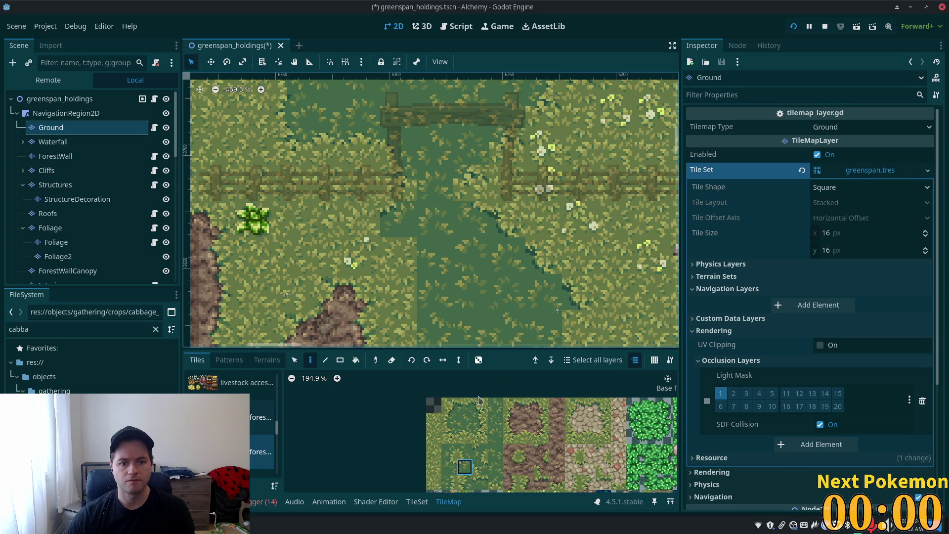
Select two-tile vertical edge strips and top-edge tiles for the patch below
{"action": "scroll", "coordinate": [464, 321], "scroll_direction": "up", "scroll_amount": 3}
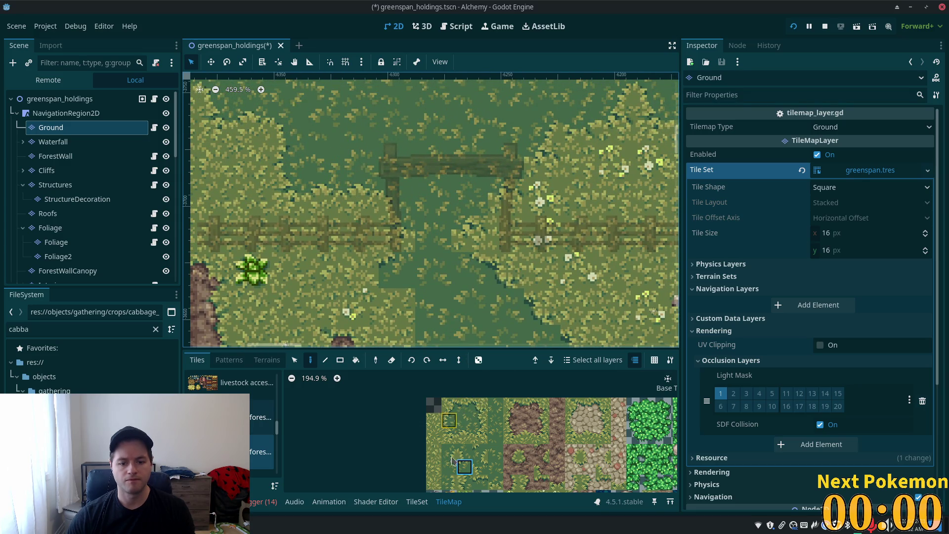
{"action": "left_click_drag", "start_coordinate": [450, 451], "coordinate": [450, 467]}
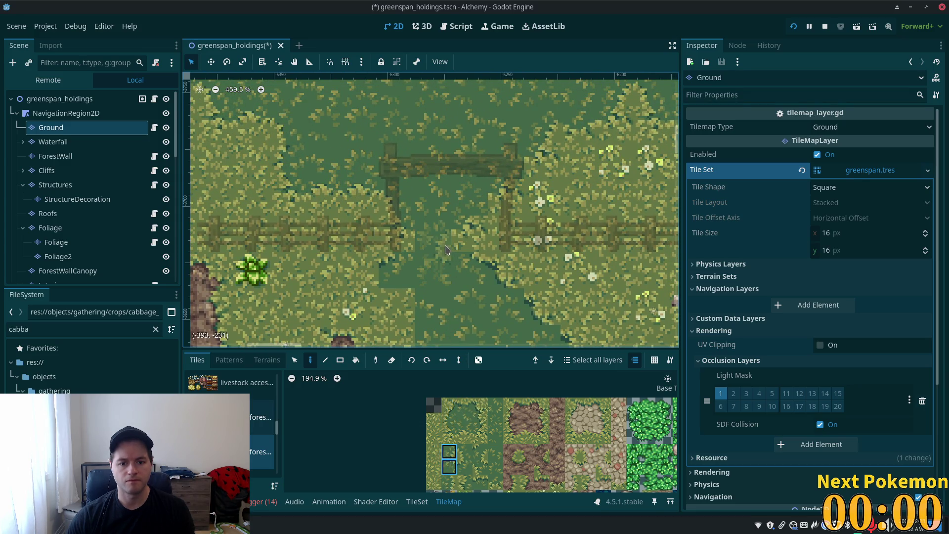
{"action": "left_click_drag", "start_coordinate": [461, 452], "coordinate": [464, 467]}
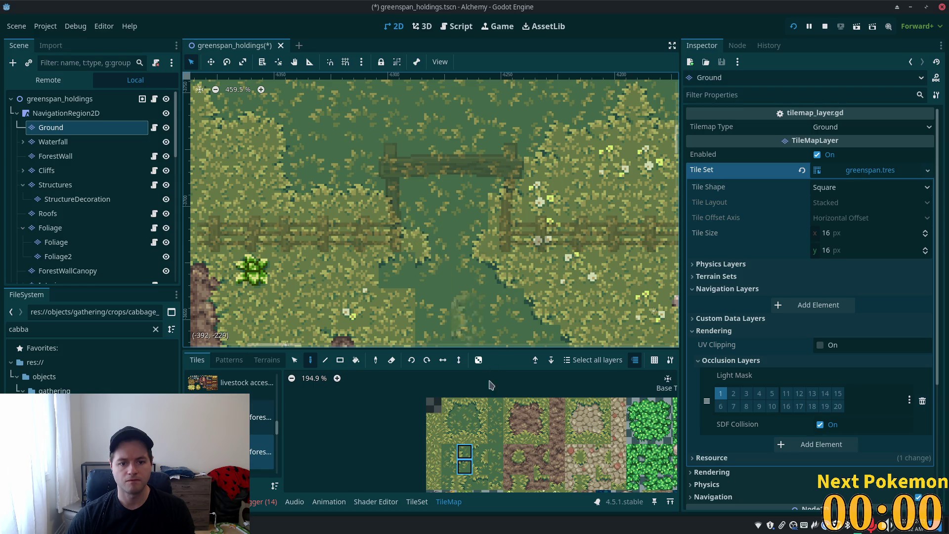
{"action": "left_click", "coordinate": [465, 404]}
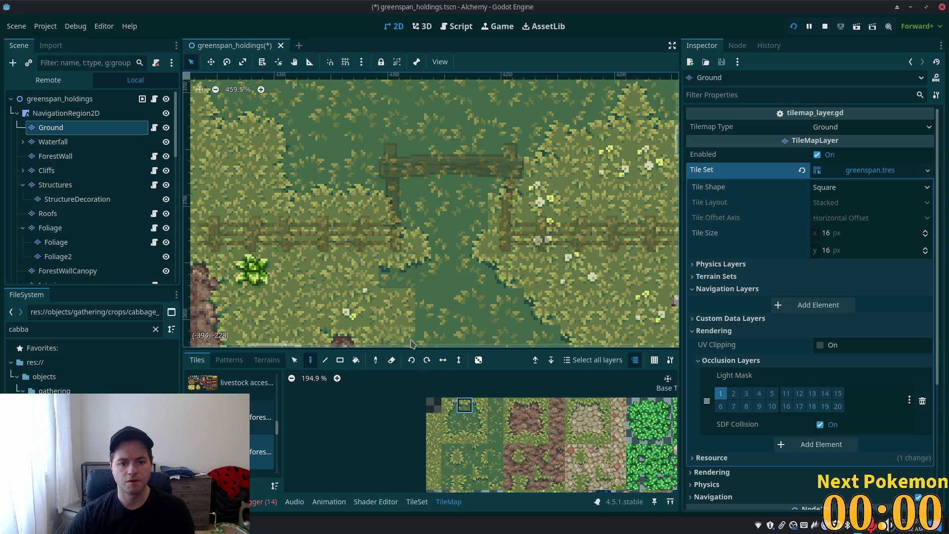
{"action": "left_click", "coordinate": [449, 405]}
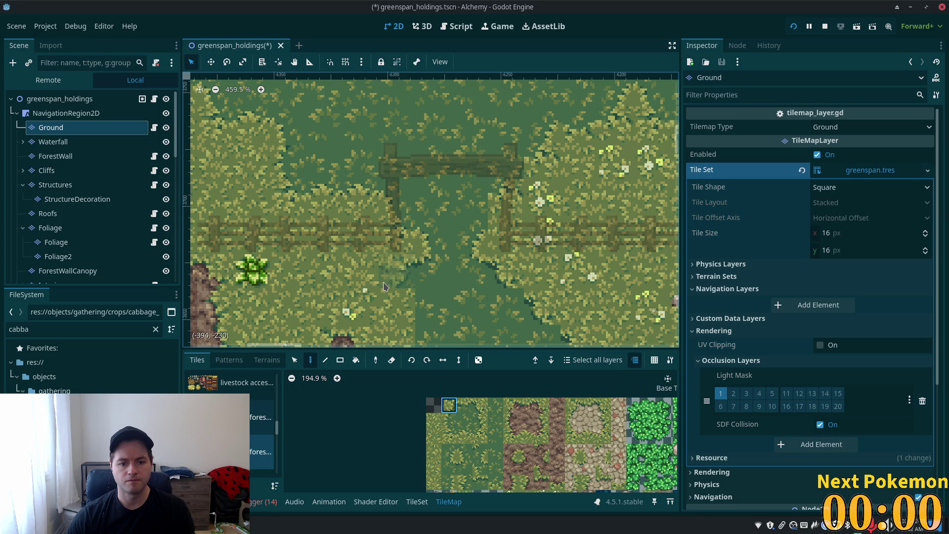
{"action": "left_click_drag", "start_coordinate": [375, 284], "coordinate": [398, 170]}
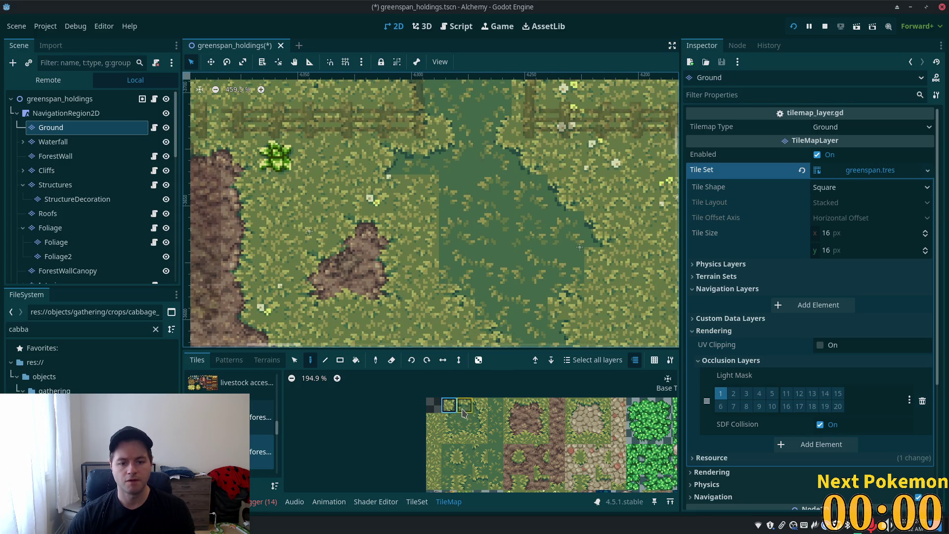
Paint grass edge and corner tiles along the dark patch's eastern border near the dirt plot
{"action": "left_click", "coordinate": [448, 436]}
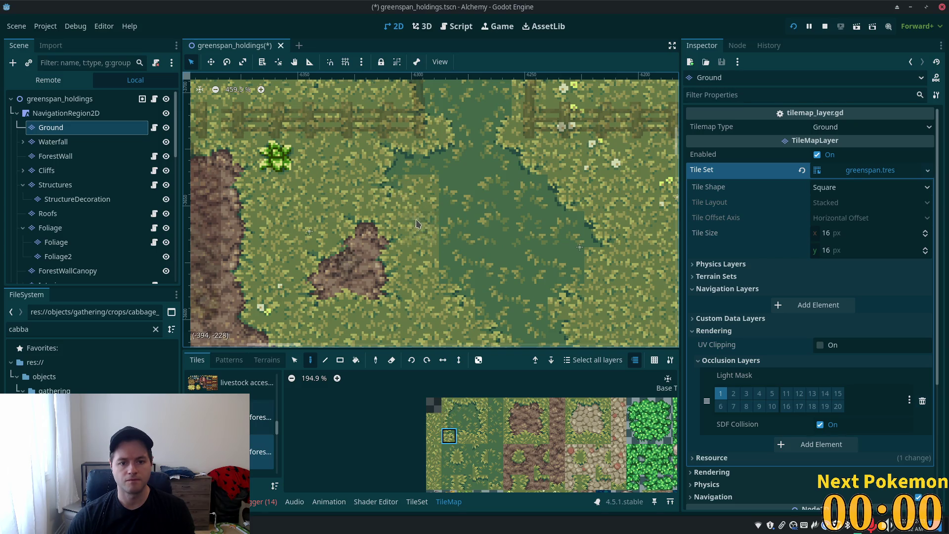
{"action": "left_click", "coordinate": [465, 452]}
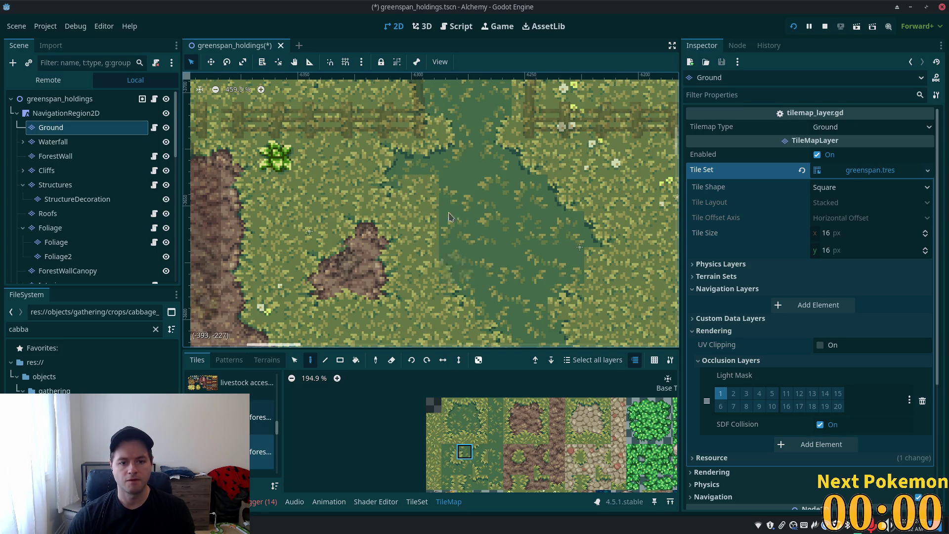
{"action": "left_click", "coordinate": [449, 419]}
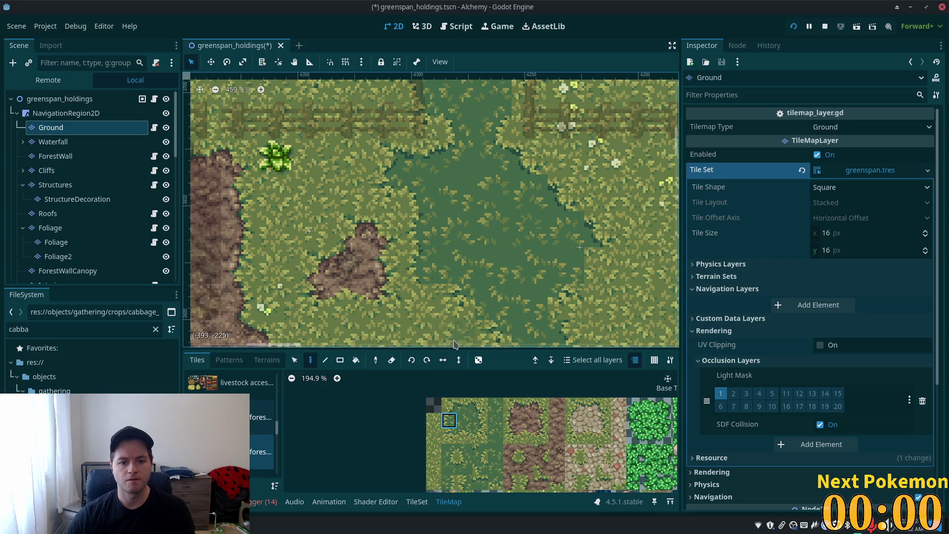
{"action": "left_click", "coordinate": [448, 435]}
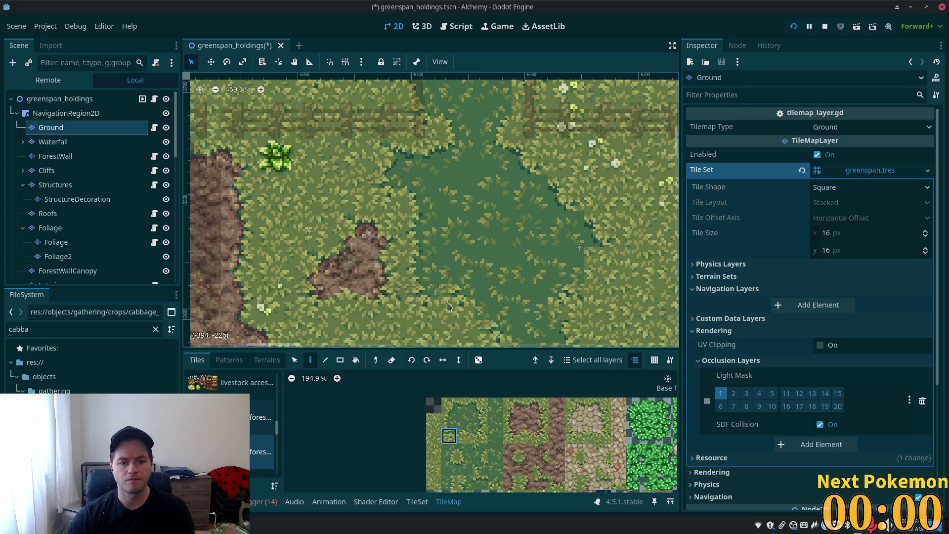
{"action": "scroll", "coordinate": [437, 267], "scroll_direction": "down", "scroll_amount": 3}
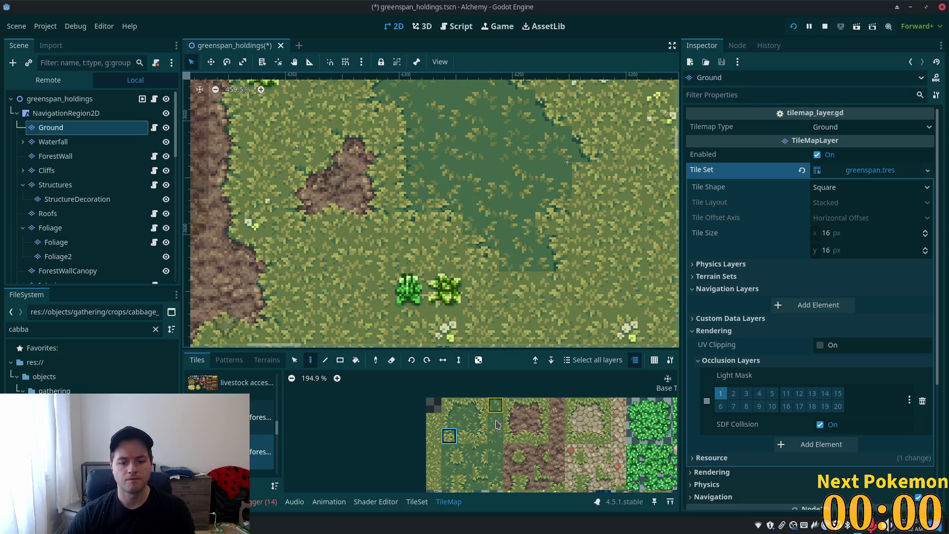
{"action": "left_click", "coordinate": [465, 435]}
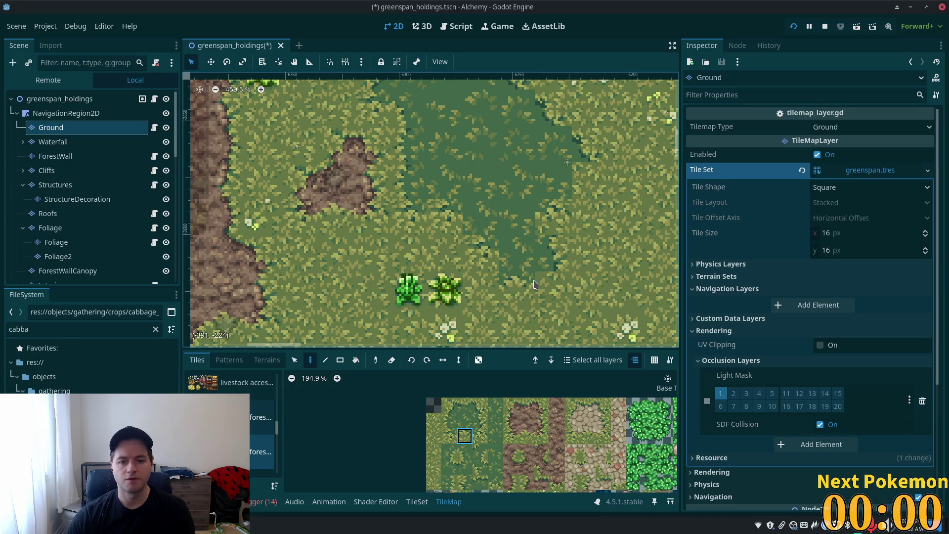
{"action": "left_click", "coordinate": [482, 438]}
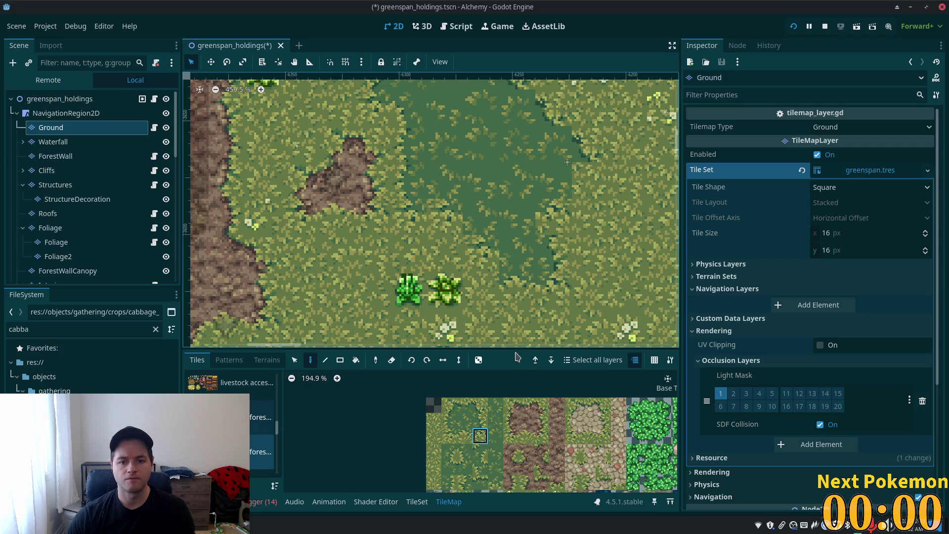
{"action": "left_click_drag", "start_coordinate": [457, 464], "coordinate": [450, 450]}
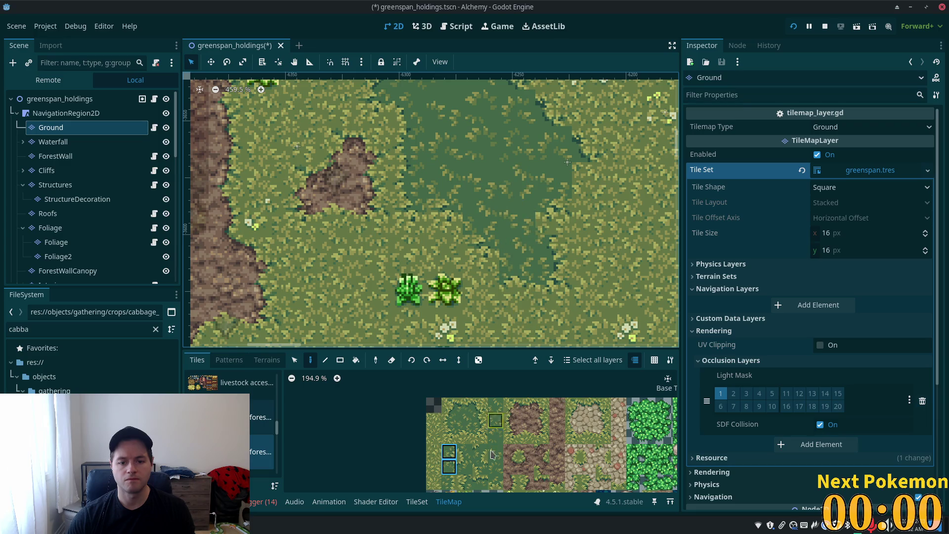
{"action": "left_click", "coordinate": [479, 419]}
{"action": "left_click", "coordinate": [480, 436]}
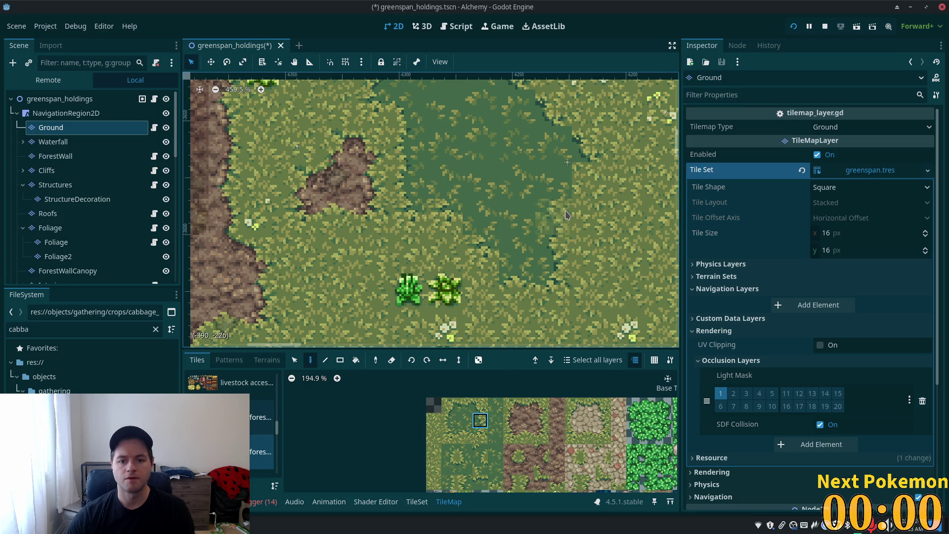
{"action": "left_click_drag", "start_coordinate": [579, 211], "coordinate": [460, 290]}
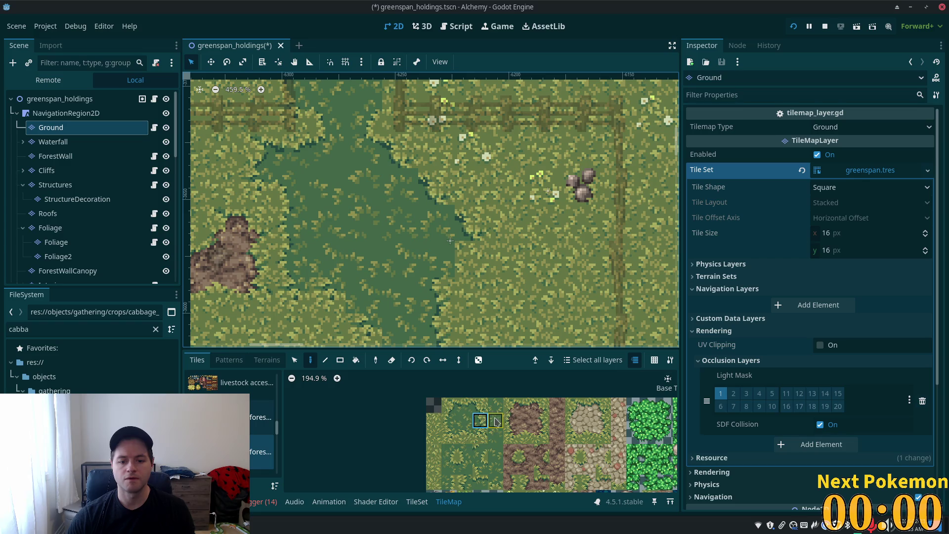
Patch a few more dark grass fill tiles into the darker field's interior
{"action": "left_click", "coordinate": [448, 451]}
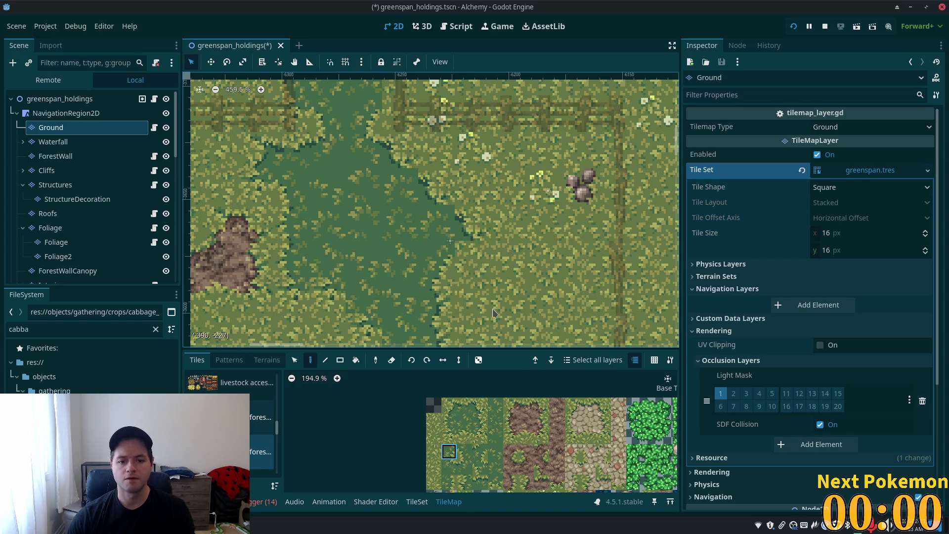
{"action": "left_click", "coordinate": [480, 435]}
{"action": "mouse_move", "coordinate": [479, 244]}
{"action": "left_mouse_down"}
{"action": "mouse_move", "coordinate": [500, 216]}
{"action": "mouse_move", "coordinate": [566, 168]}
{"action": "left_mouse_up"}
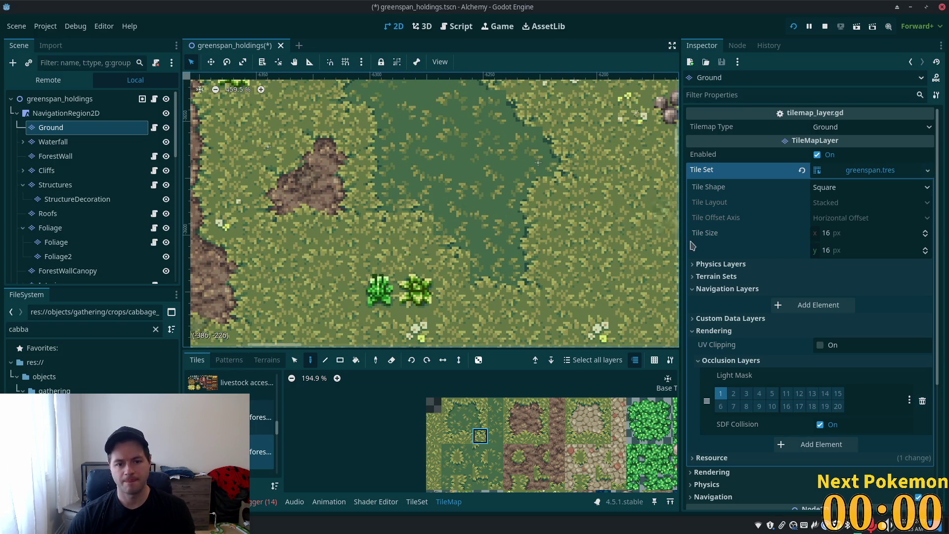
{"action": "scroll", "coordinate": [440, 295], "scroll_direction": "down", "scroll_amount": 3}
{"action": "scroll", "coordinate": [440, 296], "scroll_direction": "up", "scroll_amount": 4}
{"action": "left_click", "coordinate": [451, 438]}
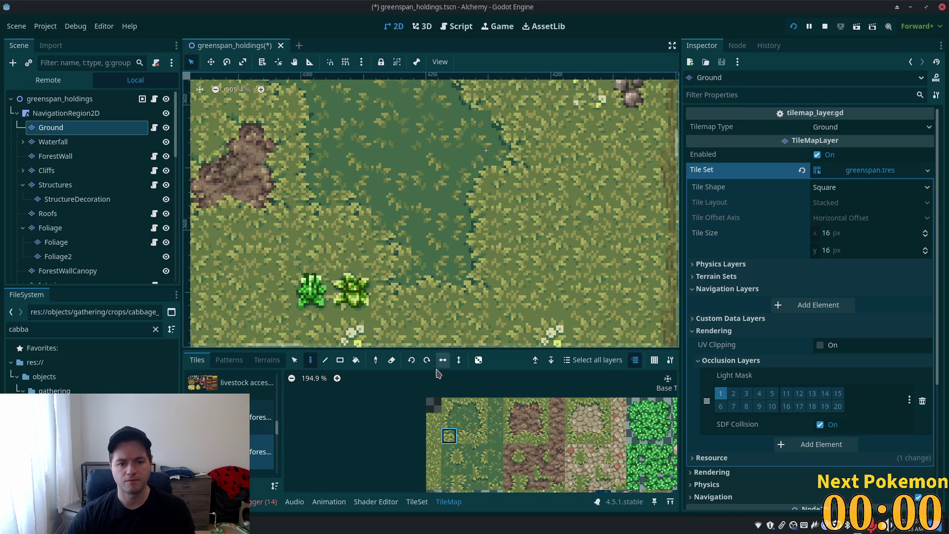
{"action": "left_click", "coordinate": [451, 423]}
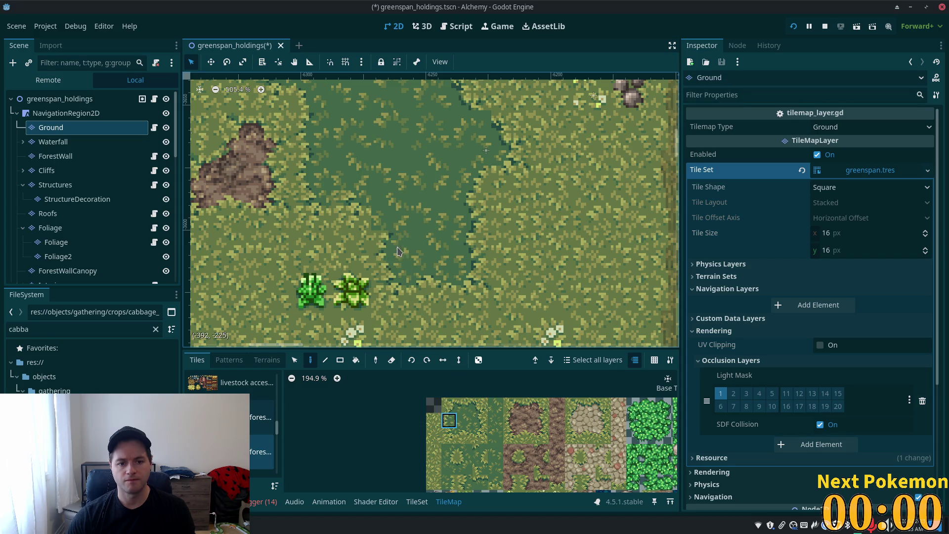
{"action": "left_click", "coordinate": [469, 450]}
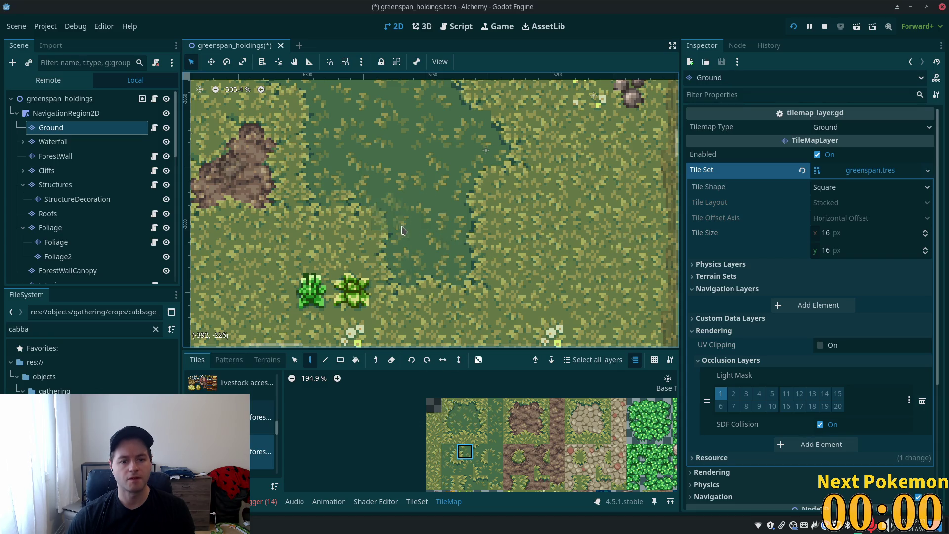
{"action": "scroll", "coordinate": [418, 306], "scroll_direction": "up", "scroll_amount": 3}
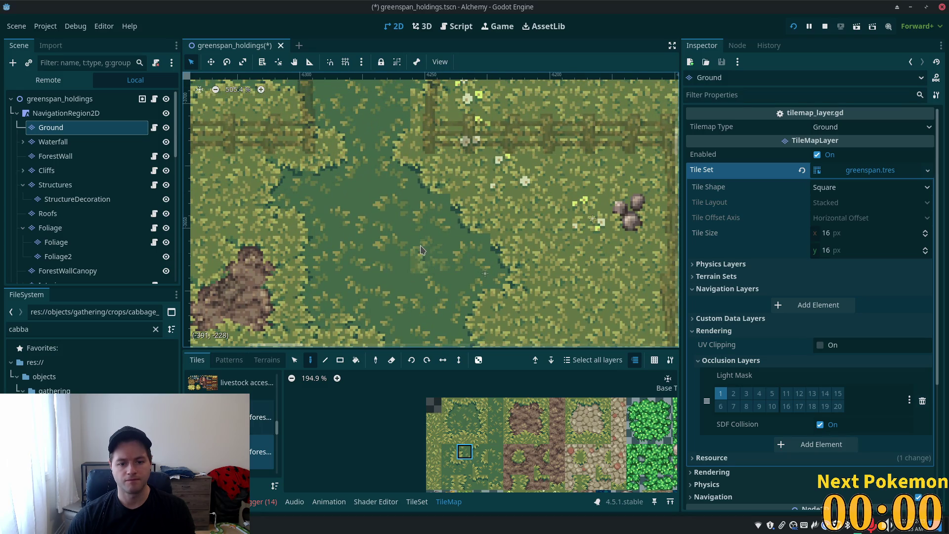
{"action": "scroll", "coordinate": [423, 250], "scroll_direction": "down", "scroll_amount": 4}
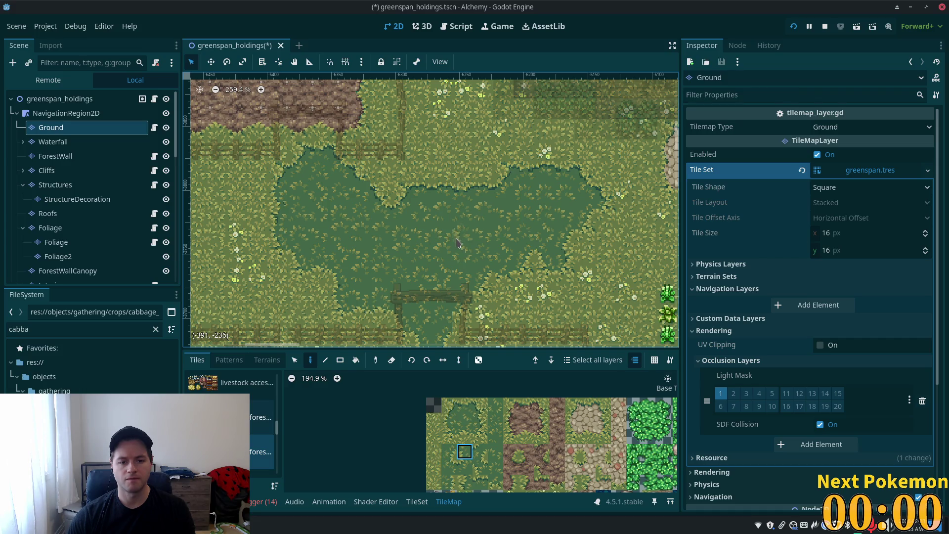
Paint a grass edge tile into the dark-green clearing above the fence
{"action": "left_click_drag", "start_coordinate": [465, 435], "coordinate": [465, 466]}
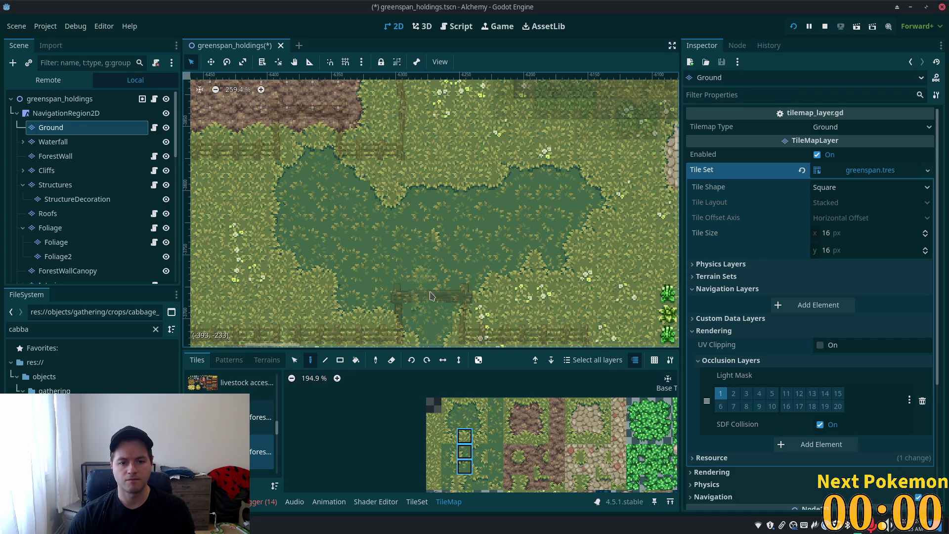
{"action": "left_click", "coordinate": [465, 467]}
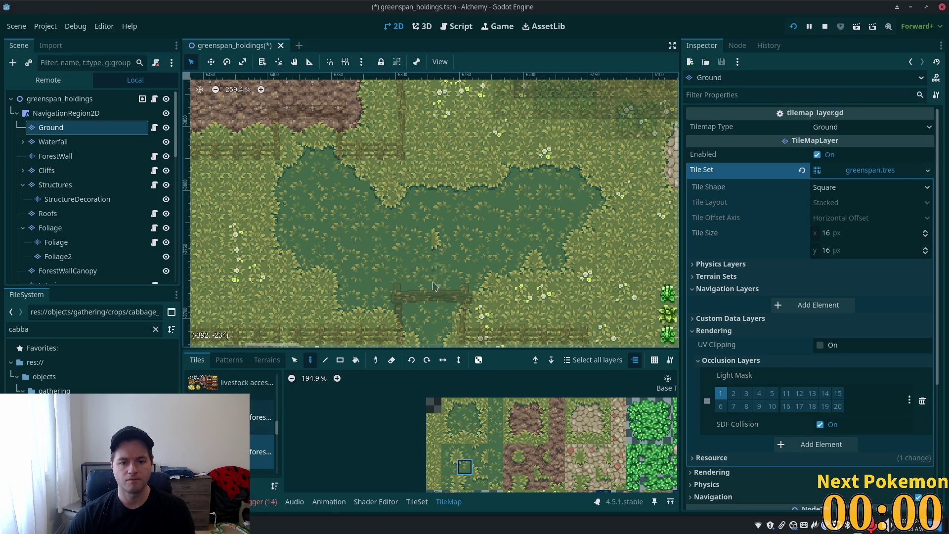
{"action": "left_click", "coordinate": [448, 405]}
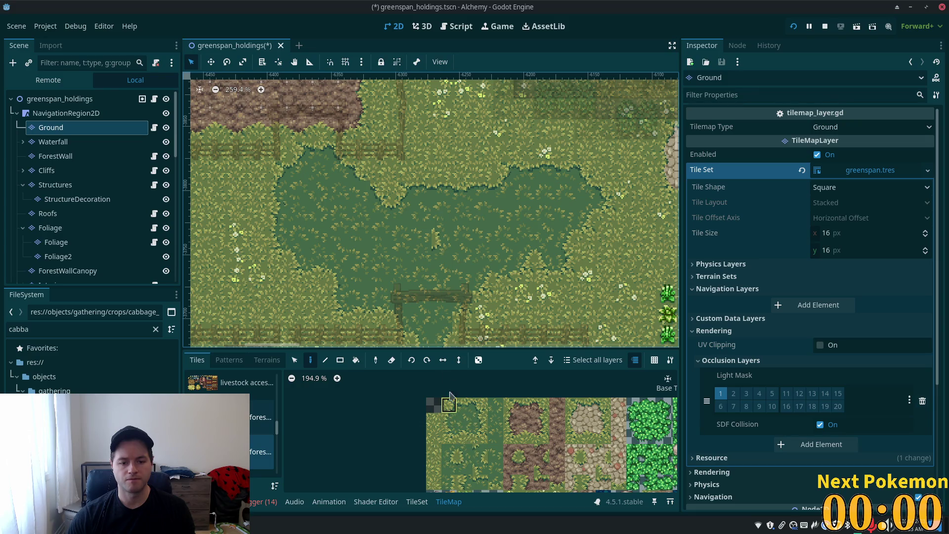
{"action": "left_click", "coordinate": [480, 435]}
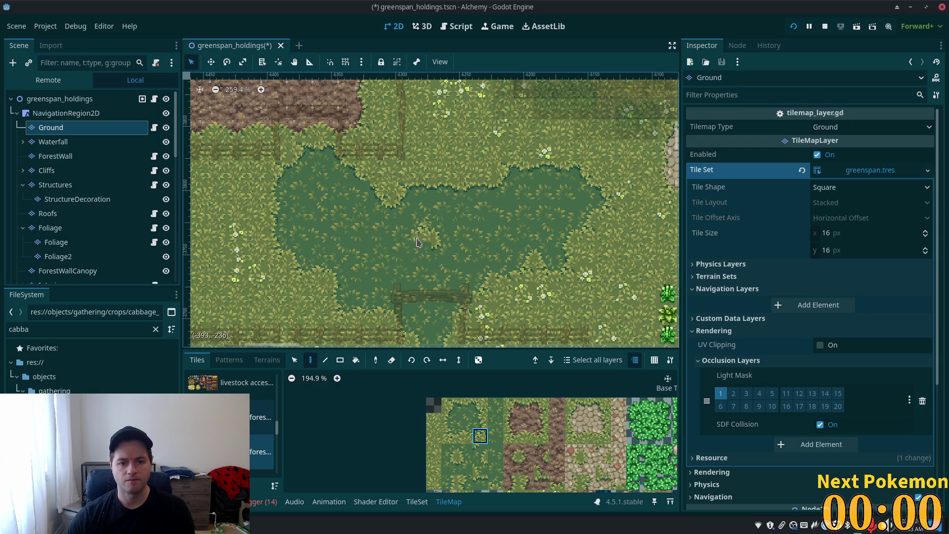
{"action": "left_click", "coordinate": [465, 436]}
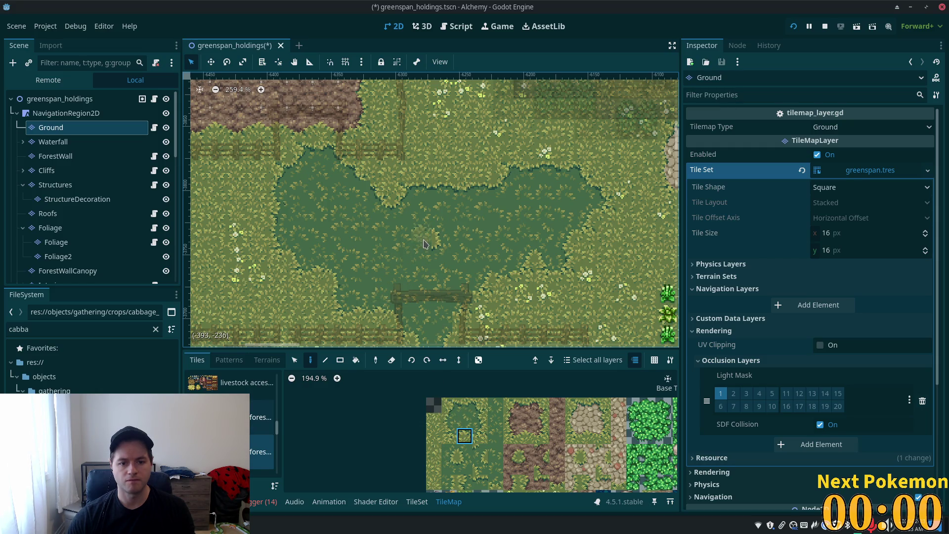
{"action": "left_click", "coordinate": [448, 451]}
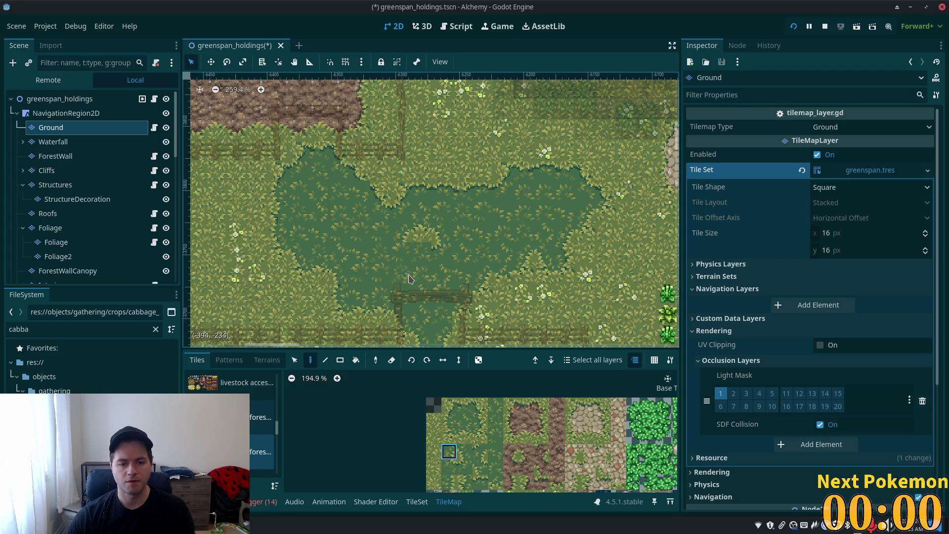
{"action": "left_click", "coordinate": [448, 420]}
{"action": "left_click", "coordinate": [480, 420]}
{"action": "left_click", "coordinate": [409, 261]}
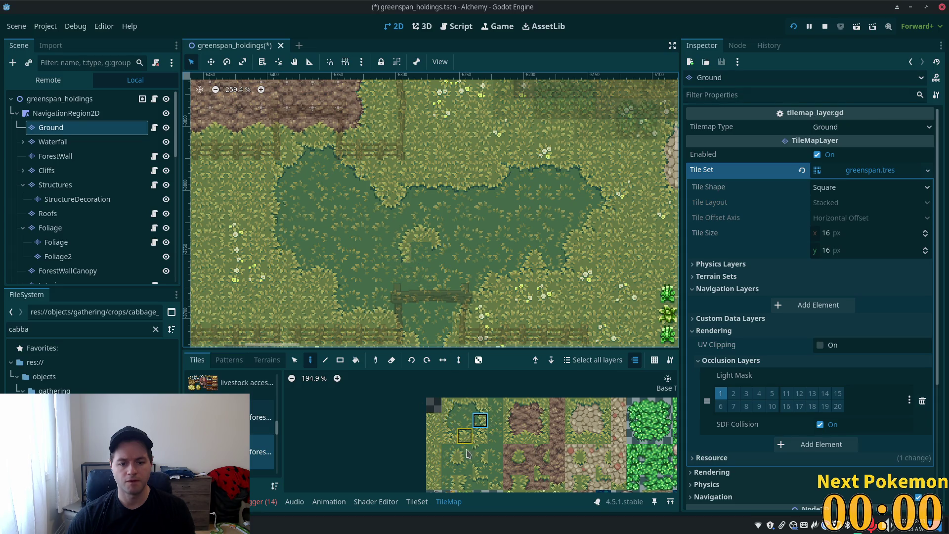
Add light grass and more edge tiles to round out the small lighter patch
{"action": "left_click", "coordinate": [448, 405]}
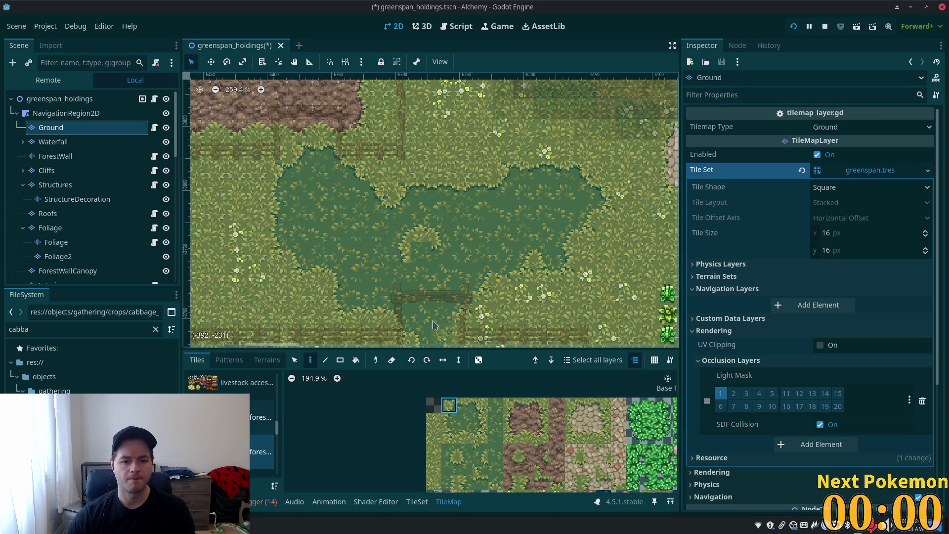
{"action": "left_click", "coordinate": [428, 269]}
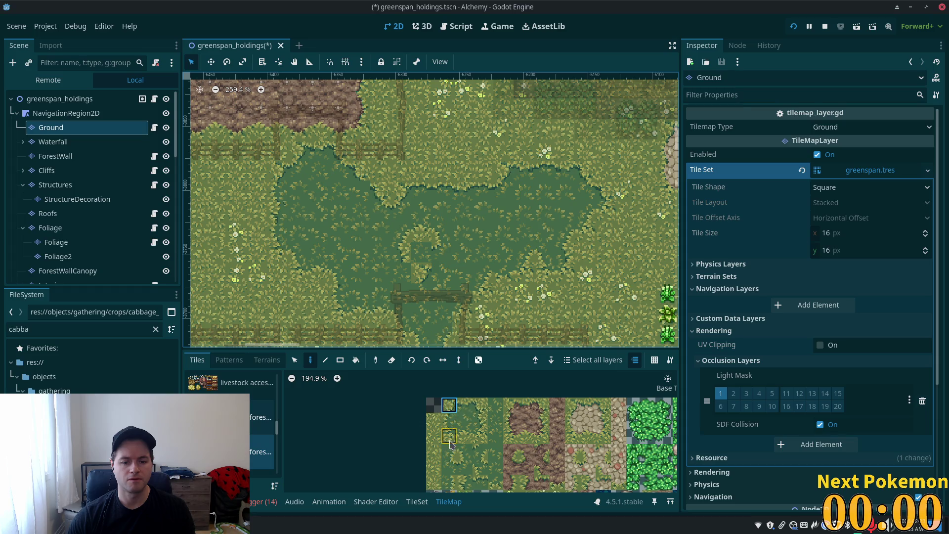
{"action": "left_click", "coordinate": [464, 467]}
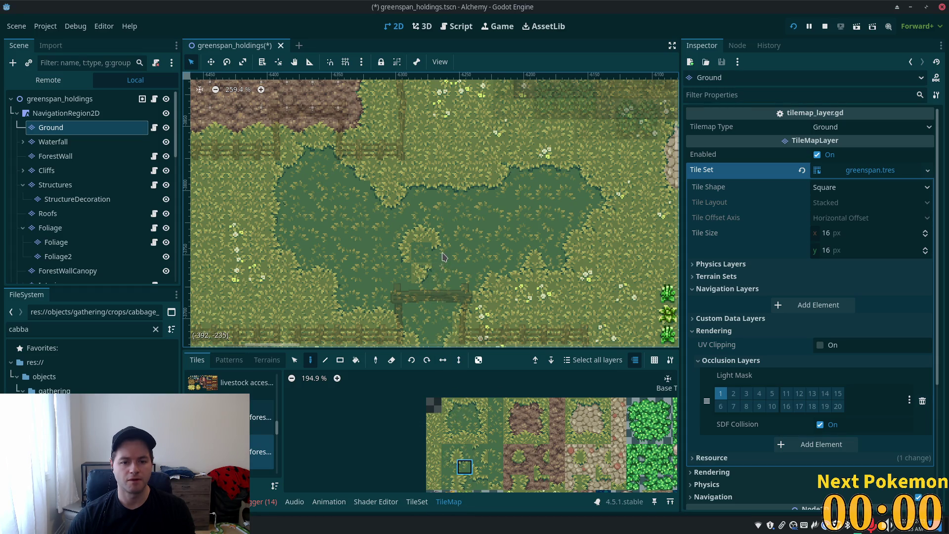
{"action": "left_click", "coordinate": [447, 422]}
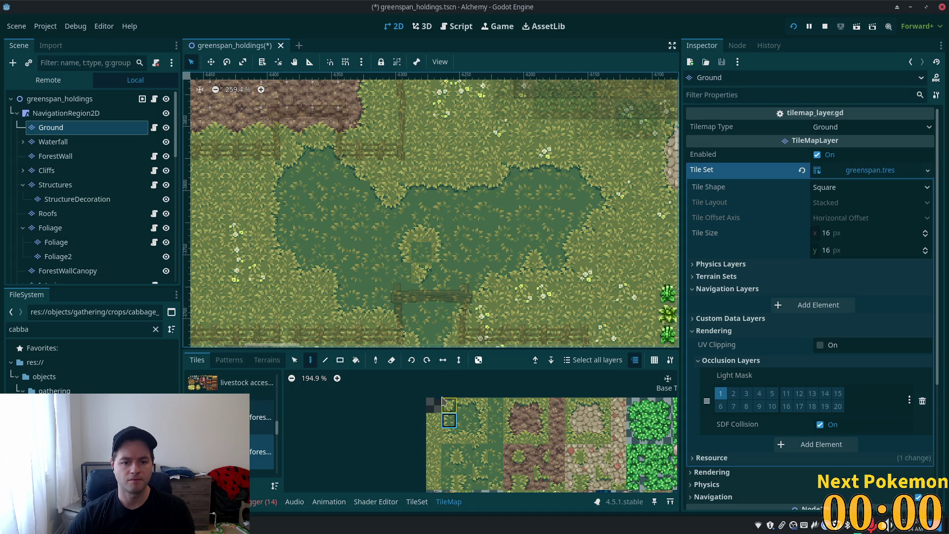
{"action": "left_click", "coordinate": [465, 466]}
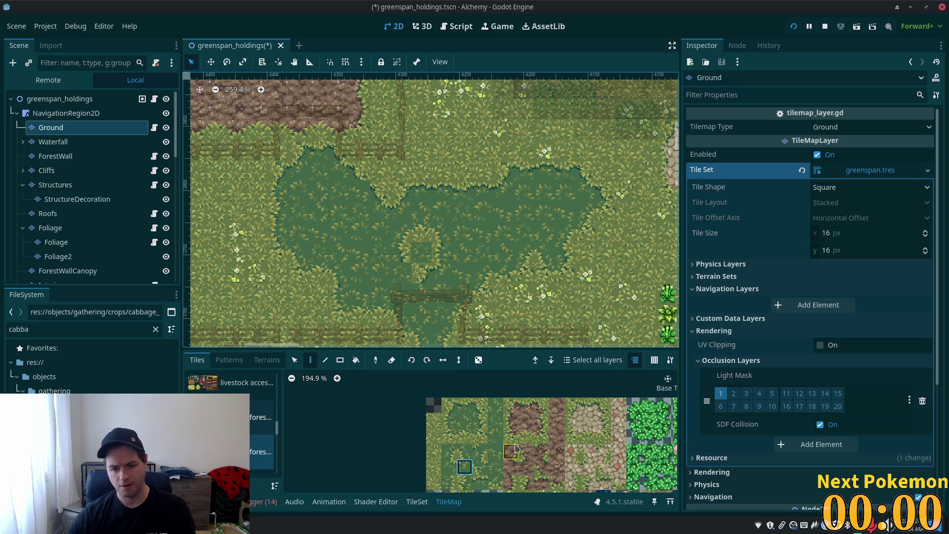
{"action": "scroll", "coordinate": [514, 448], "scroll_direction": "down", "scroll_amount": 3}
{"action": "left_click", "coordinate": [479, 419]}
{"action": "left_click", "coordinate": [420, 253]}
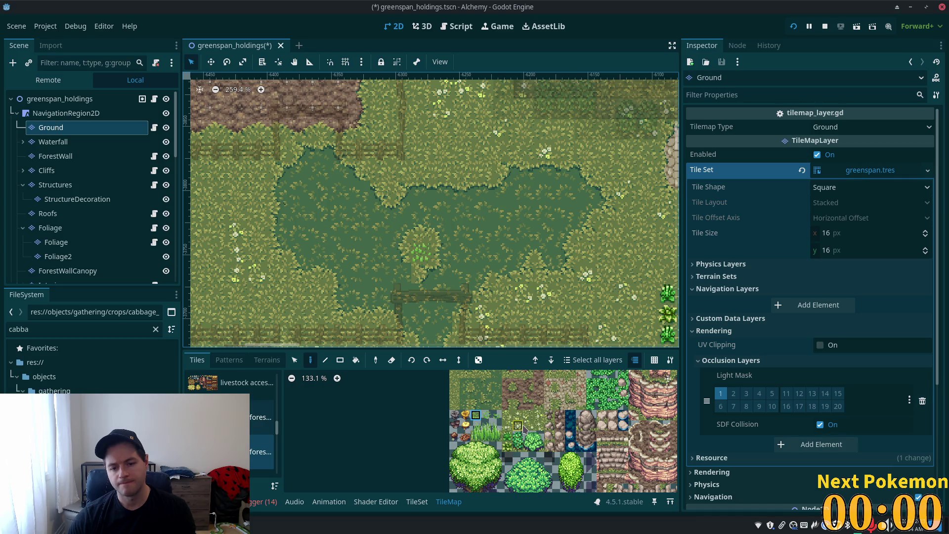
Paint a leafy grass tuft at the light patch's centre and save the greenspan_holdings scene
{"action": "scroll", "coordinate": [501, 390], "scroll_direction": "up", "scroll_amount": 3}
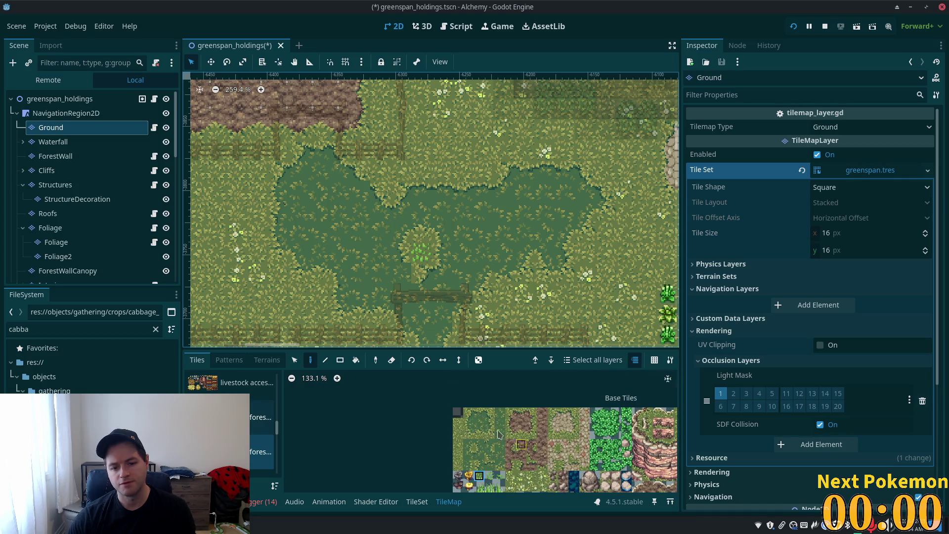
{"action": "left_click", "coordinate": [489, 415]}
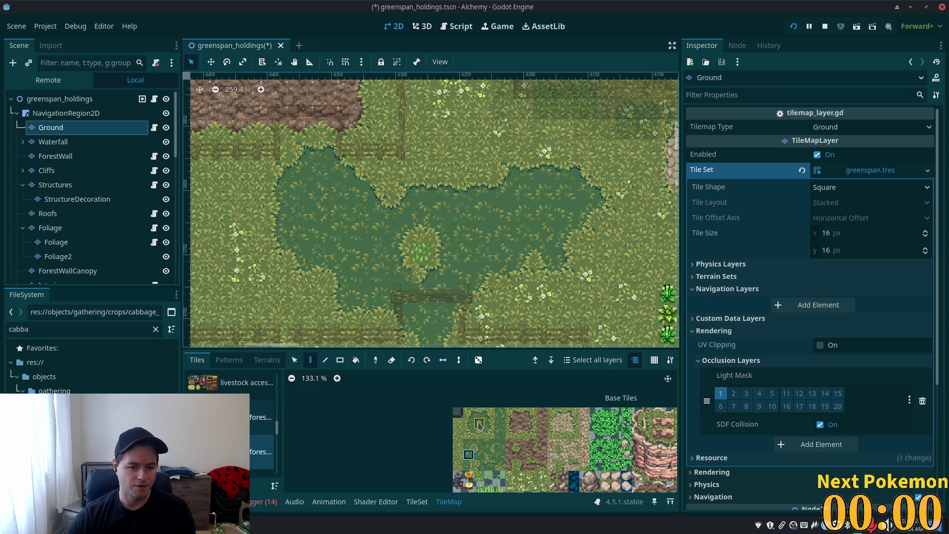
{"action": "left_click", "coordinate": [479, 414]}
{"action": "left_click", "coordinate": [490, 465]}
{"action": "scroll", "coordinate": [528, 331], "scroll_direction": "down", "scroll_amount": 3}
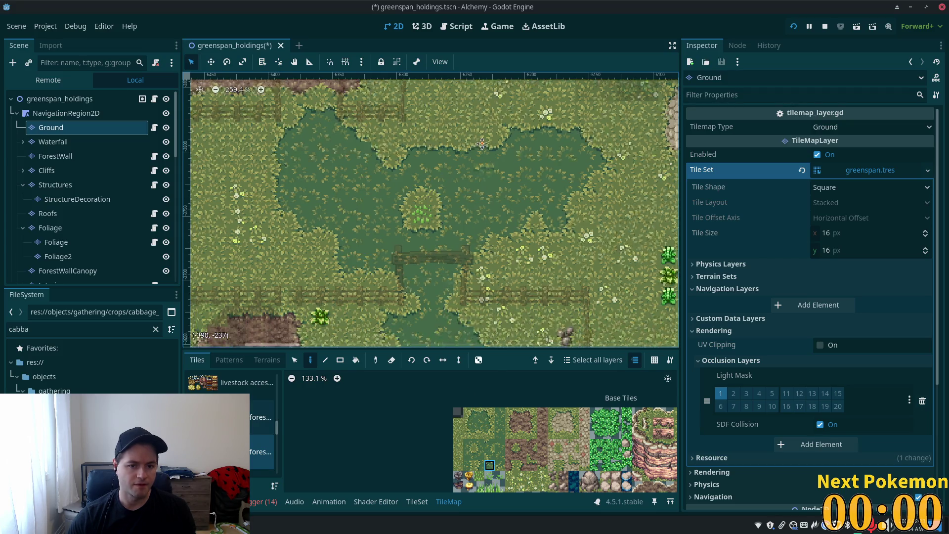
{"action": "key", "text": "ctrl+s"}
Pan east of the dirt clearing and paint a 2x2 block of tiles onto the map
{"action": "scroll", "coordinate": [560, 251], "scroll_direction": "down", "scroll_amount": 1}
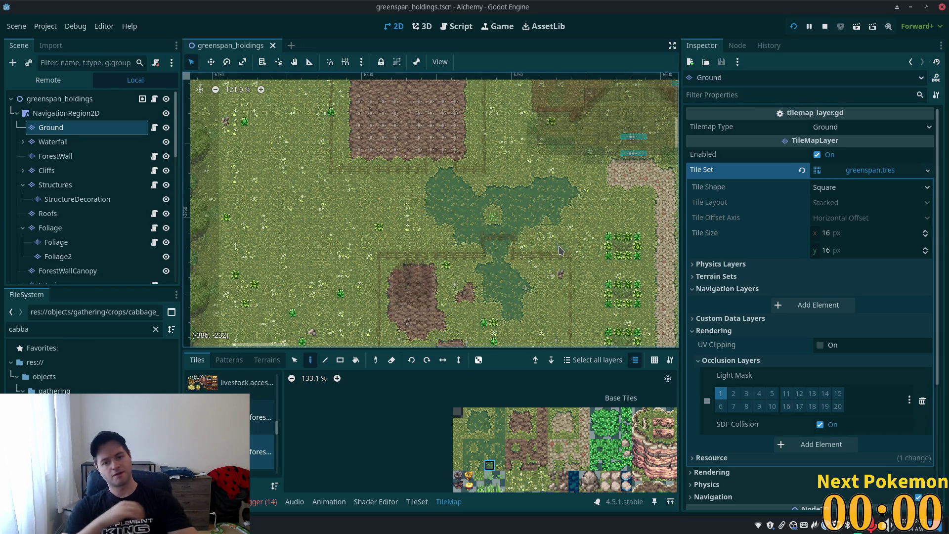
{"action": "left_click_drag", "start_coordinate": [560, 250], "coordinate": [312, 269]}
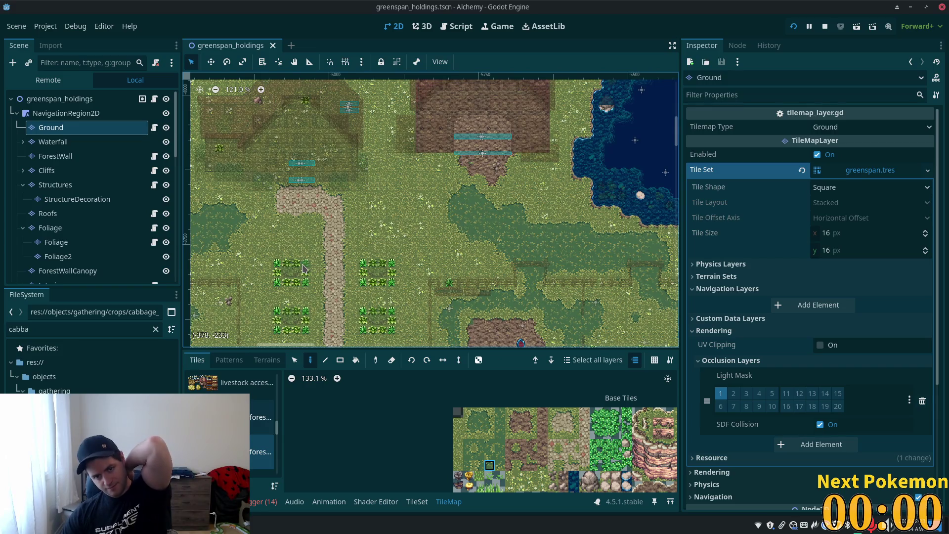
{"action": "scroll", "coordinate": [543, 243], "scroll_direction": "up", "scroll_amount": 4}
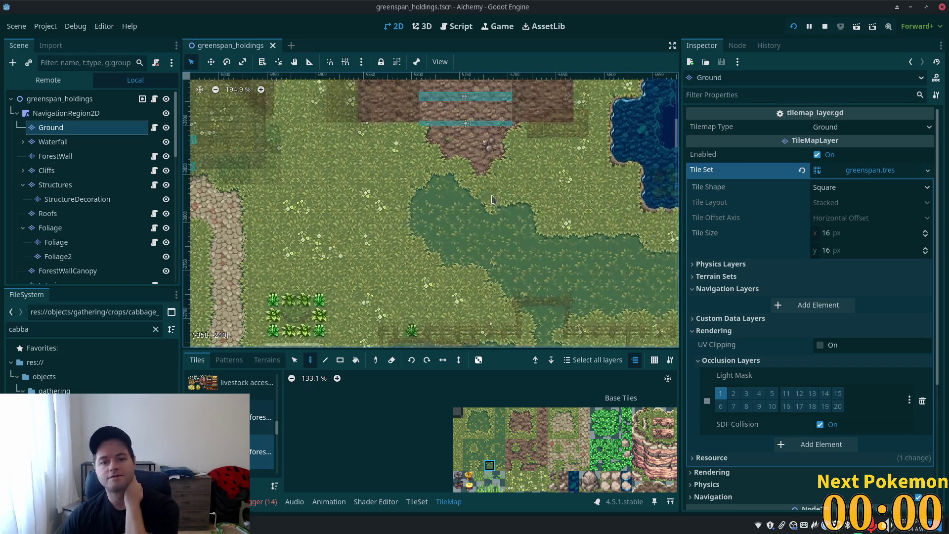
{"action": "scroll", "coordinate": [475, 255], "scroll_direction": "right", "scroll_amount": 3}
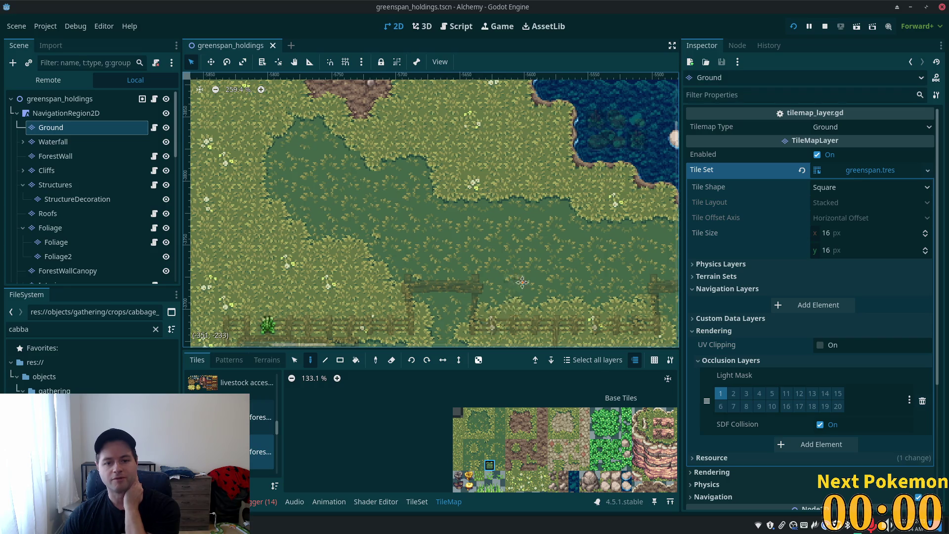
{"action": "scroll", "coordinate": [499, 274], "scroll_direction": "down", "scroll_amount": 3}
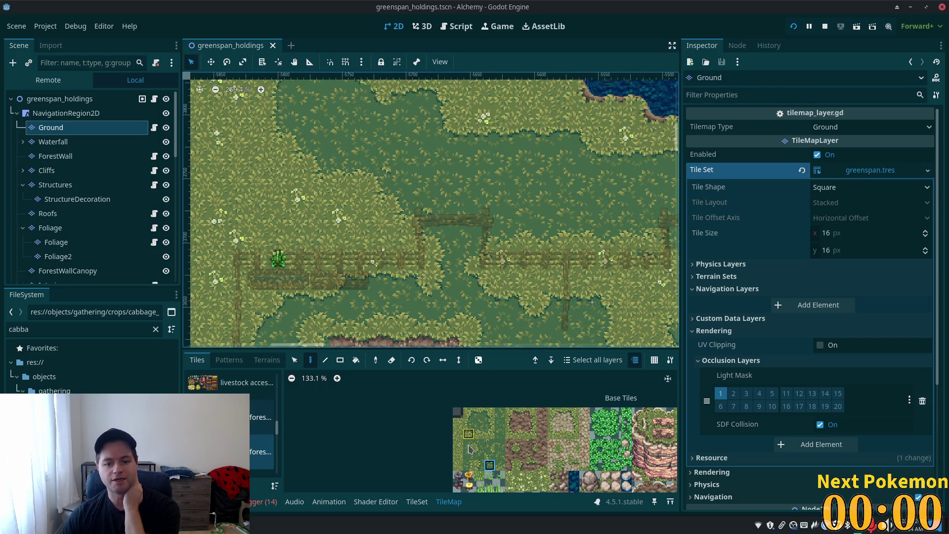
{"action": "left_click_drag", "start_coordinate": [468, 444], "coordinate": [478, 453]}
{"action": "left_click", "coordinate": [208, 255]}
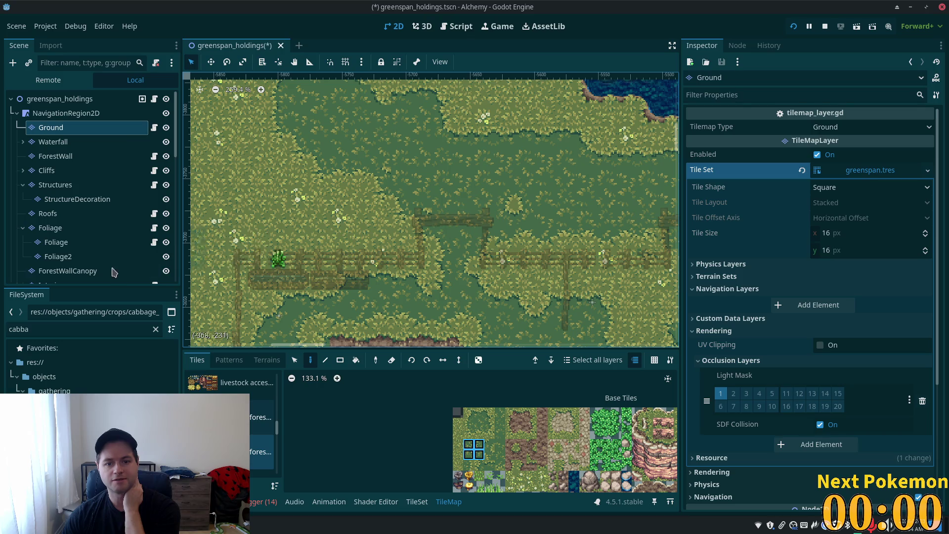
Zoom in to about 285% on the darker grass patches in the meadow
{"action": "scroll", "coordinate": [479, 262], "scroll_direction": "down", "scroll_amount": 2}
{"action": "scroll", "coordinate": [550, 262], "scroll_direction": "down", "scroll_amount": 3}
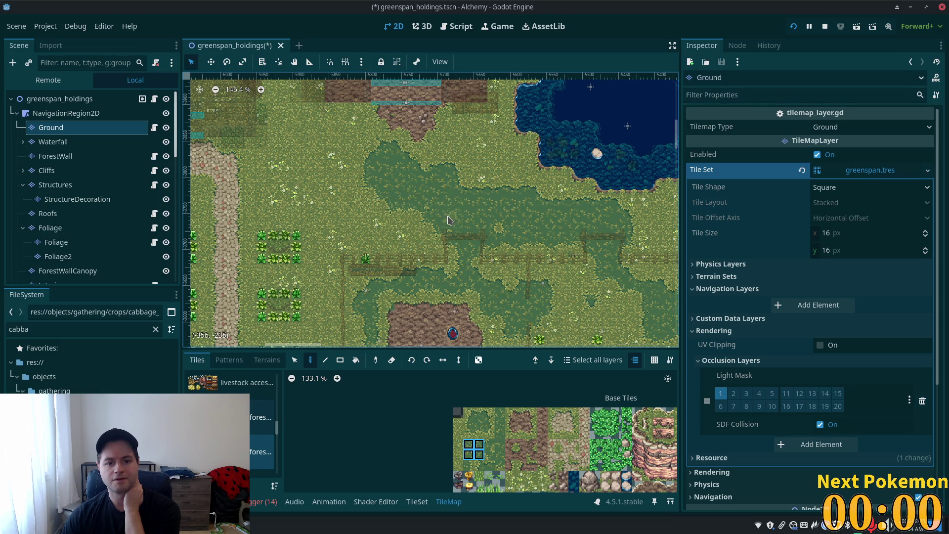
{"action": "scroll", "coordinate": [475, 208], "scroll_direction": "down", "scroll_amount": 3}
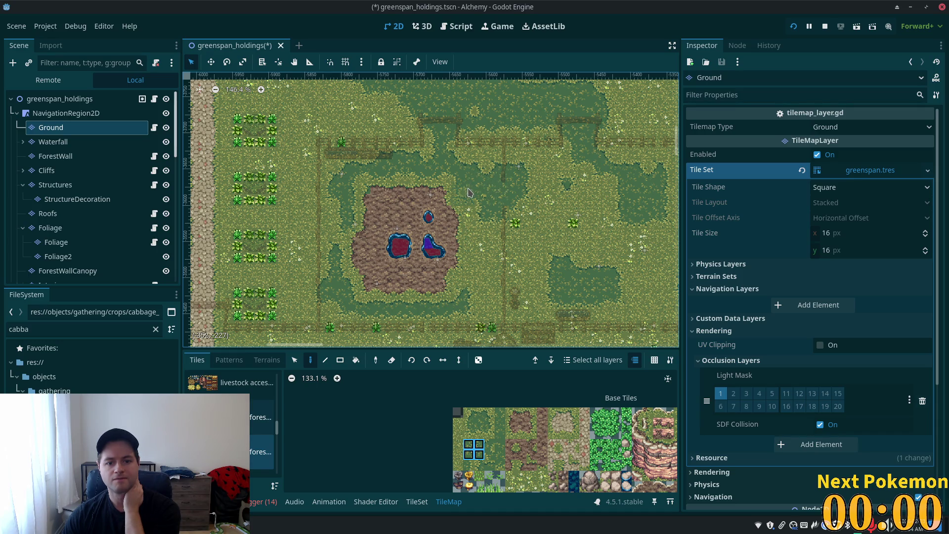
{"action": "scroll", "coordinate": [410, 302], "scroll_direction": "down", "scroll_amount": 2}
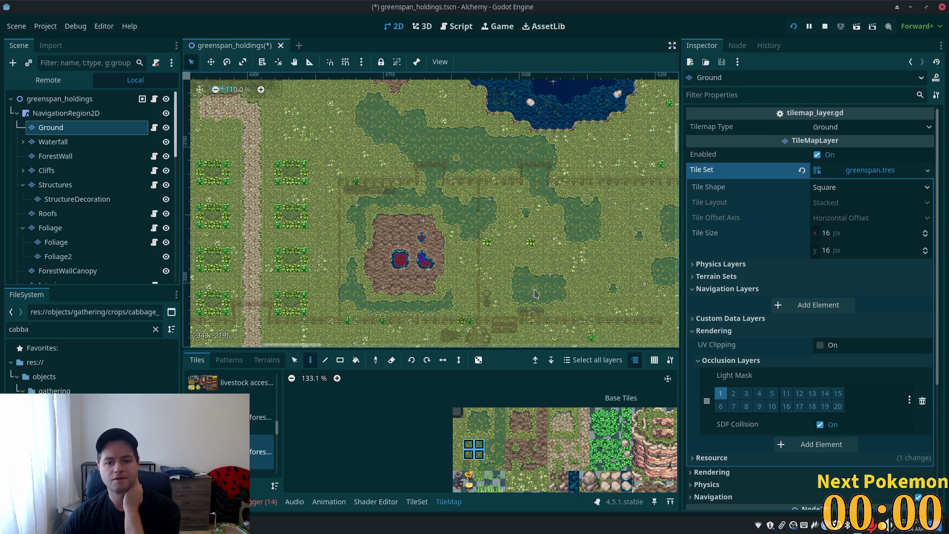
{"action": "scroll", "coordinate": [620, 284], "scroll_direction": "right", "scroll_amount": 5}
{"action": "scroll", "coordinate": [620, 285], "scroll_direction": "up", "scroll_amount": 1}
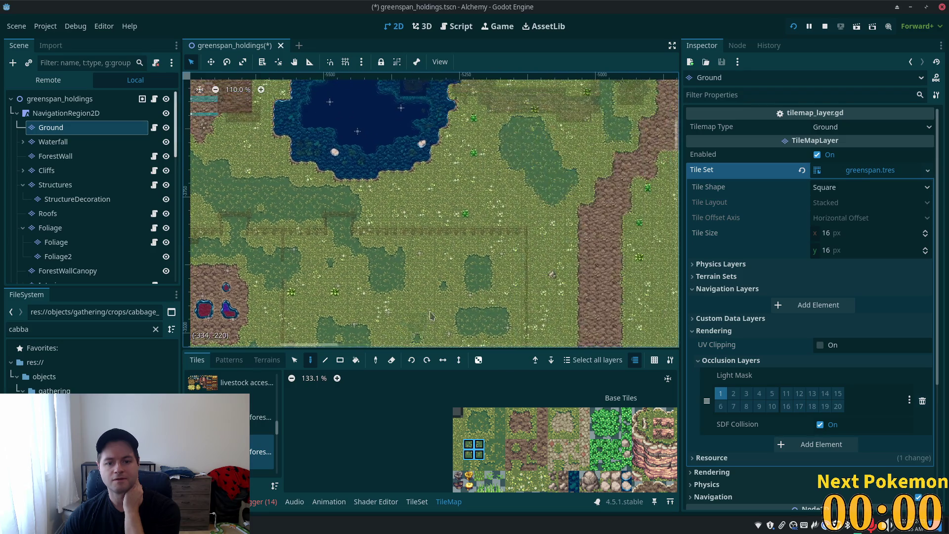
{"action": "scroll", "coordinate": [533, 152], "scroll_direction": "up", "scroll_amount": 6}
{"action": "scroll", "coordinate": [533, 152], "scroll_direction": "up", "scroll_amount": 1}
Carve a curved inlet into the dark patch using single and two-tile light grass edge tiles
{"action": "left_click", "coordinate": [479, 447]}
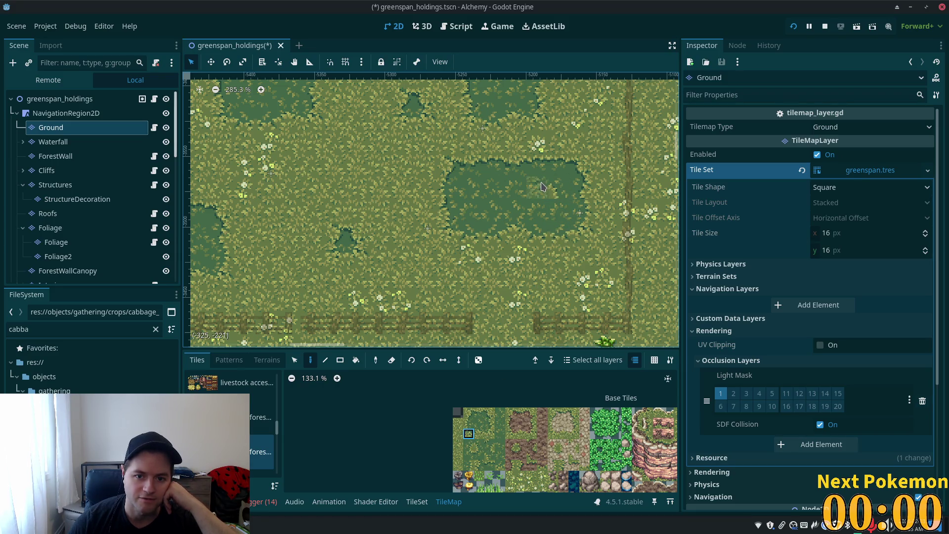
{"action": "left_click_drag", "start_coordinate": [469, 454], "coordinate": [479, 454]}
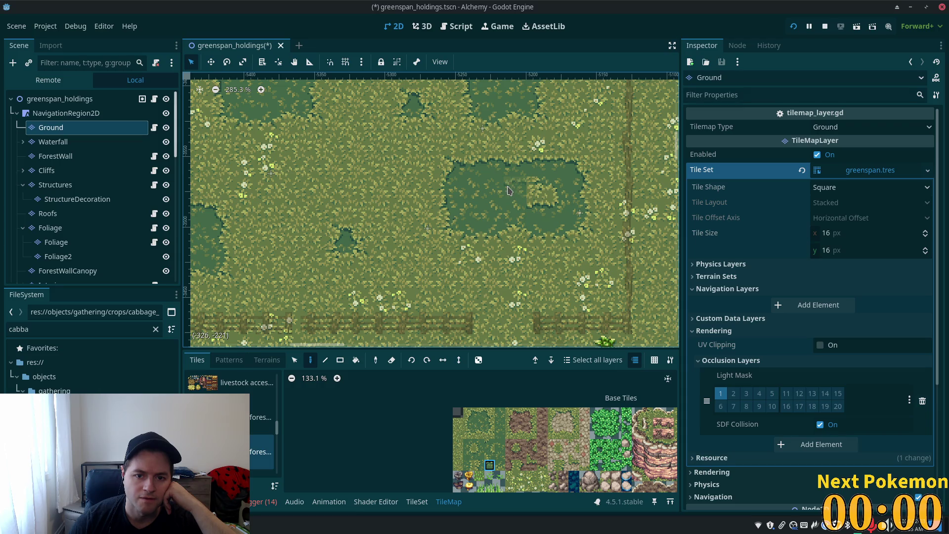
{"action": "left_click", "coordinate": [469, 446]}
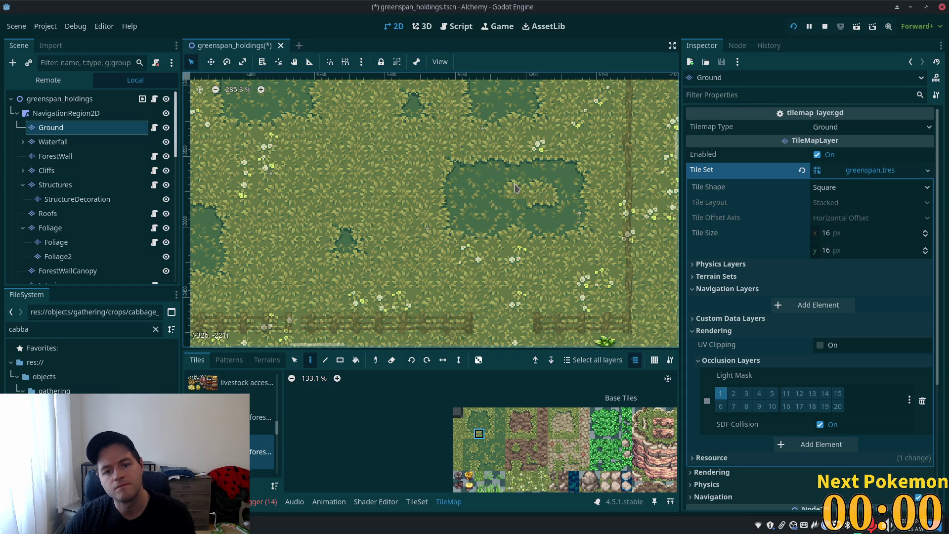
{"action": "left_click", "coordinate": [468, 455]}
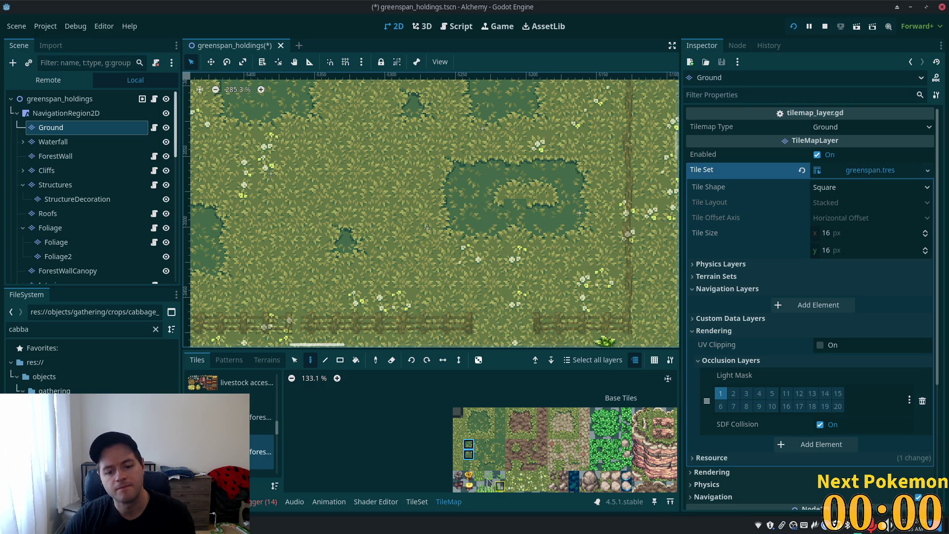
{"action": "left_click", "coordinate": [489, 455]}
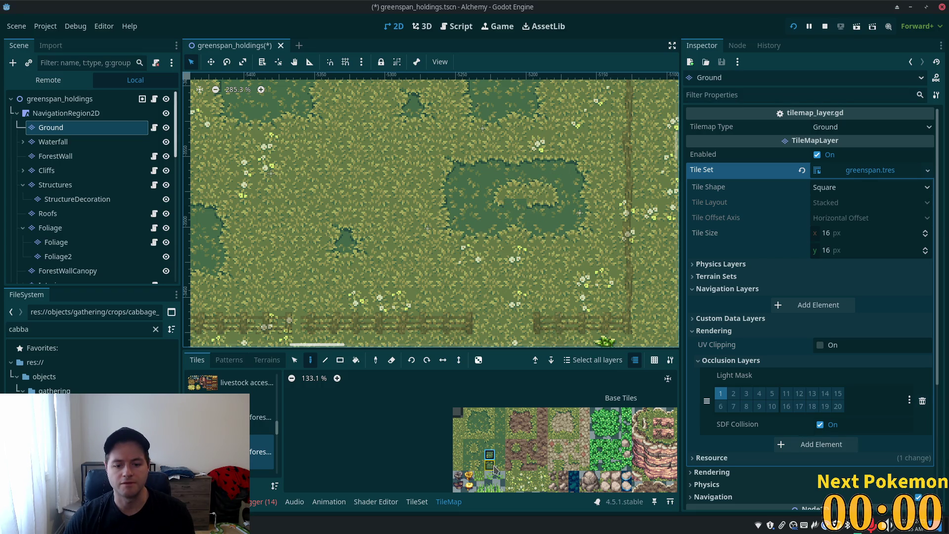
{"action": "scroll", "coordinate": [493, 460], "scroll_direction": "up", "scroll_amount": 5}
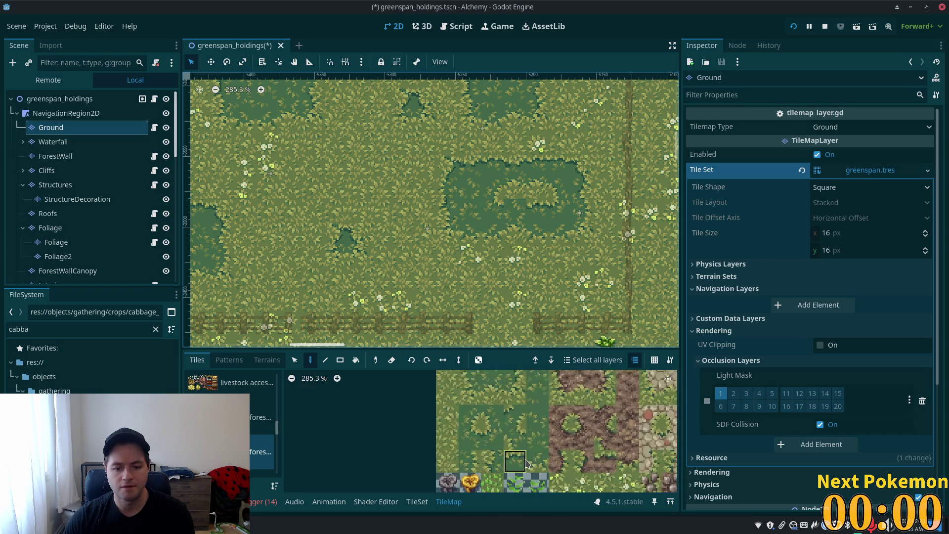
Paint two more edge tiles around the inlet and save the scene with Ctrl+S
{"action": "left_click", "coordinate": [521, 426]}
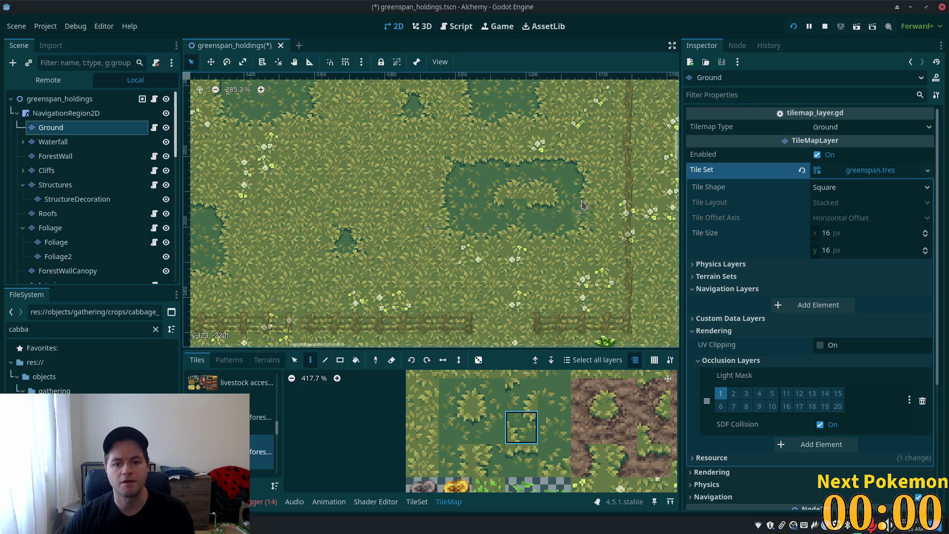
{"action": "left_click", "coordinate": [521, 459]}
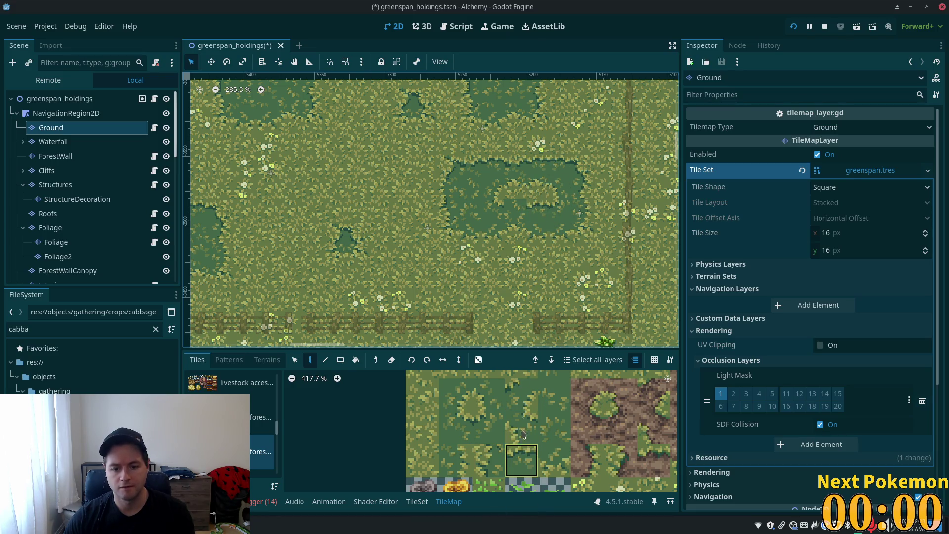
{"action": "scroll", "coordinate": [479, 266], "scroll_direction": "down", "scroll_amount": 5}
{"action": "key", "text": "ctrl+s"}
{"action": "scroll", "coordinate": [479, 265], "scroll_direction": "down", "scroll_amount": 4}
{"action": "scroll", "coordinate": [519, 271], "scroll_direction": "left", "scroll_amount": 5}
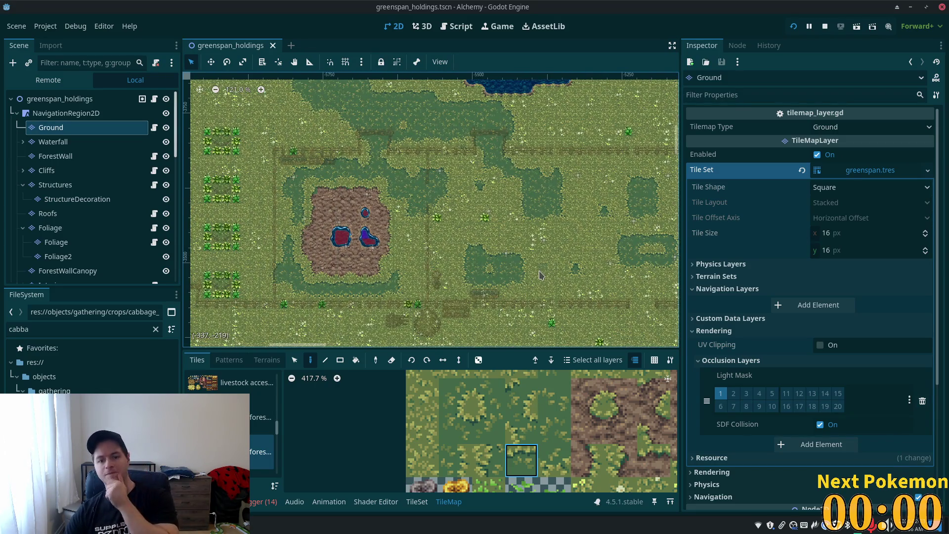
Look over the farm map, then launch the game with Run Project
{"action": "scroll", "coordinate": [463, 239], "scroll_direction": "left", "scroll_amount": 10}
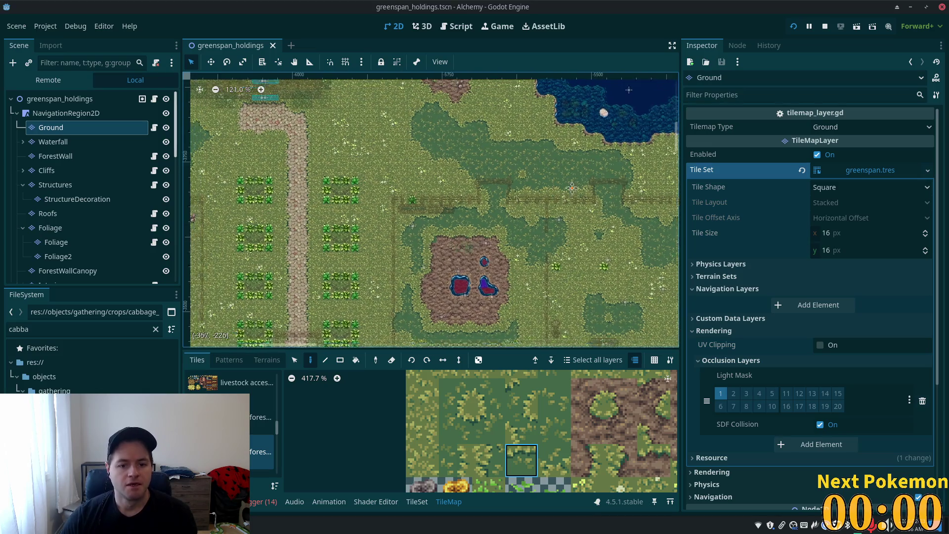
{"action": "scroll", "coordinate": [191, 193], "scroll_direction": "up", "scroll_amount": 3}
{"action": "scroll", "coordinate": [450, 251], "scroll_direction": "down", "scroll_amount": 6}
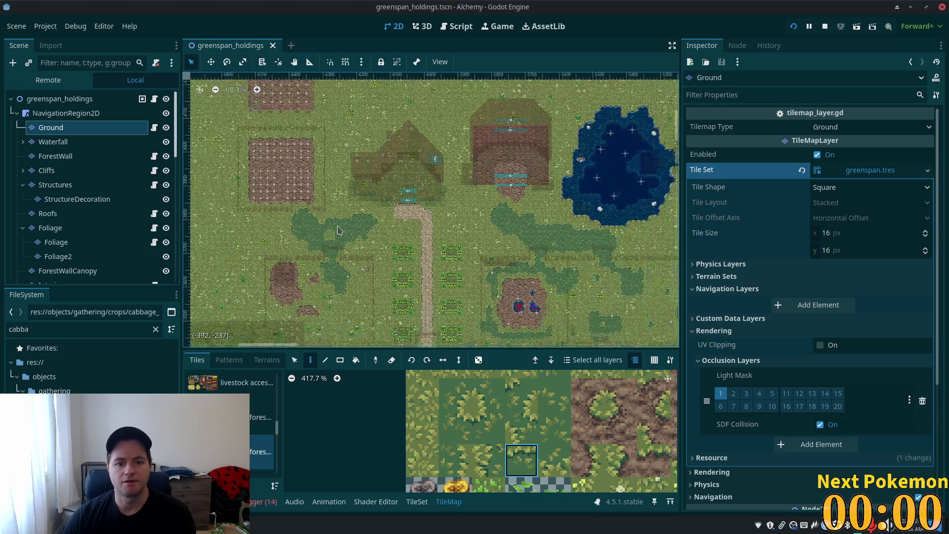
{"action": "scroll", "coordinate": [449, 251], "scroll_direction": "up", "scroll_amount": 2}
{"action": "scroll", "coordinate": [420, 237], "scroll_direction": "down", "scroll_amount": 2}
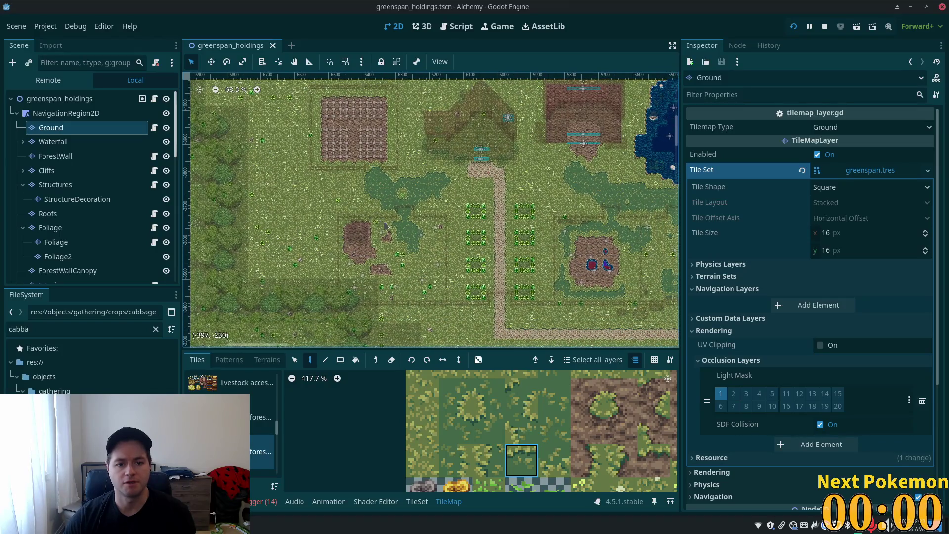
{"action": "scroll", "coordinate": [376, 221], "scroll_direction": "up", "scroll_amount": 3}
{"action": "left_click", "coordinate": [793, 27]}
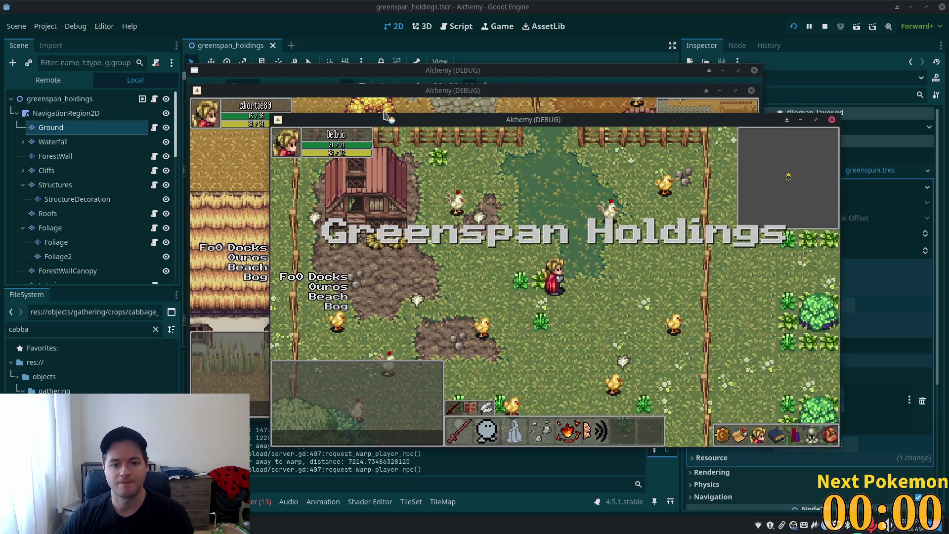
Move the debug window aside and walk the character past the barn, pen gate and farmhouse
{"action": "left_click_drag", "start_coordinate": [433, 89], "coordinate": [351, 95]}
{"action": "left_click", "coordinate": [705, 204]}
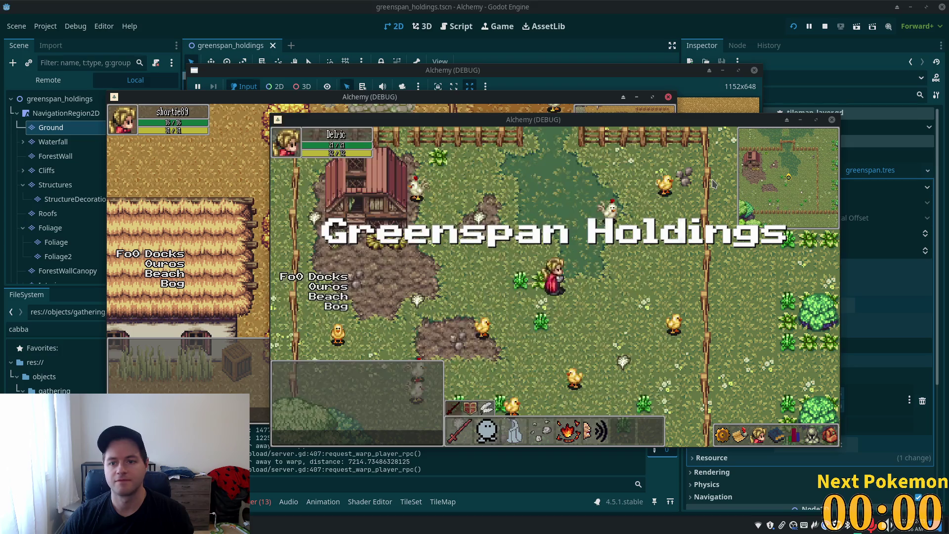
{"action": "key", "text": "s"}
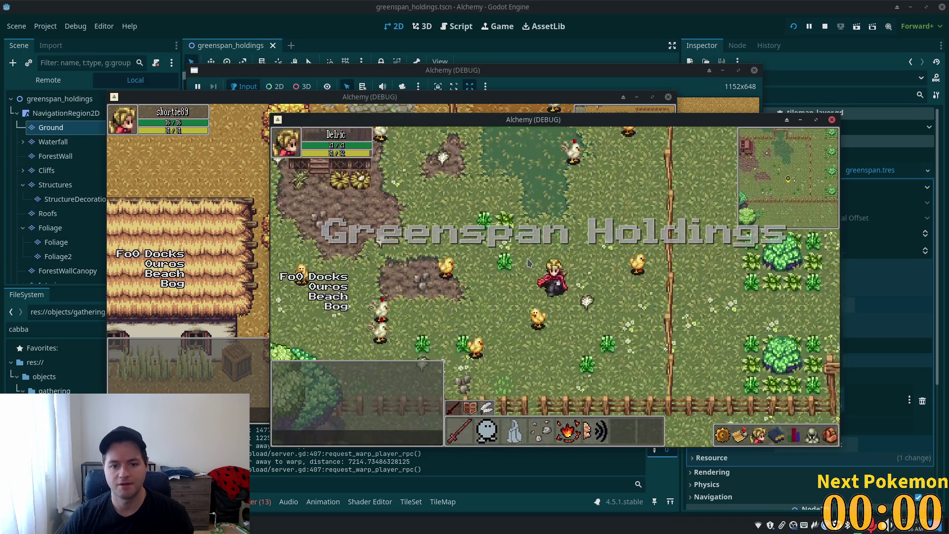
{"action": "key", "text": "s"}
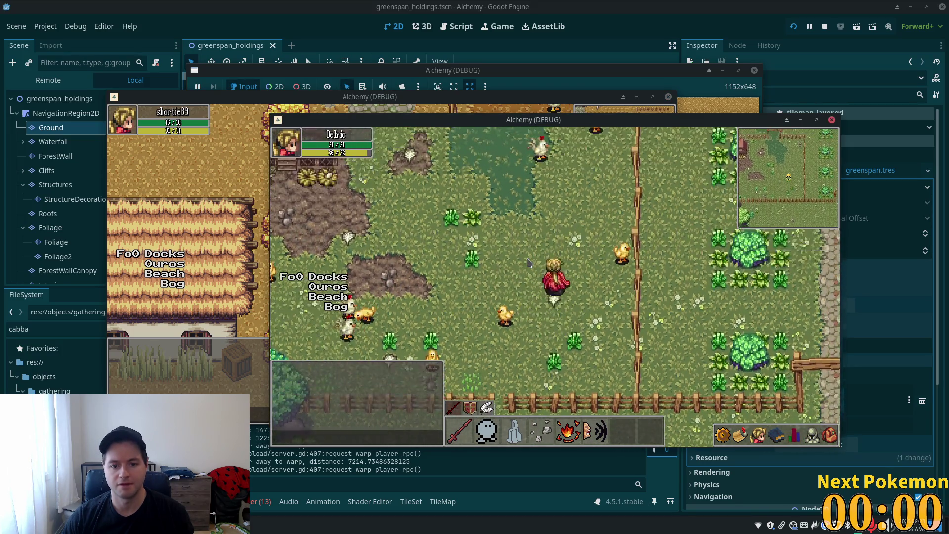
{"action": "key", "text": "w"}
{"action": "key", "text": "a"}
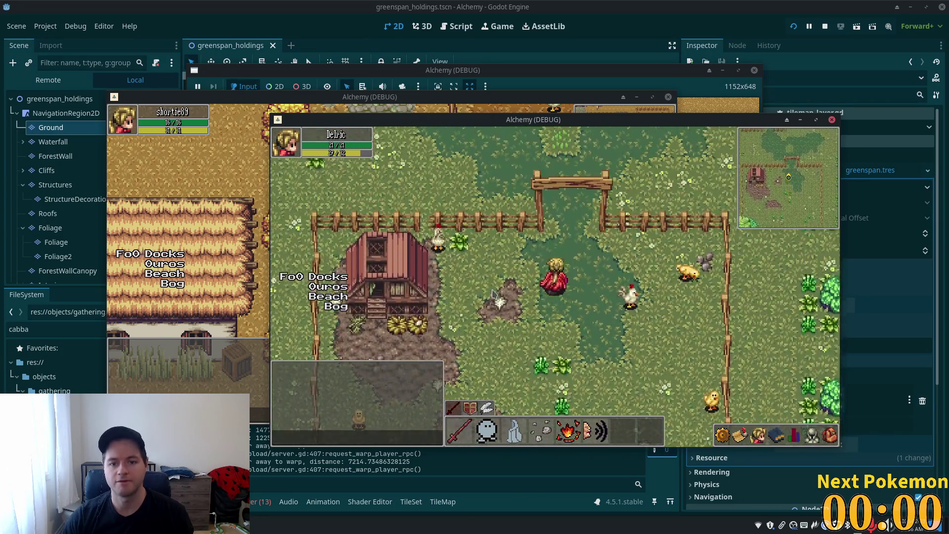
{"action": "key", "text": "w"}
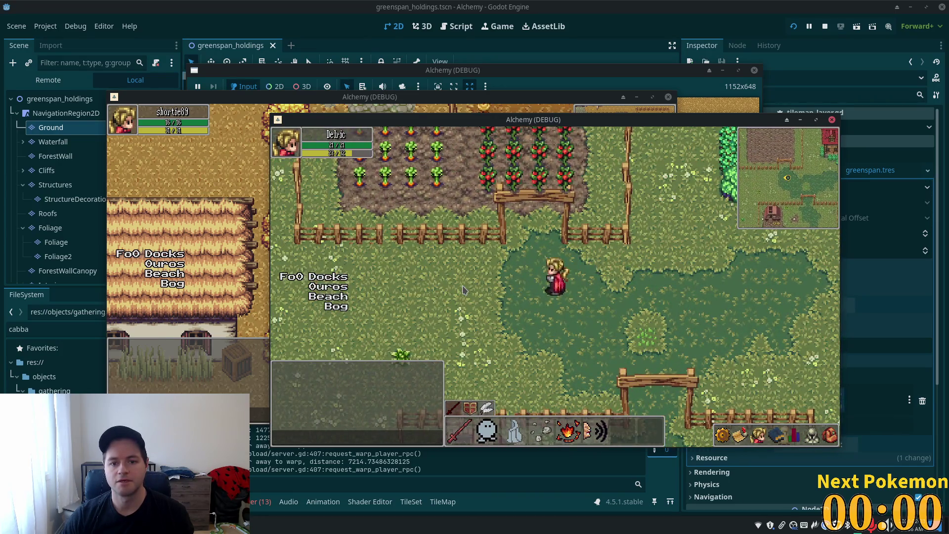
{"action": "key", "text": "d"}
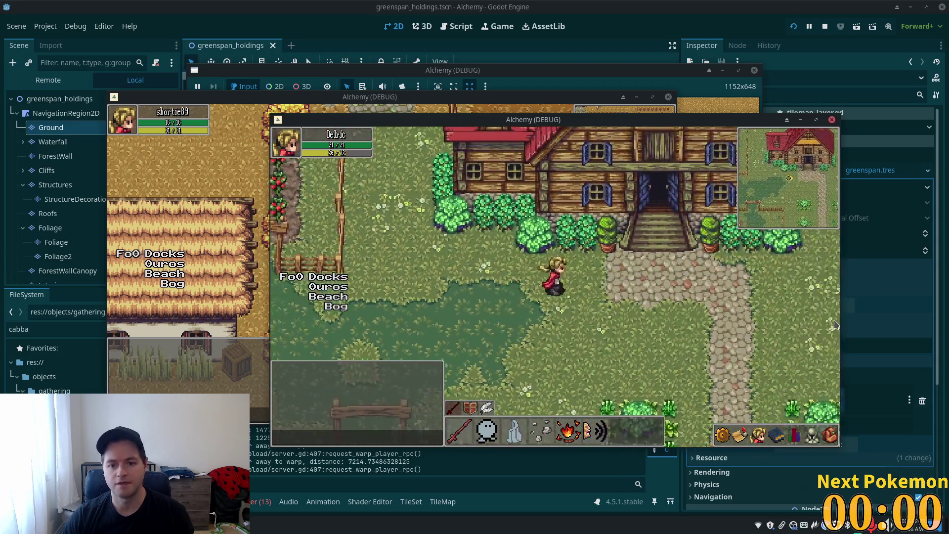
{"action": "key", "text": "d"}
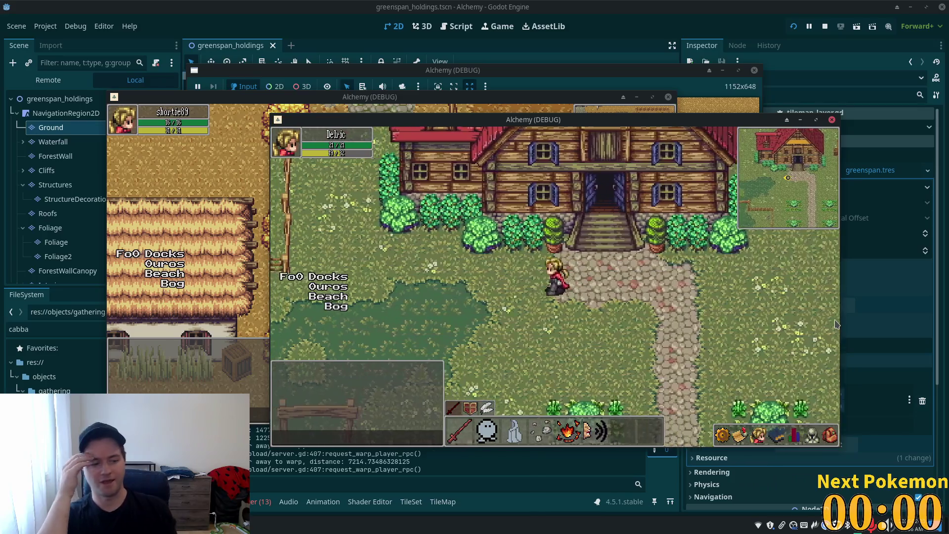
{"action": "key", "text": "a"}
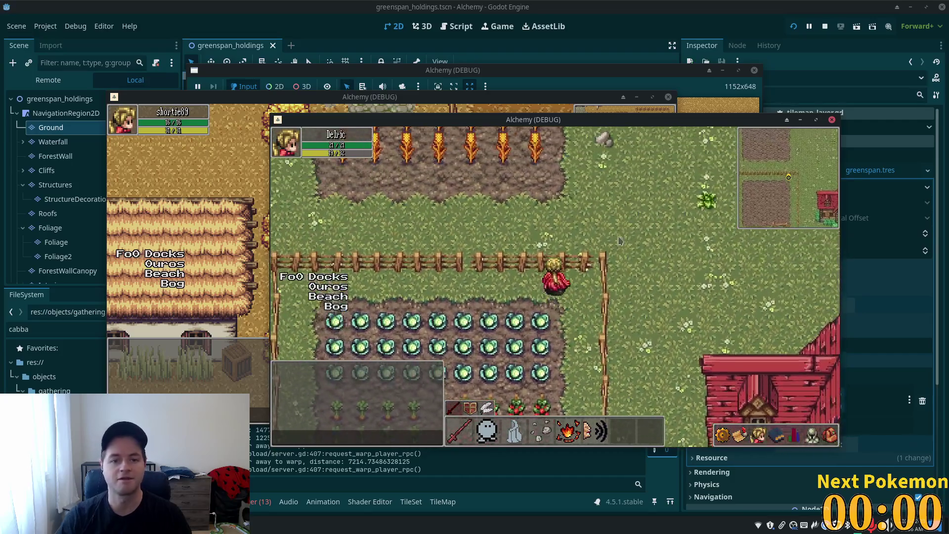
Walk through the garden rows to the fields and barn, then close the game with F8
{"action": "key", "text": "s"}
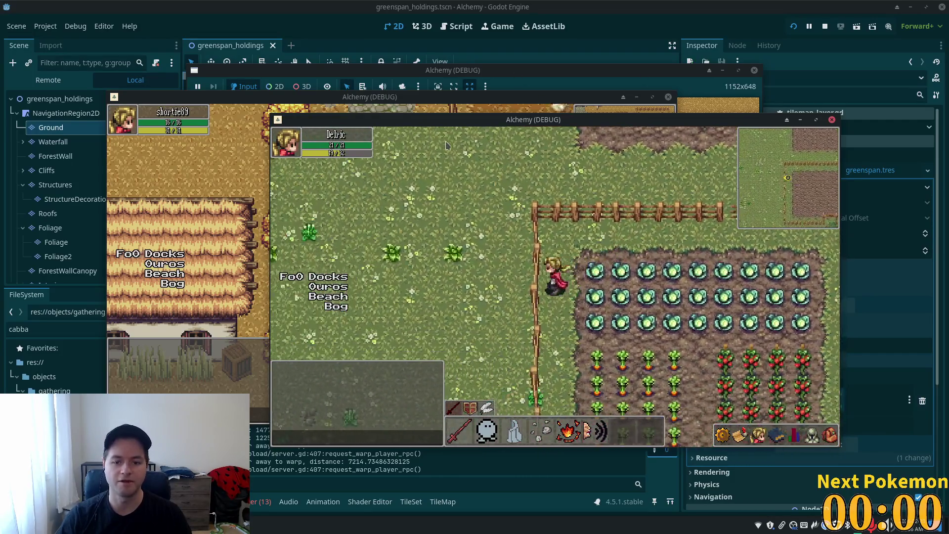
{"action": "key", "text": "a"}
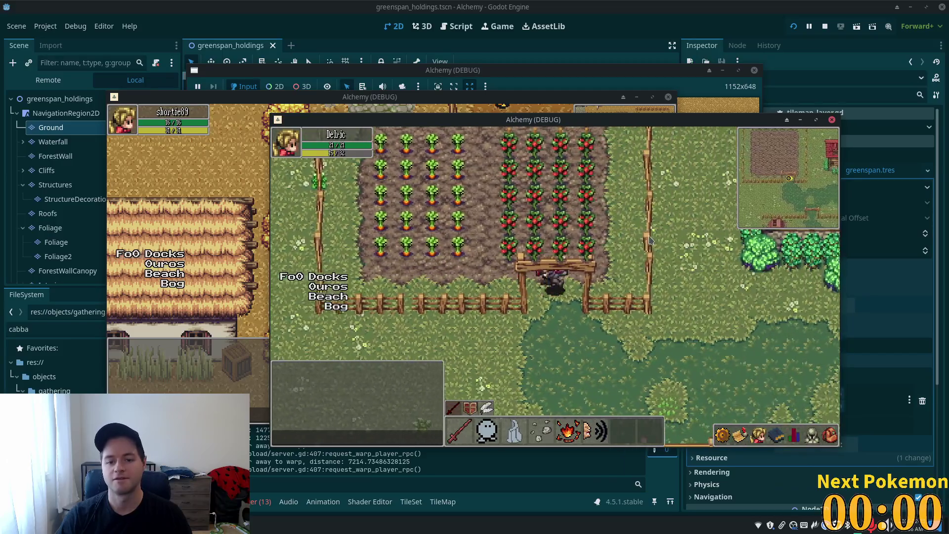
{"action": "left_click", "coordinate": [818, 431]}
{"action": "key", "text": "w"}
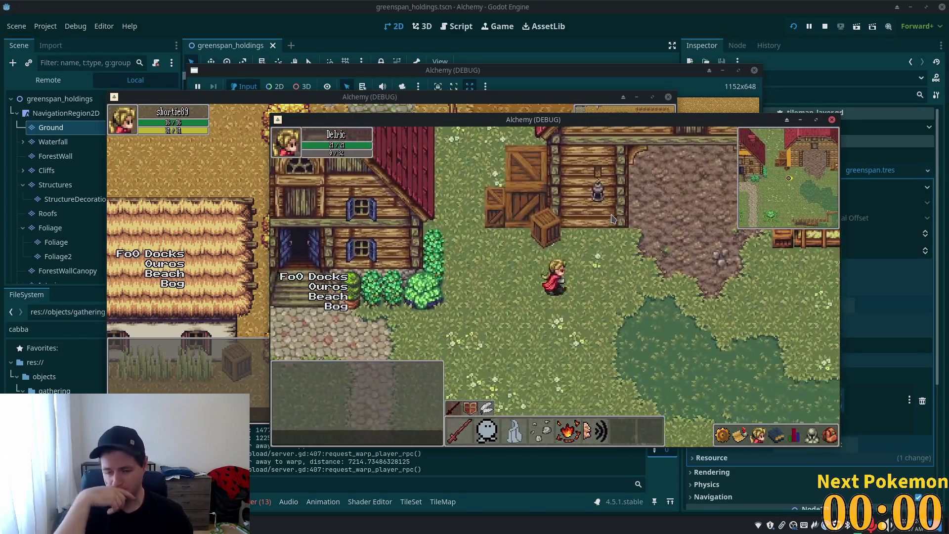
{"action": "left_click", "coordinate": [612, 218]}
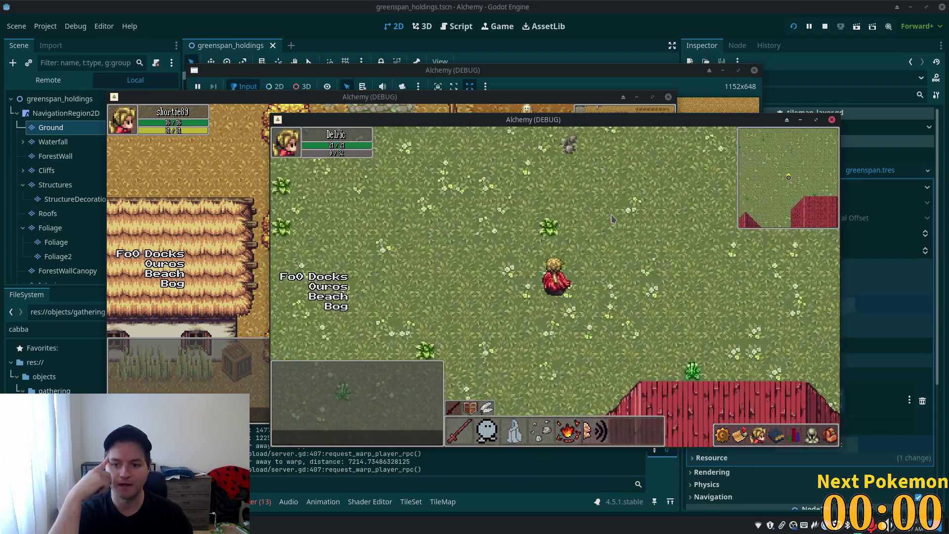
{"action": "left_click", "coordinate": [613, 217]}
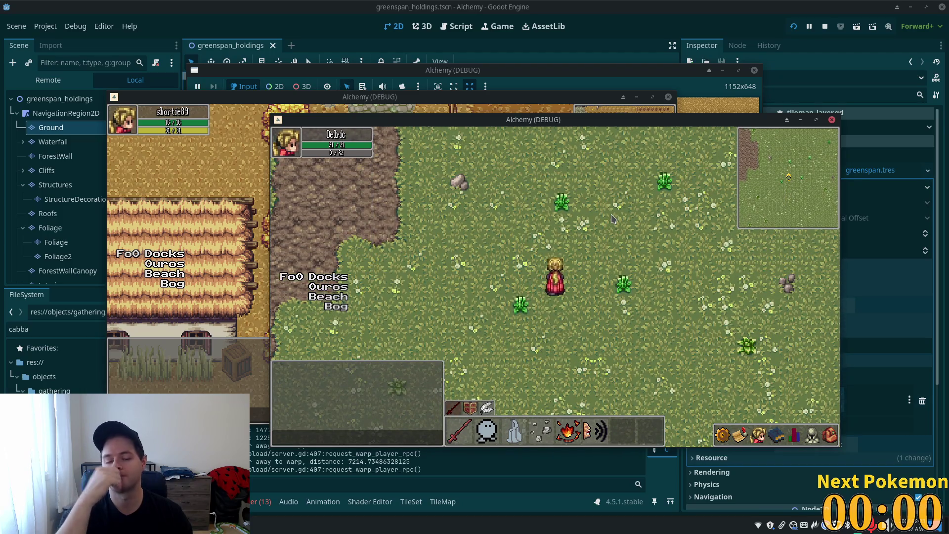
{"action": "key", "text": "F8"}
{"action": "scroll", "coordinate": [407, 255], "scroll_direction": "up", "scroll_amount": 3}
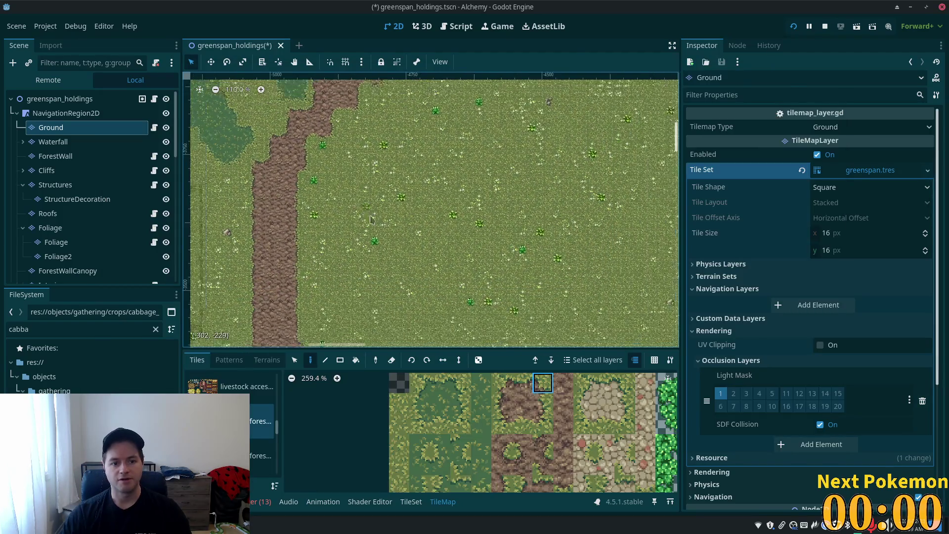
{"action": "scroll", "coordinate": [406, 255], "scroll_direction": "down", "scroll_amount": 5}
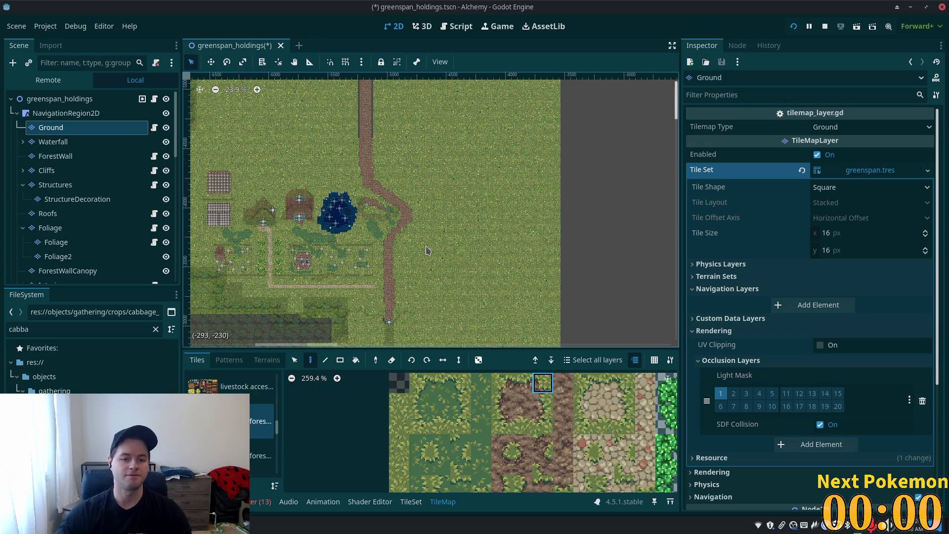
{"action": "scroll", "coordinate": [428, 251], "scroll_direction": "up", "scroll_amount": 3}
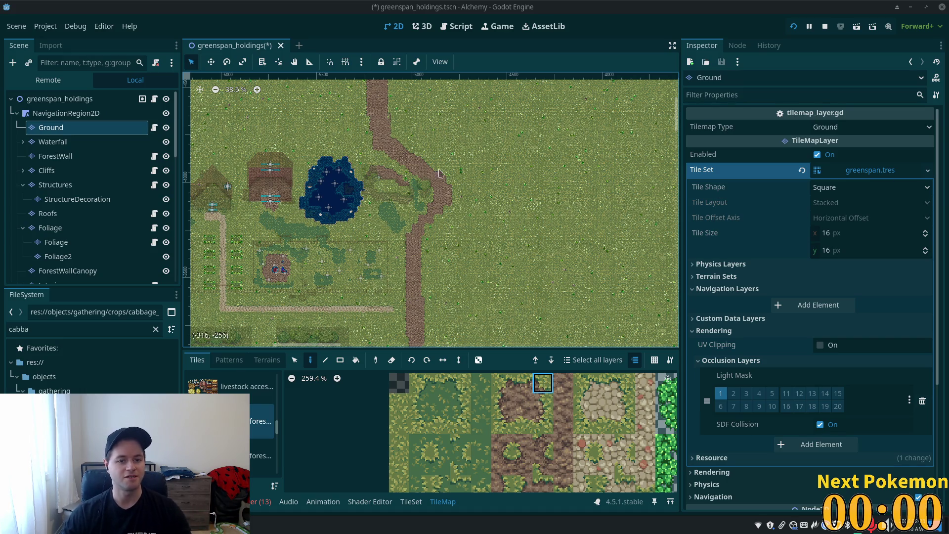
{"action": "scroll", "coordinate": [494, 203], "scroll_direction": "down", "scroll_amount": 3}
{"action": "scroll", "coordinate": [481, 196], "scroll_direction": "up", "scroll_amount": 5}
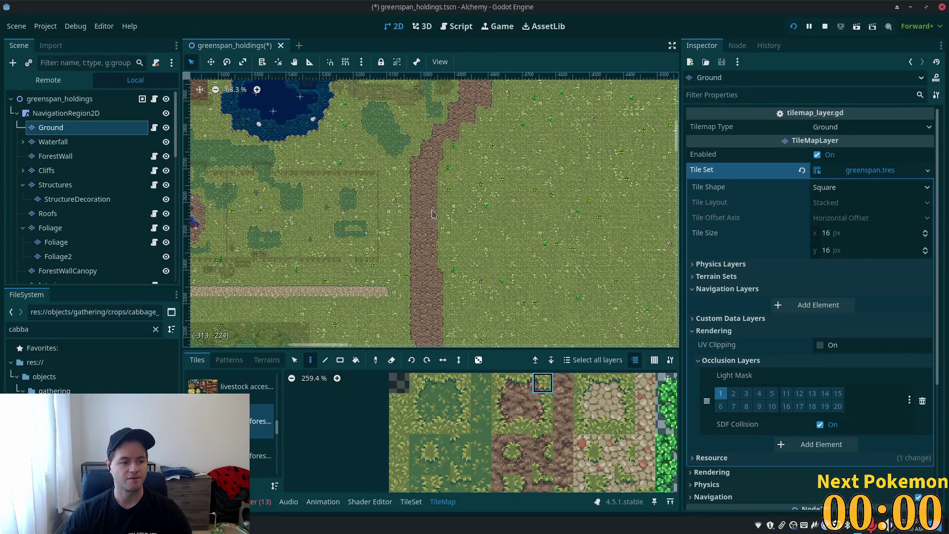
{"action": "scroll", "coordinate": [429, 213], "scroll_direction": "down", "scroll_amount": 2}
{"action": "scroll", "coordinate": [464, 210], "scroll_direction": "up", "scroll_amount": 2}
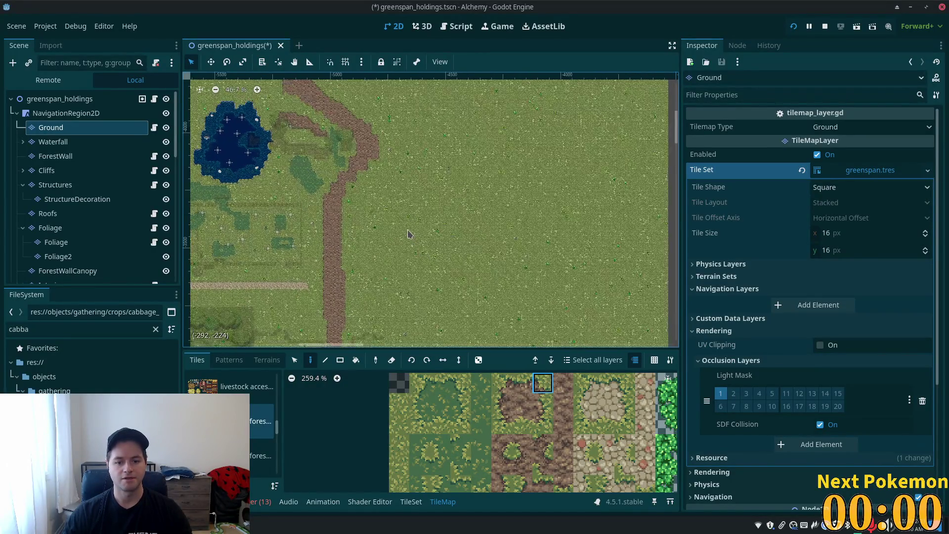
{"action": "scroll", "coordinate": [435, 256], "scroll_direction": "down", "scroll_amount": 3}
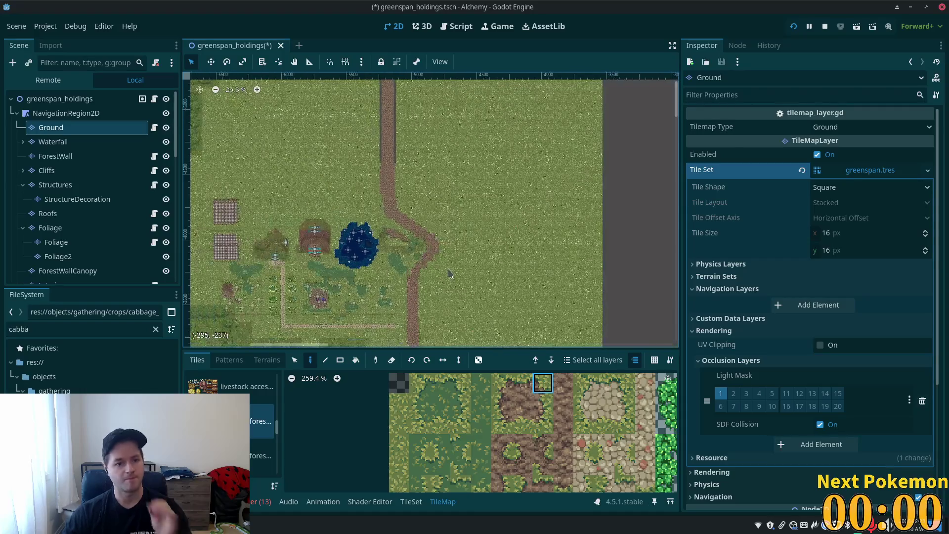
{"action": "scroll", "coordinate": [445, 272], "scroll_direction": "up", "scroll_amount": 4}
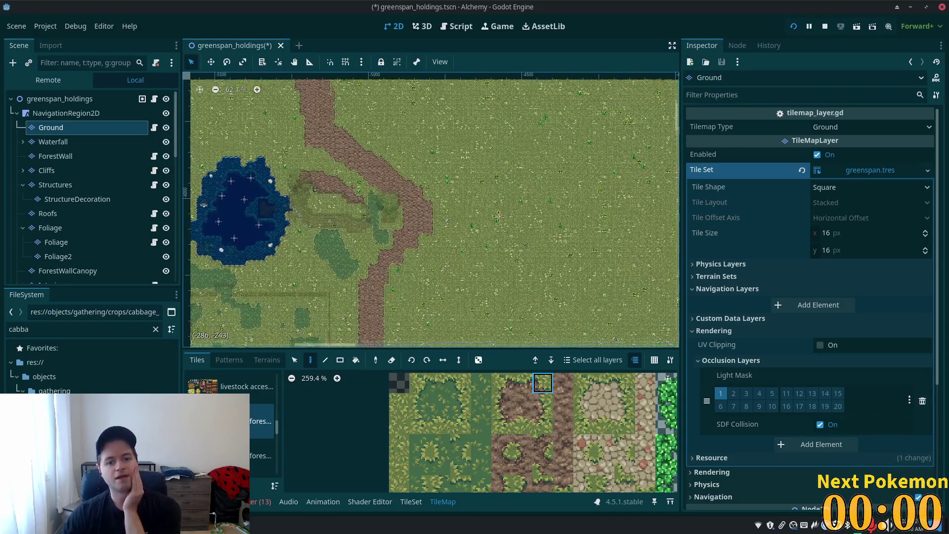
{"action": "scroll", "coordinate": [501, 226], "scroll_direction": "down", "scroll_amount": 2}
{"action": "scroll", "coordinate": [457, 183], "scroll_direction": "up", "scroll_amount": 2}
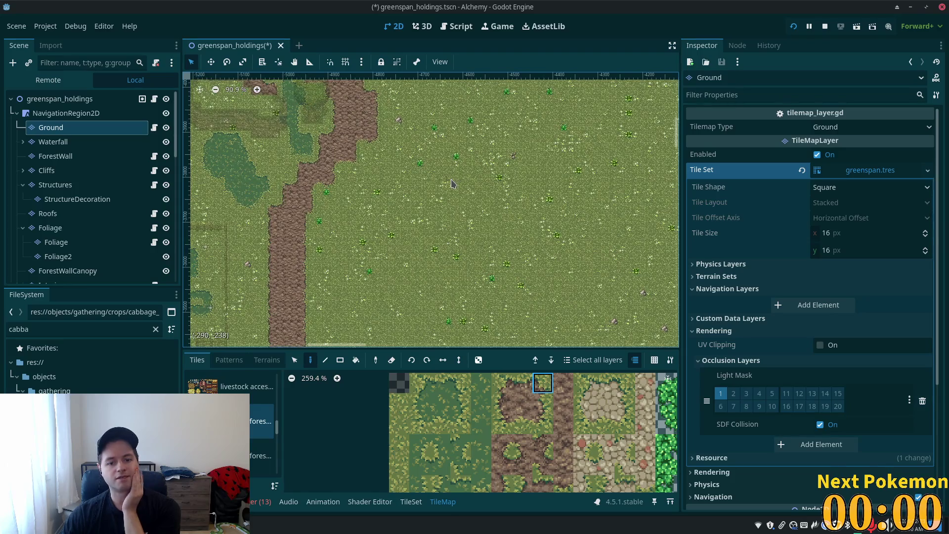
{"action": "scroll", "coordinate": [479, 207], "scroll_direction": "left", "scroll_amount": 10}
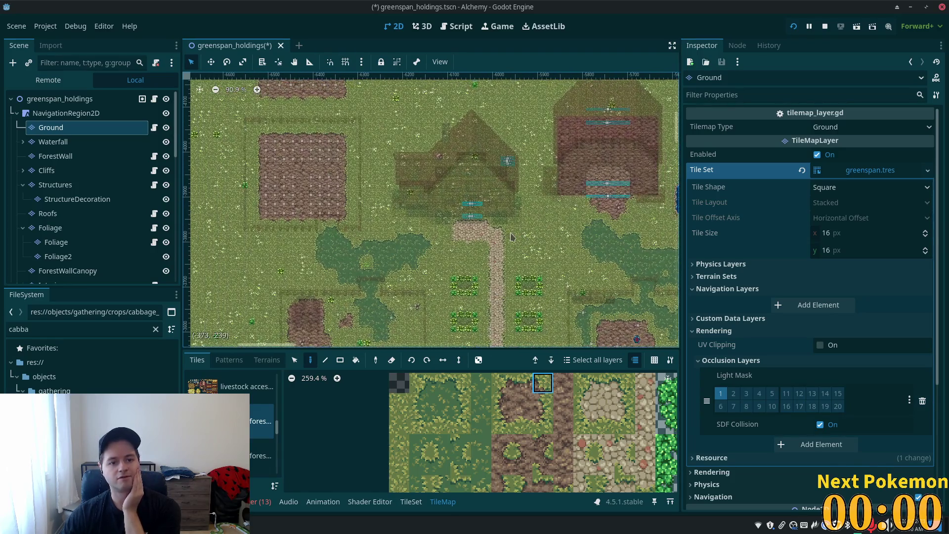
{"action": "scroll", "coordinate": [511, 236], "scroll_direction": "left", "scroll_amount": 5}
{"action": "scroll", "coordinate": [489, 213], "scroll_direction": "up", "scroll_amount": 4}
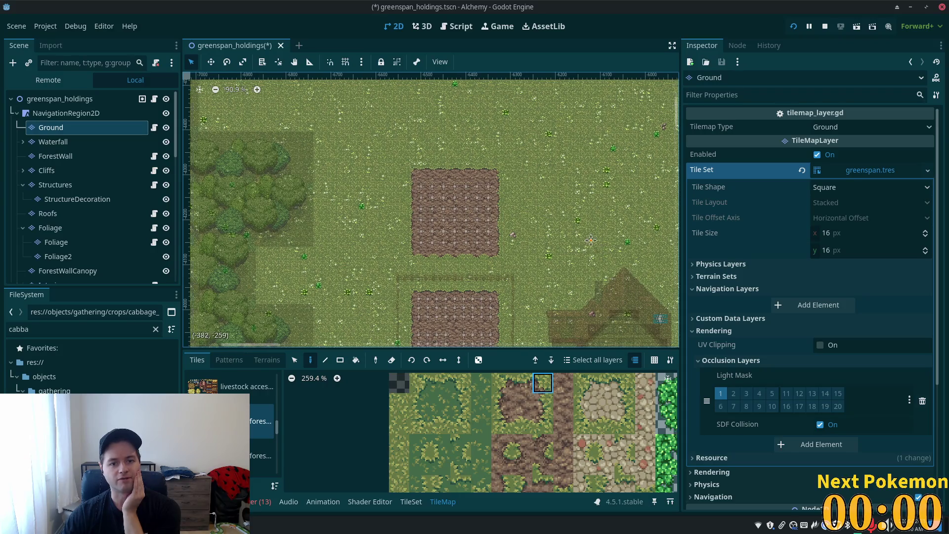
{"action": "scroll", "coordinate": [601, 247], "scroll_direction": "right", "scroll_amount": 15}
{"action": "scroll", "coordinate": [445, 277], "scroll_direction": "down", "scroll_amount": 4}
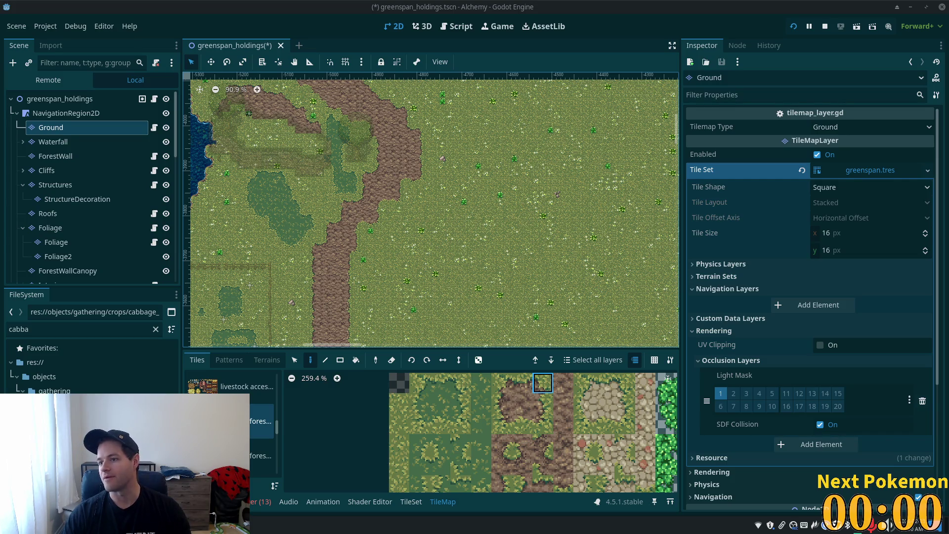
{"action": "key", "text": "alt+Tab"}
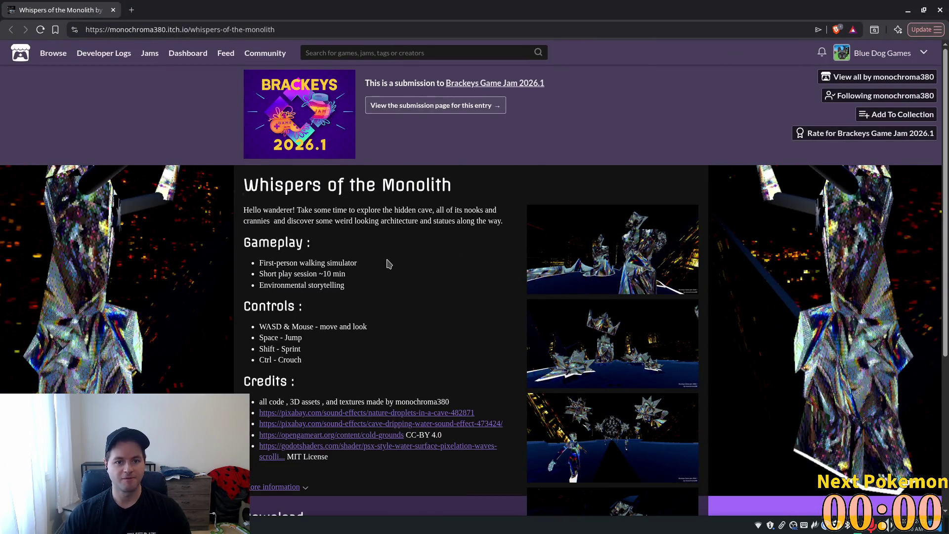
{"action": "scroll", "coordinate": [400, 263], "scroll_direction": "down", "scroll_amount": 2}
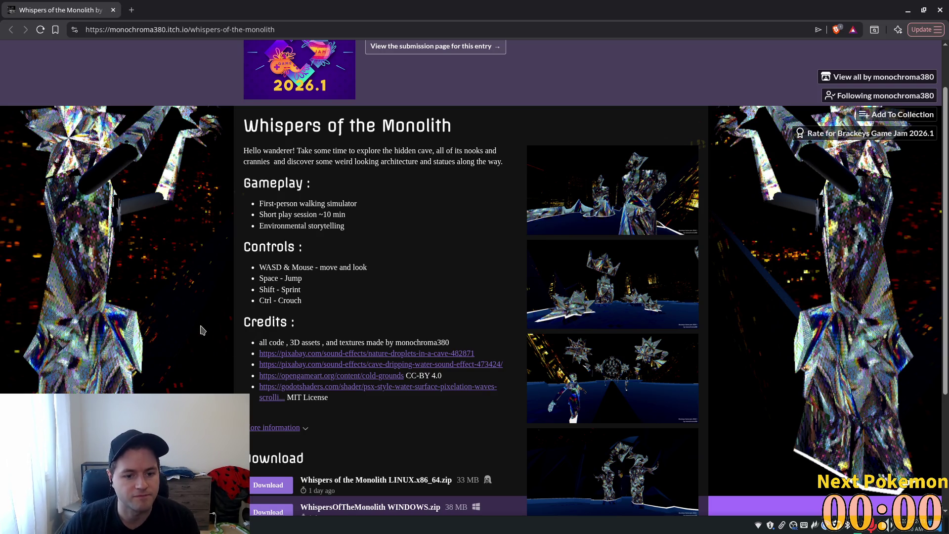
{"action": "left_click_drag", "start_coordinate": [261, 344], "coordinate": [300, 366]}
{"action": "left_click", "coordinate": [345, 336]}
{"action": "triple_click", "coordinate": [417, 339]}
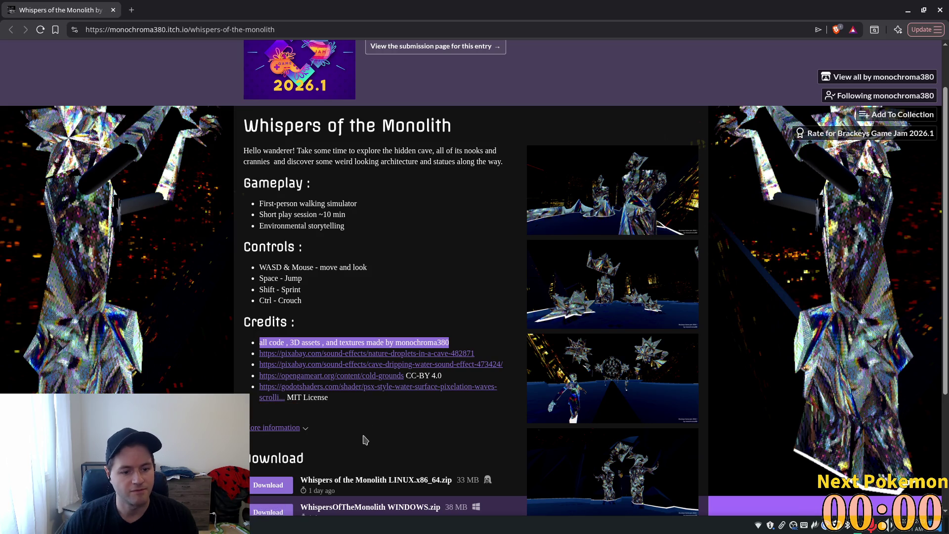
{"action": "scroll", "coordinate": [384, 426], "scroll_direction": "down", "scroll_amount": 3}
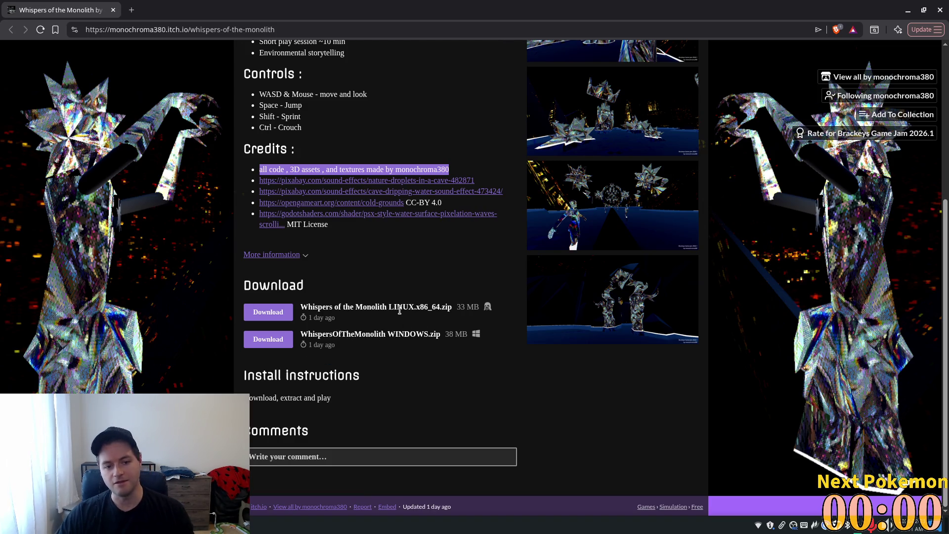
{"action": "mouse_move", "coordinate": [259, 285]}
{"action": "left_mouse_down"}
{"action": "mouse_move", "coordinate": [435, 309]}
{"action": "mouse_move", "coordinate": [542, 357]}
{"action": "left_mouse_up"}
{"action": "left_click", "coordinate": [497, 385]}
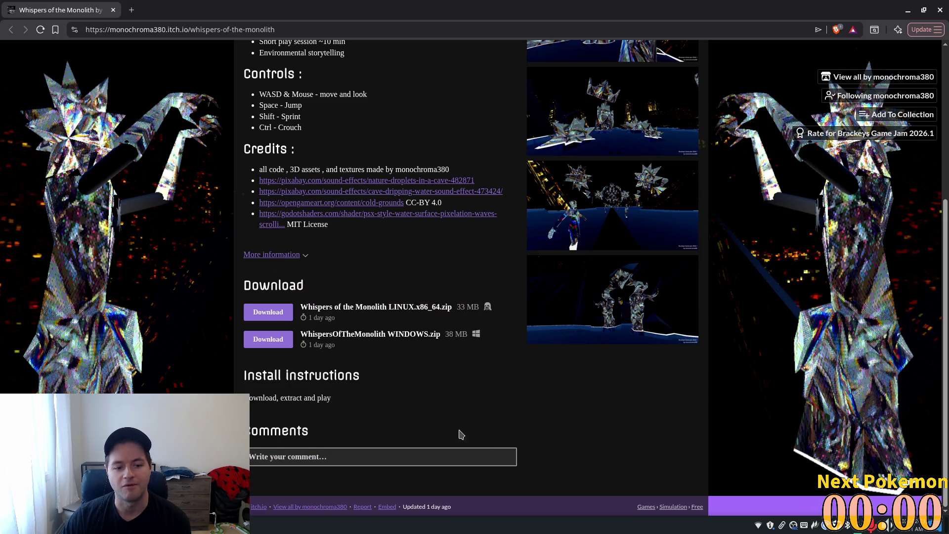
{"action": "scroll", "coordinate": [439, 416], "scroll_direction": "up", "scroll_amount": 5}
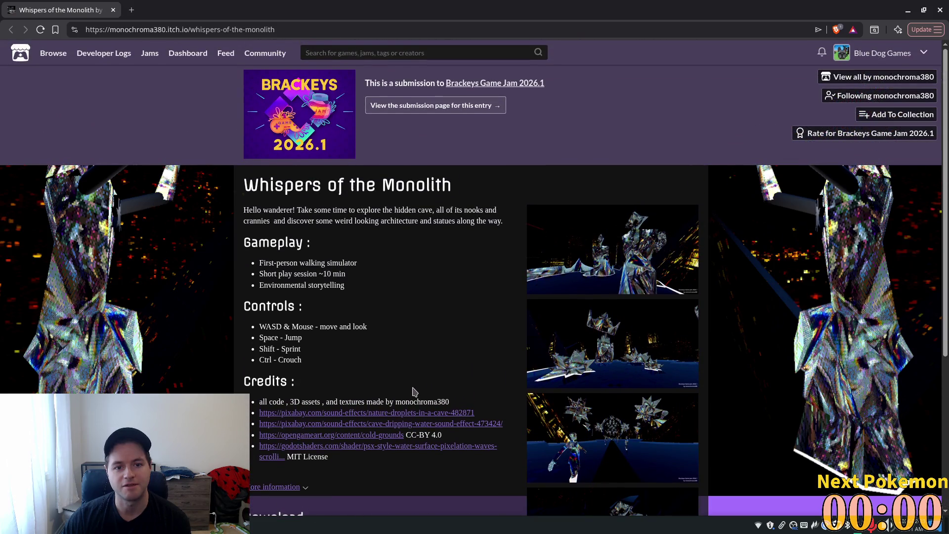
{"action": "scroll", "coordinate": [408, 366], "scroll_direction": "down", "scroll_amount": 5}
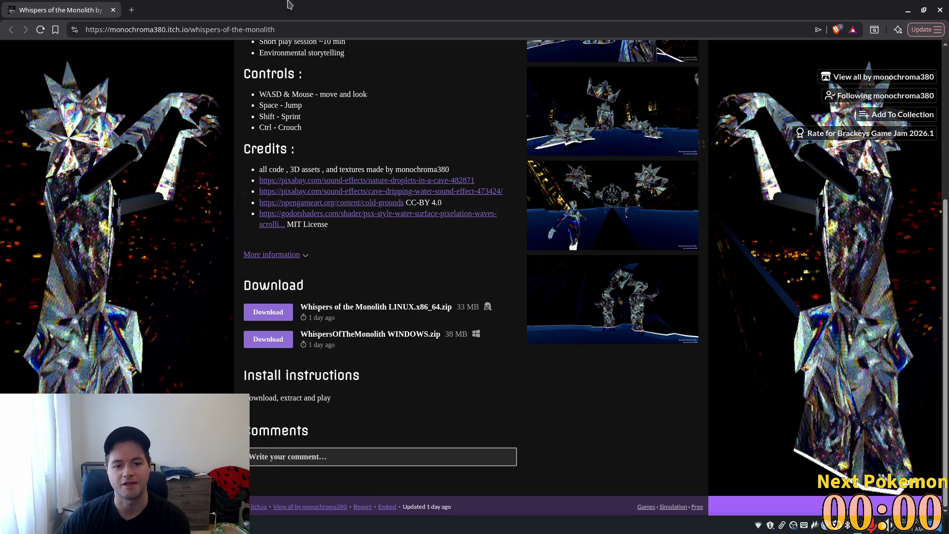
{"action": "scroll", "coordinate": [471, 372], "scroll_direction": "up", "scroll_amount": 5}
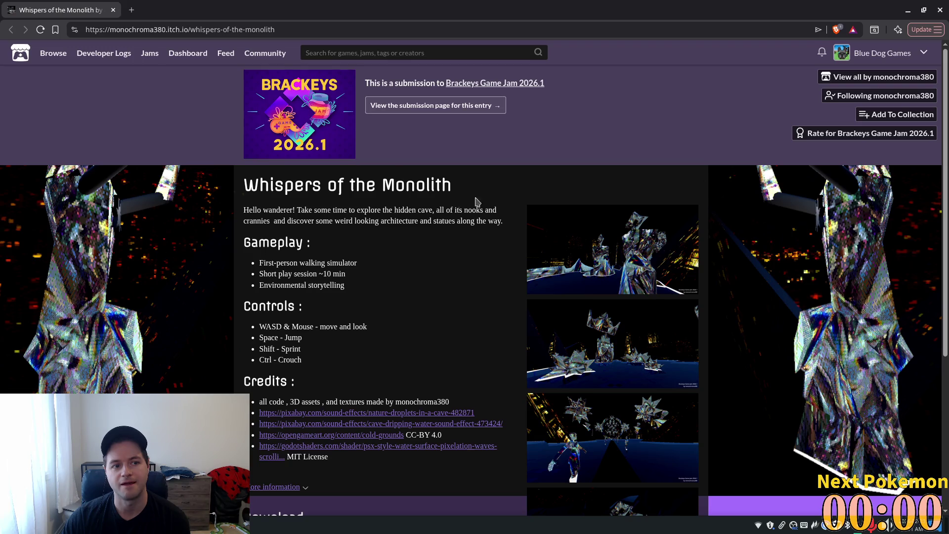
{"action": "scroll", "coordinate": [636, 307], "scroll_direction": "down", "scroll_amount": 5}
{"action": "scroll", "coordinate": [618, 302], "scroll_direction": "up", "scroll_amount": 5}
{"action": "scroll", "coordinate": [599, 298], "scroll_direction": "down", "scroll_amount": 1}
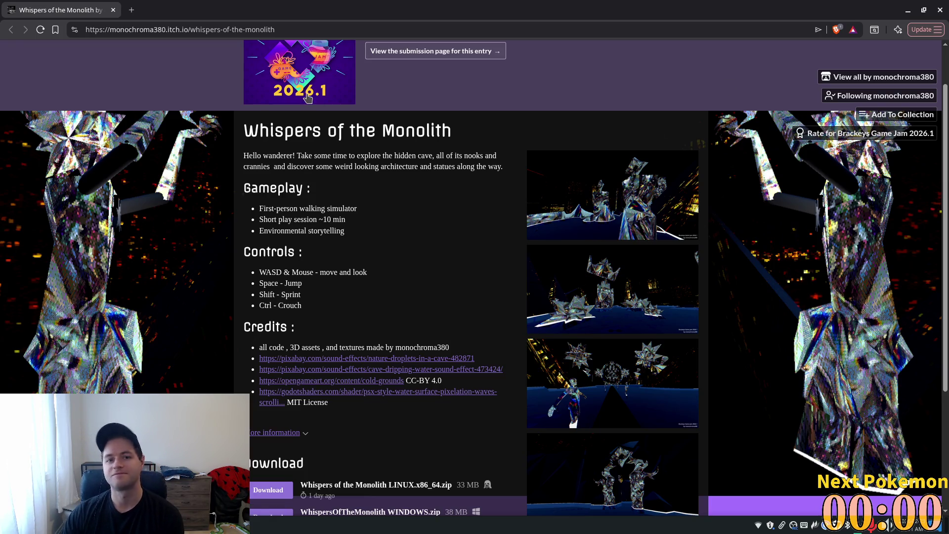
{"action": "scroll", "coordinate": [238, 218], "scroll_direction": "down", "scroll_amount": 3}
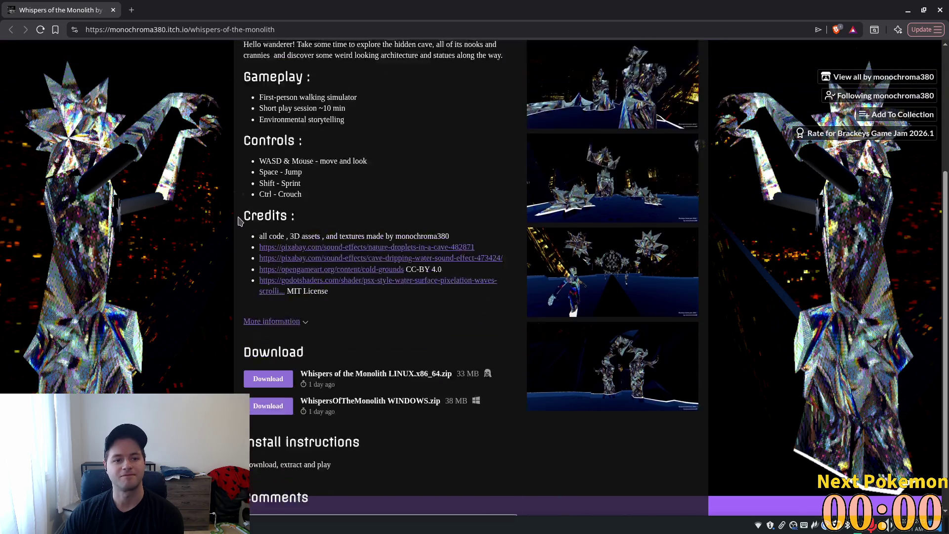
{"action": "scroll", "coordinate": [297, 321], "scroll_direction": "up", "scroll_amount": 1}
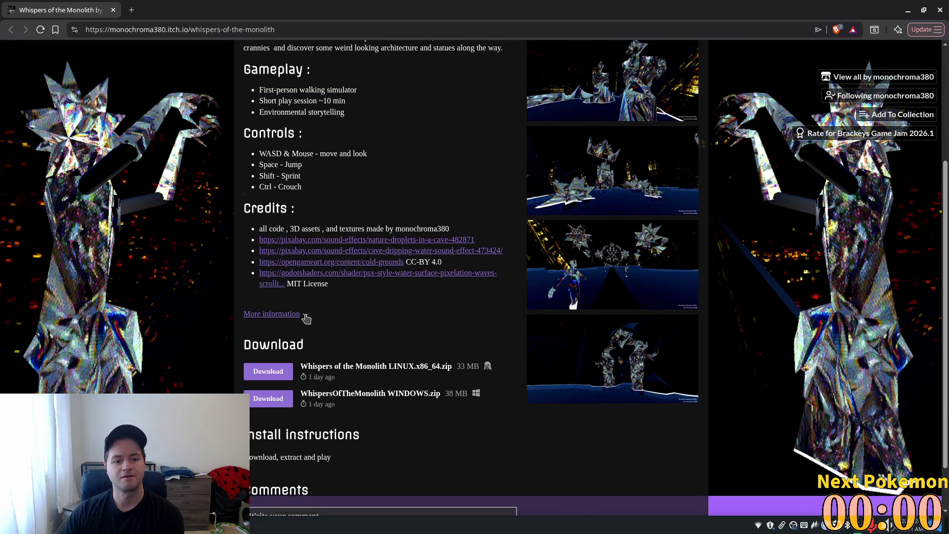
{"action": "left_click", "coordinate": [296, 315]}
{"action": "left_click", "coordinate": [305, 315]}
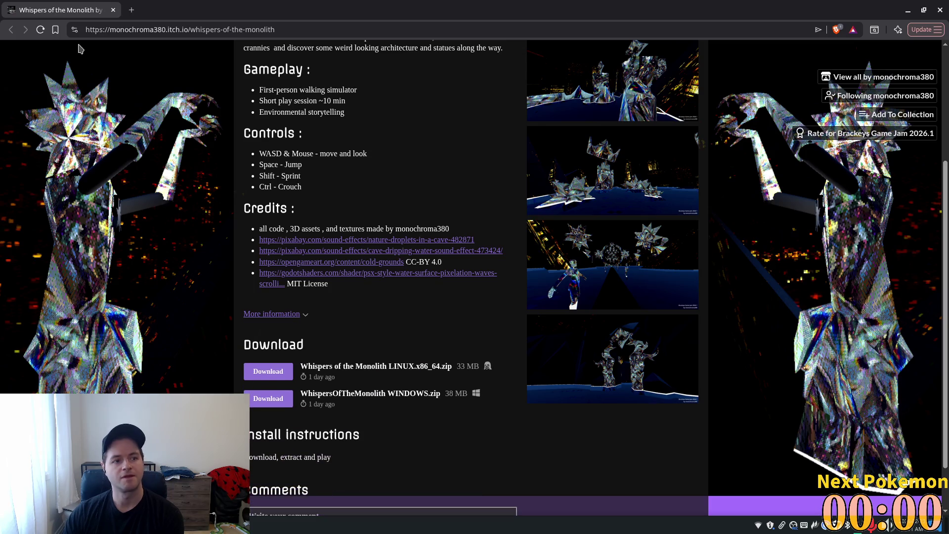
{"action": "left_click", "coordinate": [114, 12]}
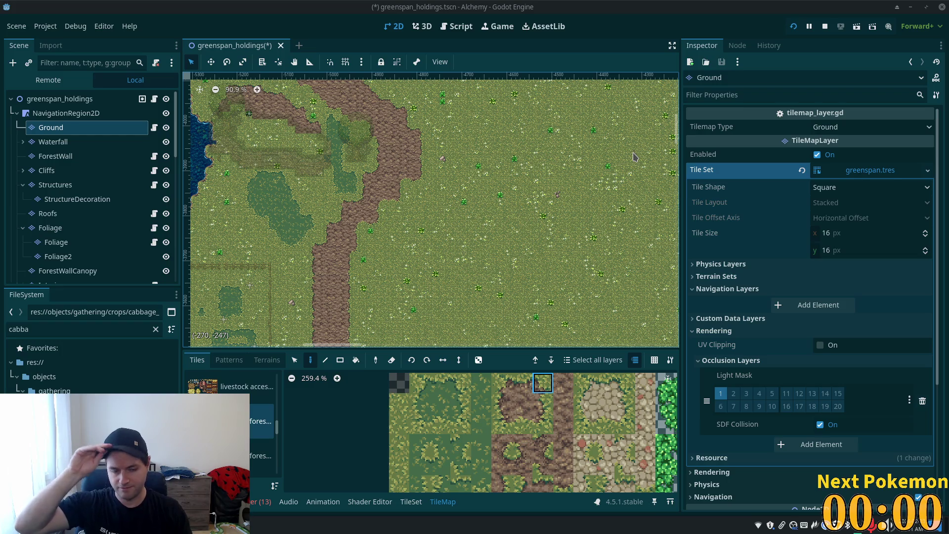
Pan to the pond, then select the dirt terrain in the Terrains tab with rectangle painting
{"action": "scroll", "coordinate": [269, 183], "scroll_direction": "up", "scroll_amount": 1}
{"action": "mouse_move", "coordinate": [269, 183]}
{"action": "left_mouse_down"}
{"action": "mouse_move", "coordinate": [627, 214]}
{"action": "mouse_move", "coordinate": [677, 163]}
{"action": "mouse_move", "coordinate": [672, 214]}
{"action": "mouse_move", "coordinate": [593, 199]}
{"action": "mouse_move", "coordinate": [528, 279]}
{"action": "left_mouse_up"}
{"action": "scroll", "coordinate": [527, 278], "scroll_direction": "up", "scroll_amount": 2}
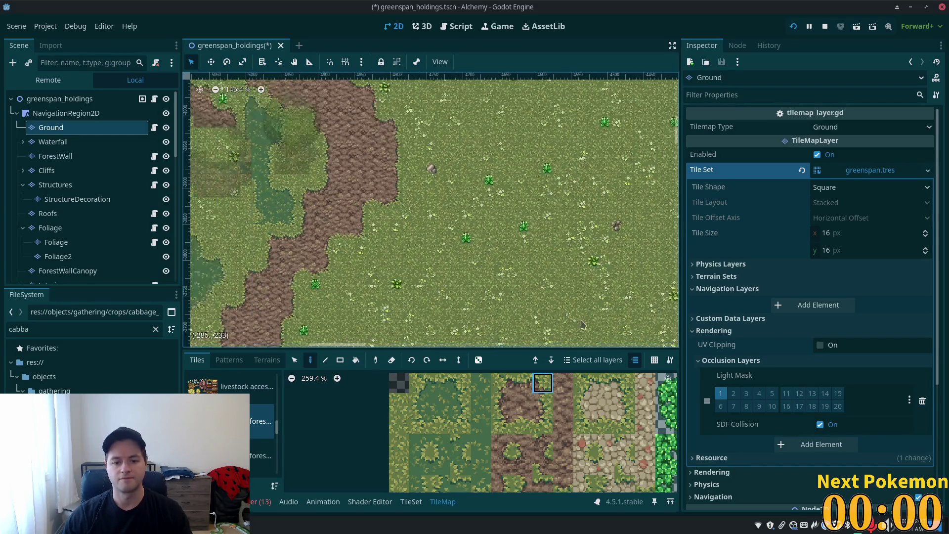
{"action": "scroll", "coordinate": [553, 403], "scroll_direction": "down", "scroll_amount": 2}
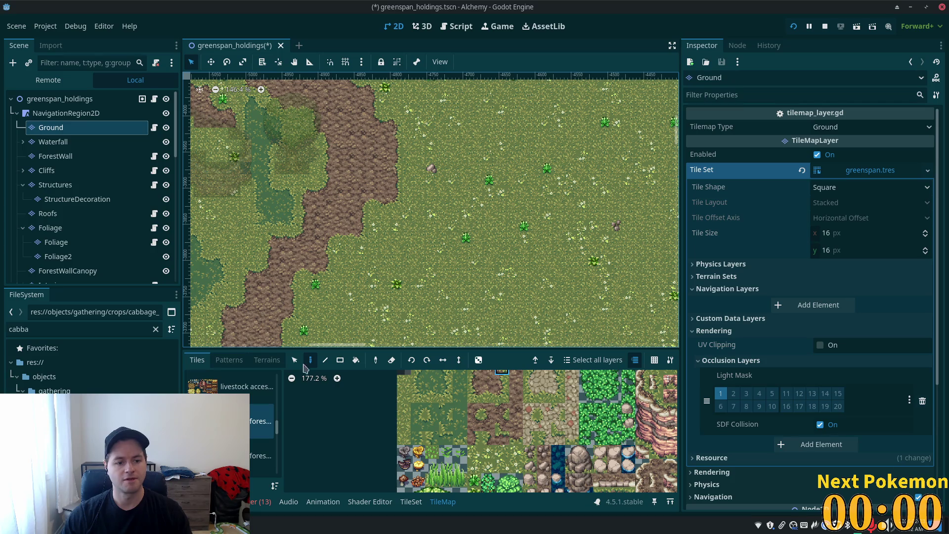
{"action": "left_click", "coordinate": [267, 360]}
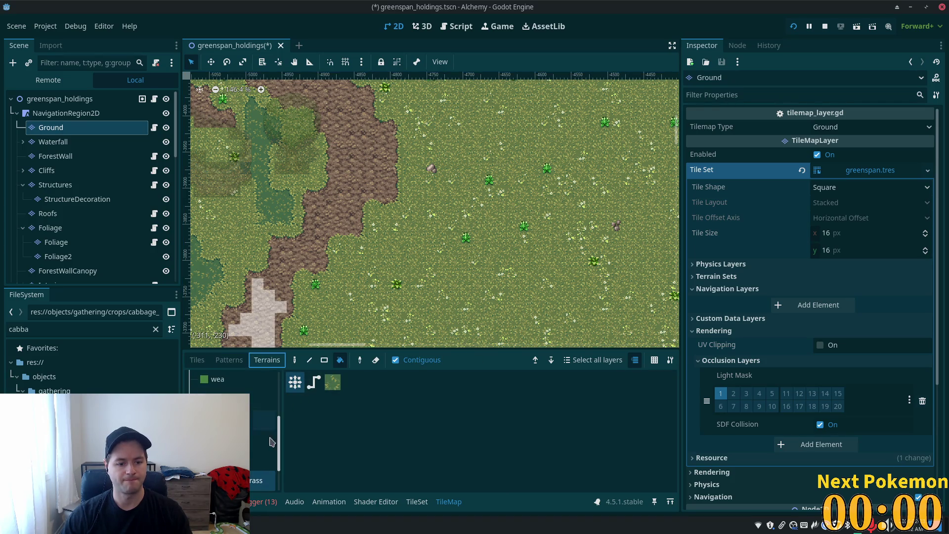
{"action": "left_click", "coordinate": [267, 460]}
{"action": "left_click", "coordinate": [325, 362]}
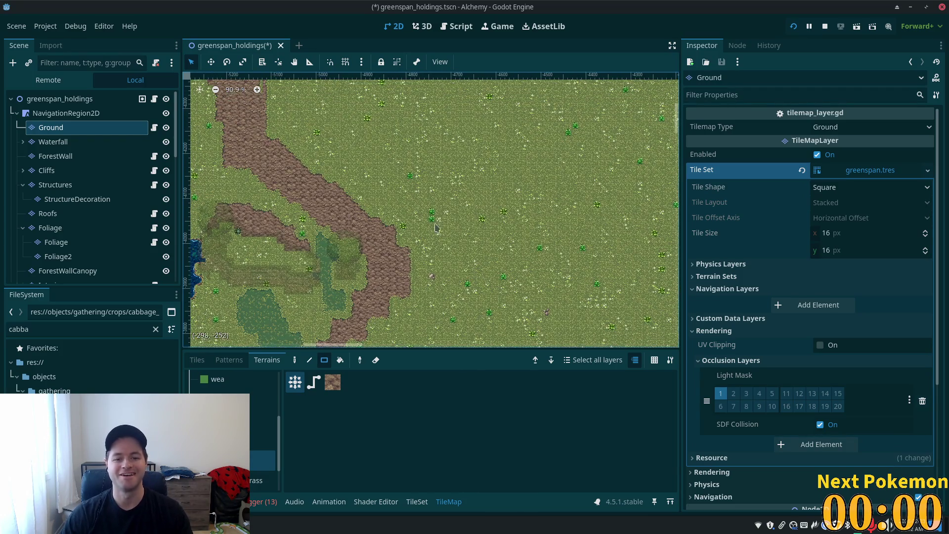
Drag out a large dirt-terrain rectangle on the open grass east of the winding path
{"action": "scroll", "coordinate": [514, 223], "scroll_direction": "down", "scroll_amount": 6}
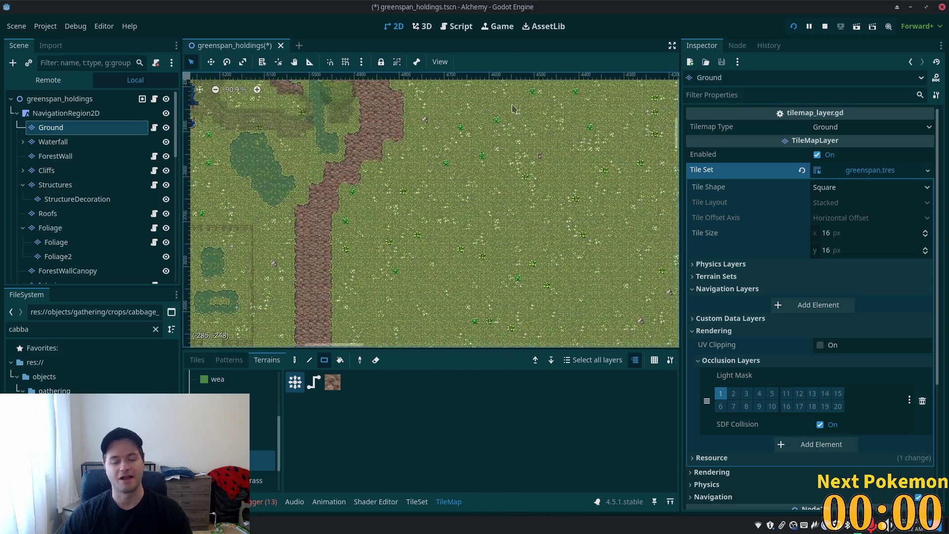
{"action": "scroll", "coordinate": [430, 213], "scroll_direction": "down", "scroll_amount": 5}
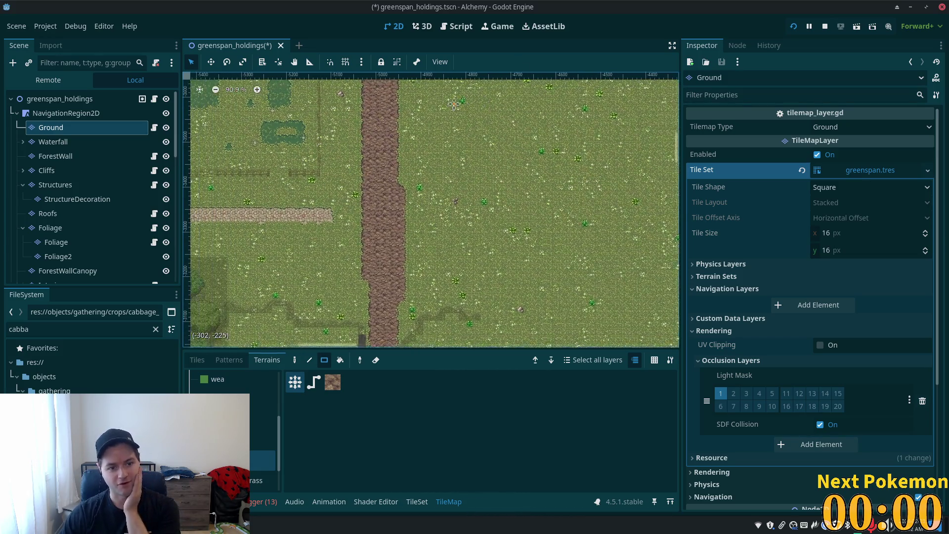
{"action": "scroll", "coordinate": [360, 119], "scroll_direction": "left", "scroll_amount": 3}
{"action": "scroll", "coordinate": [360, 119], "scroll_direction": "up", "scroll_amount": 3}
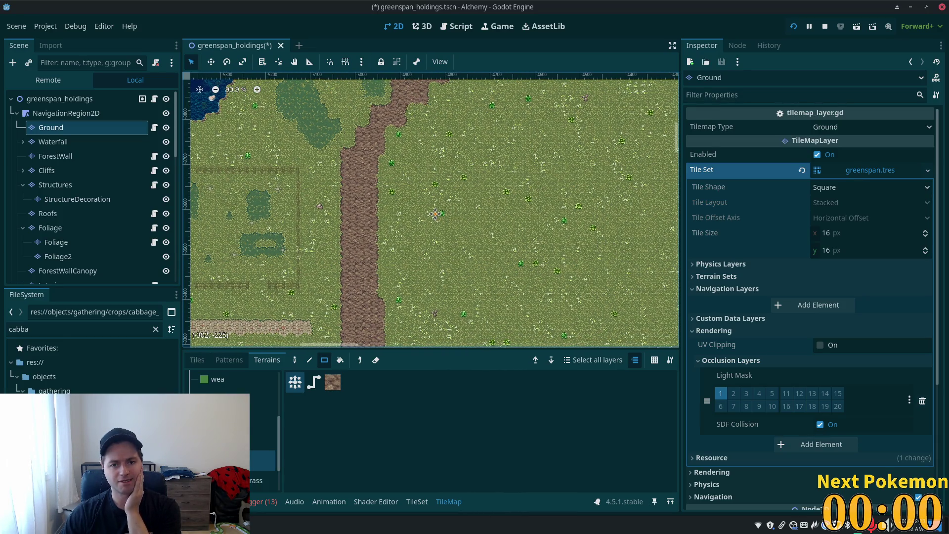
{"action": "scroll", "coordinate": [431, 210], "scroll_direction": "right", "scroll_amount": 3}
{"action": "scroll", "coordinate": [430, 210], "scroll_direction": "up", "scroll_amount": 1}
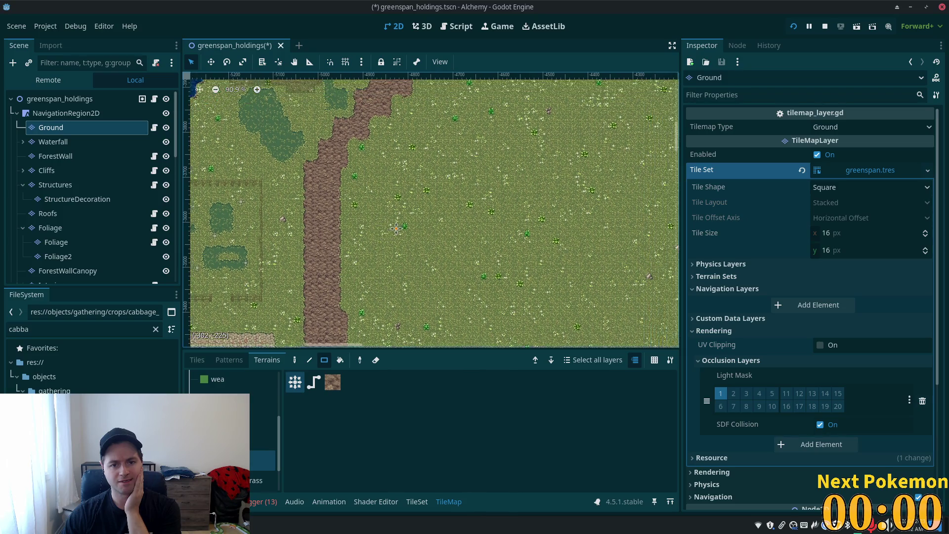
{"action": "scroll", "coordinate": [378, 239], "scroll_direction": "left", "scroll_amount": 1}
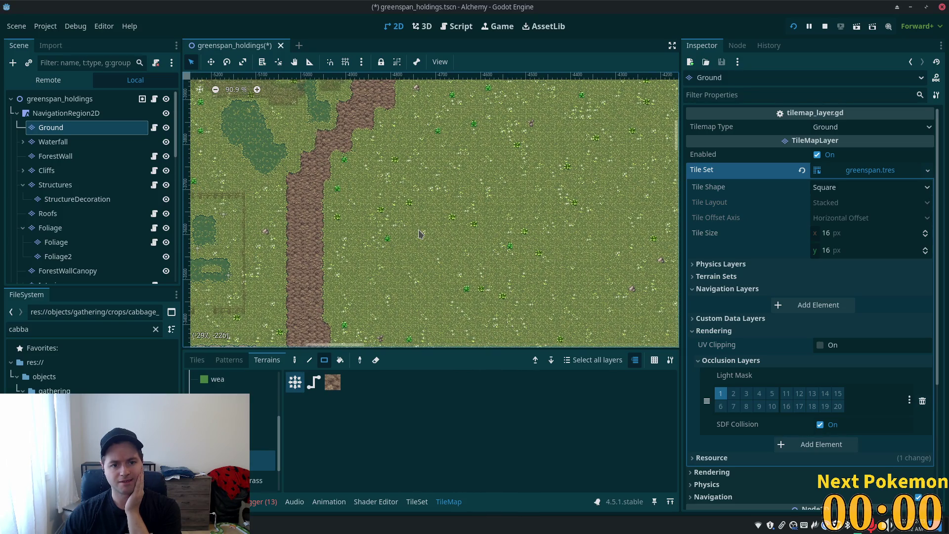
{"action": "left_click_drag", "start_coordinate": [437, 216], "coordinate": [469, 226]}
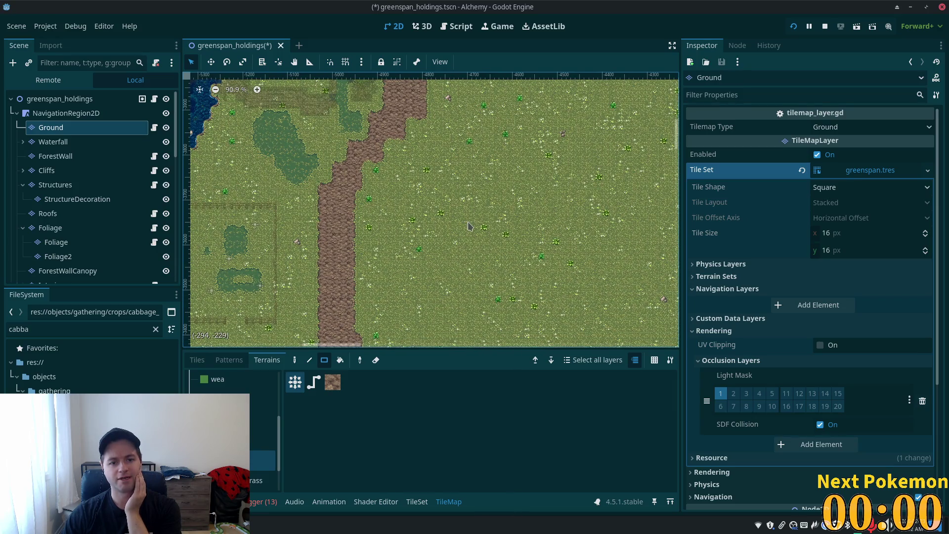
{"action": "mouse_move", "coordinate": [453, 148]}
{"action": "left_mouse_down"}
{"action": "mouse_move", "coordinate": [517, 319]}
{"action": "mouse_move", "coordinate": [587, 296]}
{"action": "mouse_move", "coordinate": [627, 299]}
{"action": "mouse_move", "coordinate": [605, 297]}
{"action": "mouse_move", "coordinate": [513, 232]}
{"action": "mouse_move", "coordinate": [473, 155]}
{"action": "mouse_move", "coordinate": [455, 148]}
{"action": "left_mouse_up"}
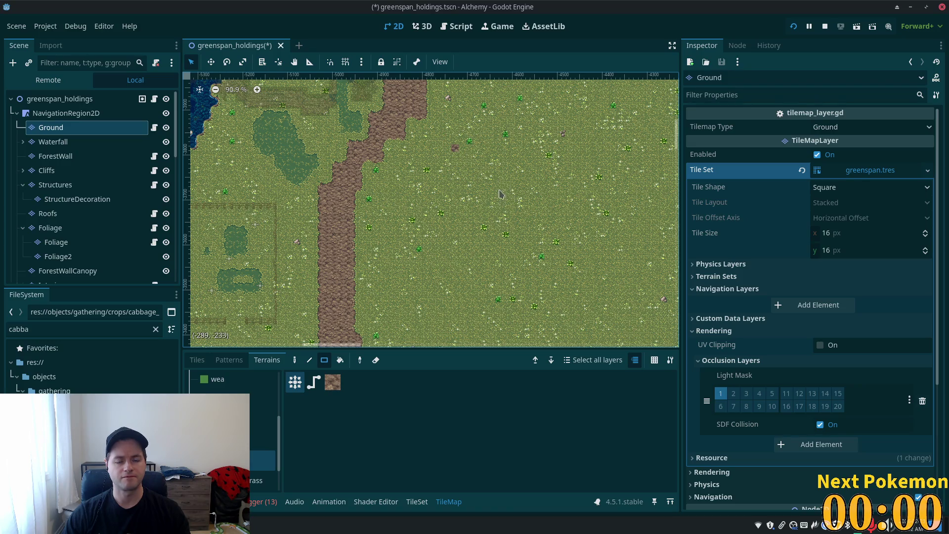
{"action": "left_click_drag", "start_coordinate": [509, 205], "coordinate": [473, 255]}
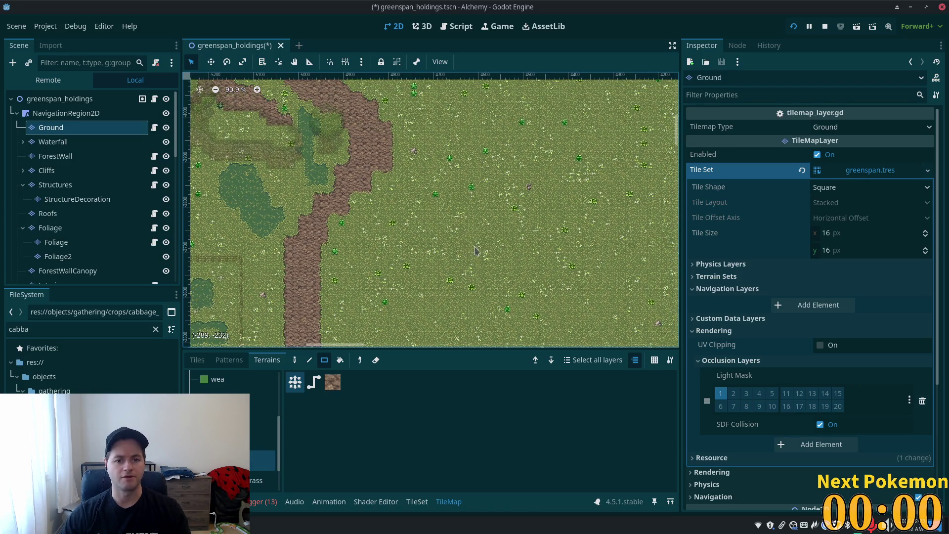
{"action": "mouse_move", "coordinate": [428, 104]}
{"action": "left_mouse_down"}
{"action": "mouse_move", "coordinate": [460, 307]}
{"action": "mouse_move", "coordinate": [526, 289]}
{"action": "mouse_move", "coordinate": [535, 275]}
{"action": "mouse_move", "coordinate": [528, 264]}
{"action": "mouse_move", "coordinate": [611, 279]}
{"action": "mouse_move", "coordinate": [575, 282]}
{"action": "mouse_move", "coordinate": [576, 295]}
{"action": "mouse_move", "coordinate": [536, 281]}
{"action": "mouse_move", "coordinate": [543, 272]}
{"action": "left_mouse_up"}
{"action": "scroll", "coordinate": [450, 214], "scroll_direction": "up", "scroll_amount": 1}
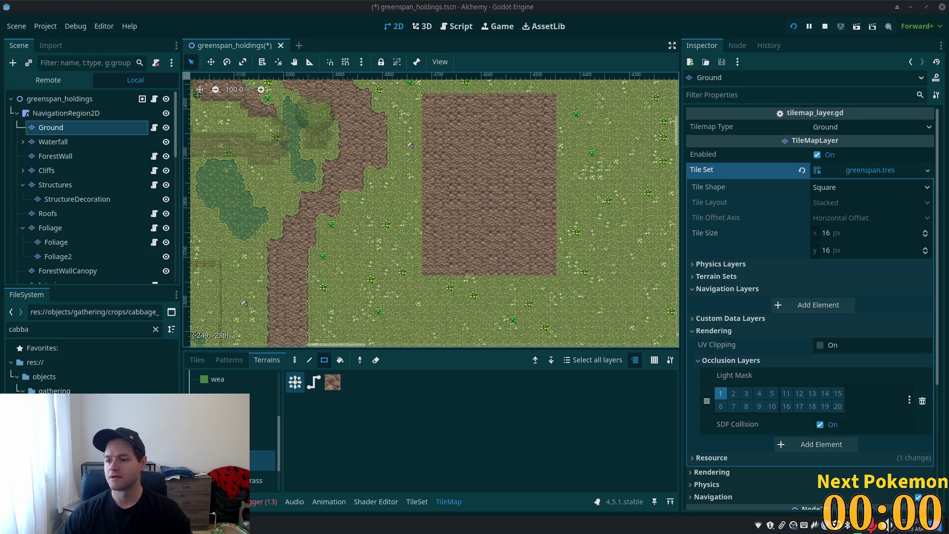
Zoom and pan around the new dirt field to inspect it
{"action": "scroll", "coordinate": [491, 124], "scroll_direction": "up", "scroll_amount": 4}
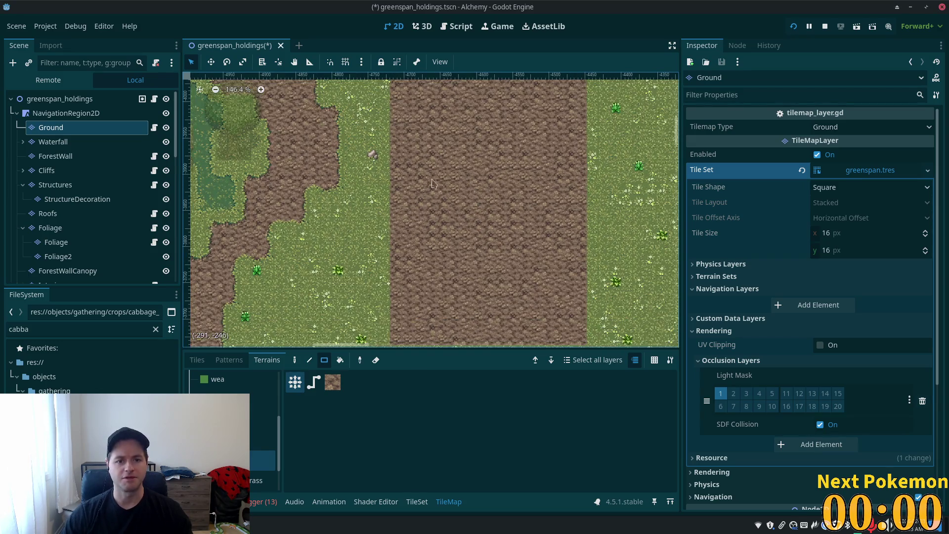
{"action": "left_click_drag", "start_coordinate": [433, 176], "coordinate": [446, 245]}
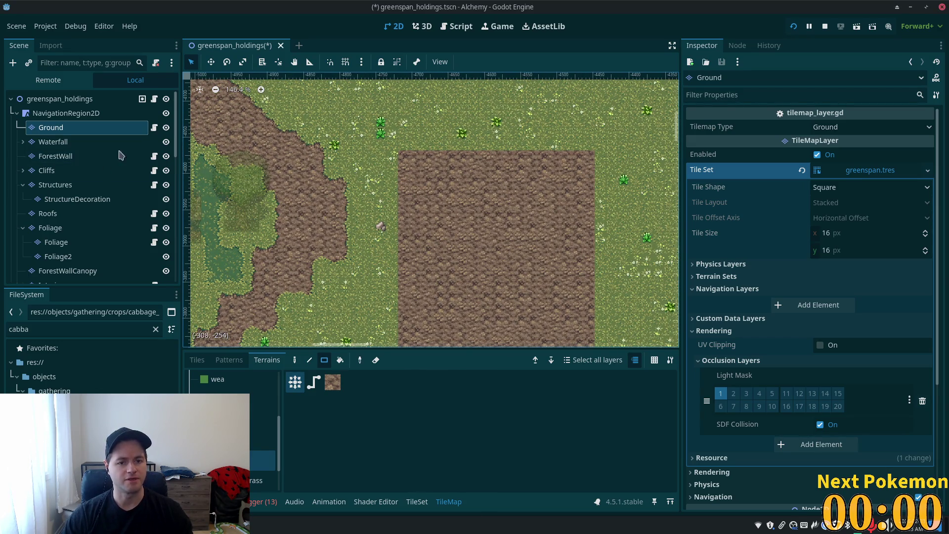
{"action": "scroll", "coordinate": [378, 204], "scroll_direction": "up", "scroll_amount": 5}
{"action": "scroll", "coordinate": [476, 226], "scroll_direction": "down", "scroll_amount": 8}
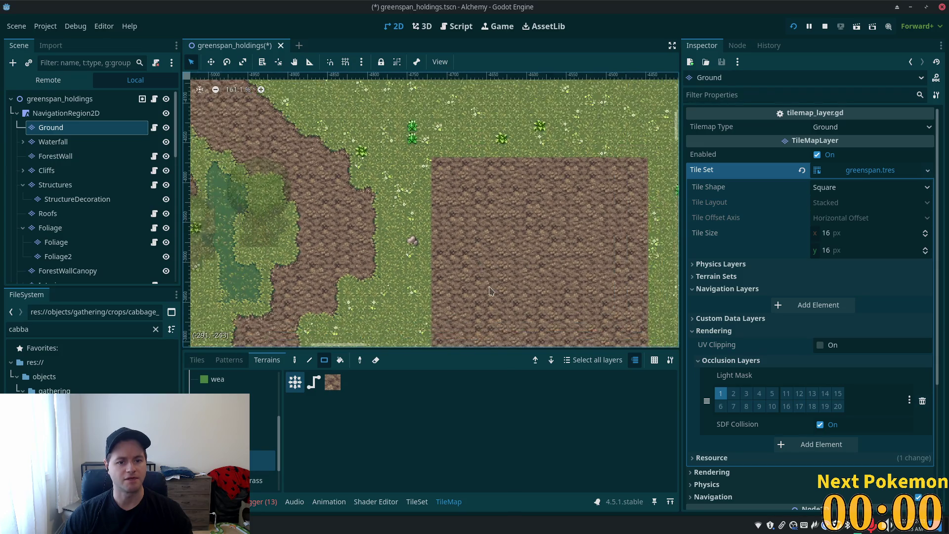
{"action": "scroll", "coordinate": [485, 202], "scroll_direction": "down", "scroll_amount": 3}
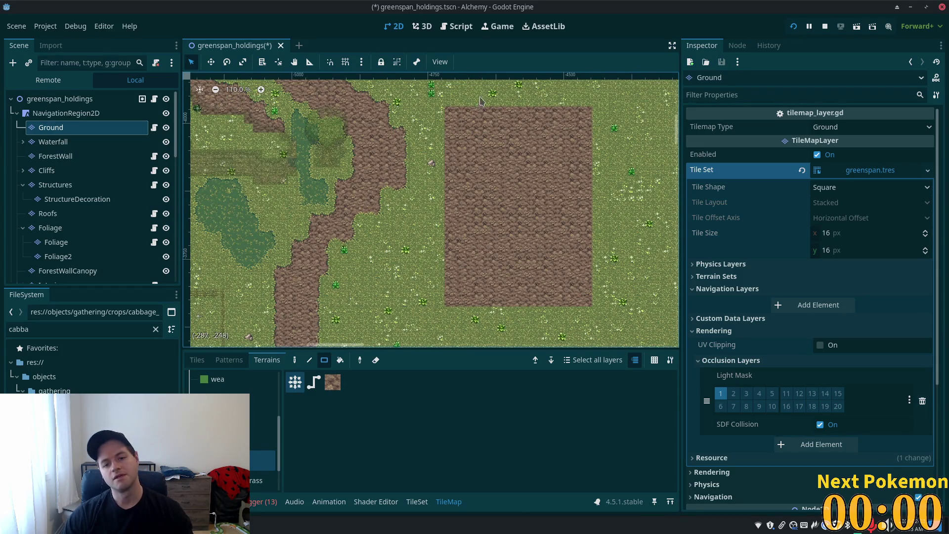
{"action": "mouse_move", "coordinate": [667, 331]}
{"action": "left_mouse_down"}
{"action": "mouse_move", "coordinate": [233, 90]}
{"action": "mouse_move", "coordinate": [445, 198]}
{"action": "mouse_move", "coordinate": [347, 89]}
{"action": "left_mouse_up"}
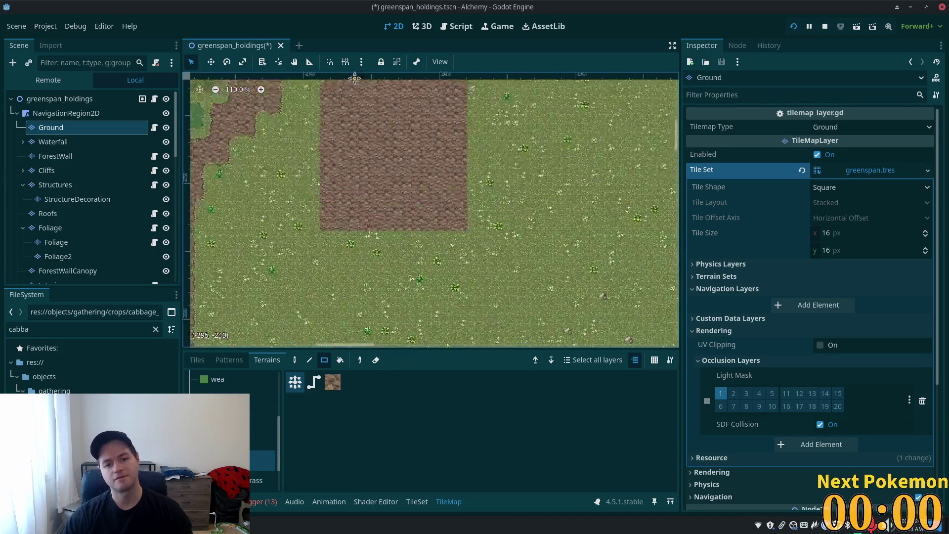
Zoom in on the field and bring up the still-empty saved tile Patterns list
{"action": "scroll", "coordinate": [347, 89], "scroll_direction": "up", "scroll_amount": 3}
{"action": "scroll", "coordinate": [410, 181], "scroll_direction": "up", "scroll_amount": 5}
{"action": "scroll", "coordinate": [434, 252], "scroll_direction": "up", "scroll_amount": 1}
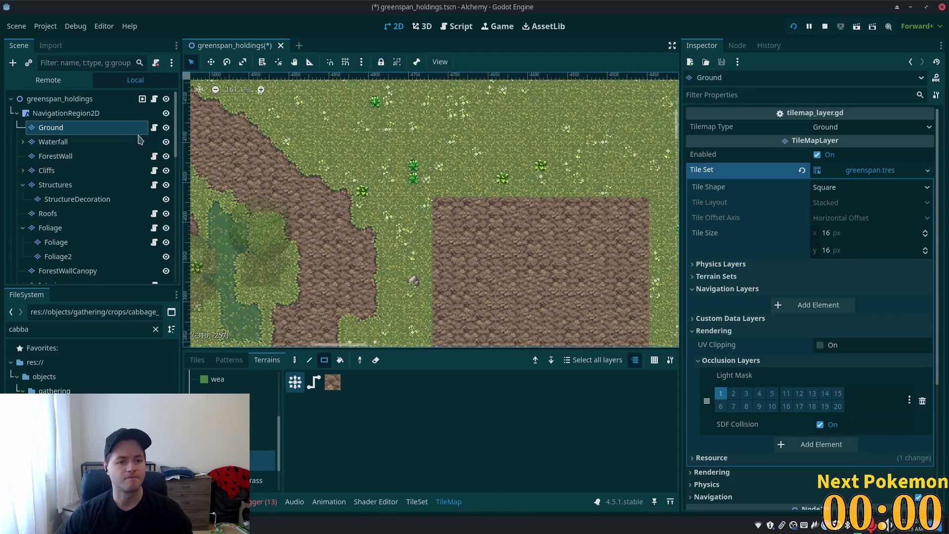
{"action": "scroll", "coordinate": [455, 272], "scroll_direction": "up", "scroll_amount": 5}
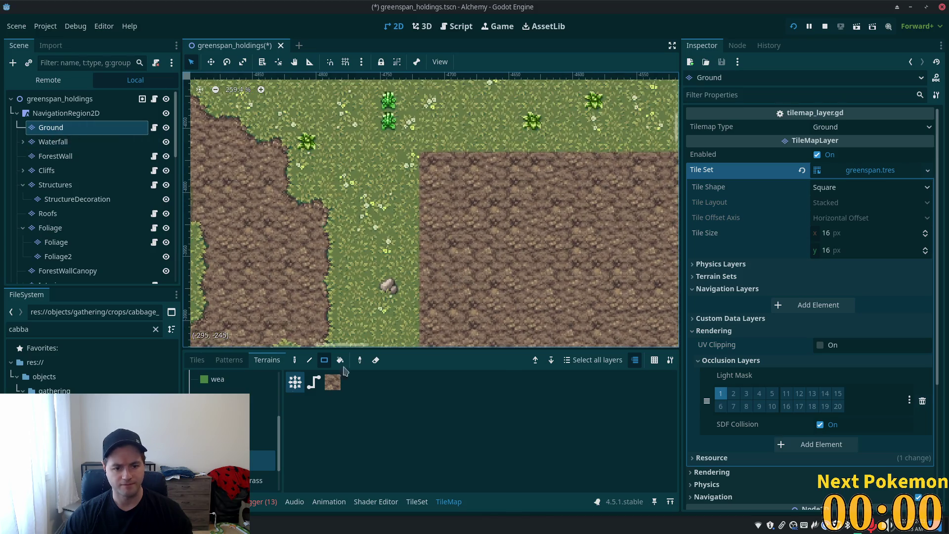
{"action": "left_click", "coordinate": [197, 360]}
{"action": "left_click", "coordinate": [228, 360]}
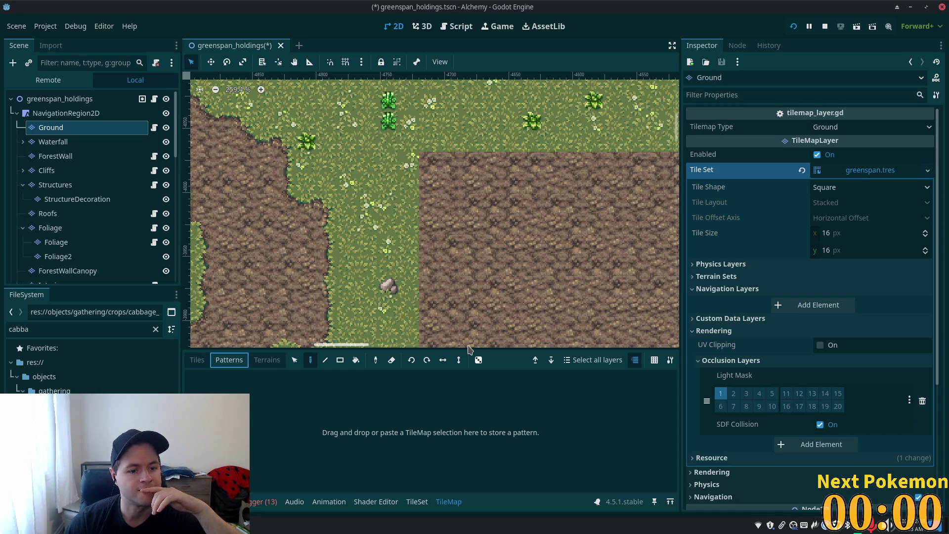
Paint dirt-edge tiles to round the dirt field's upper-left corner
{"action": "left_click", "coordinate": [196, 360]}
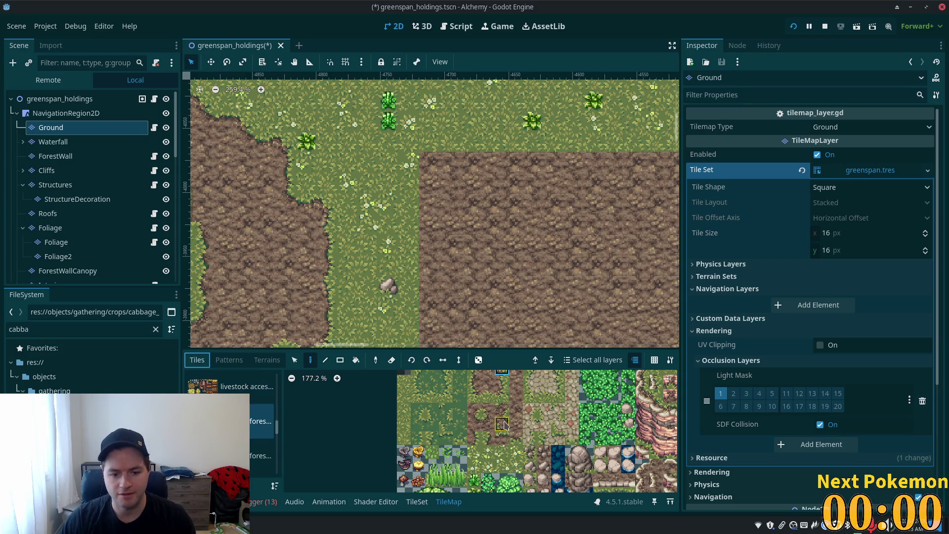
{"action": "scroll", "coordinate": [504, 424], "scroll_direction": "up", "scroll_amount": 4}
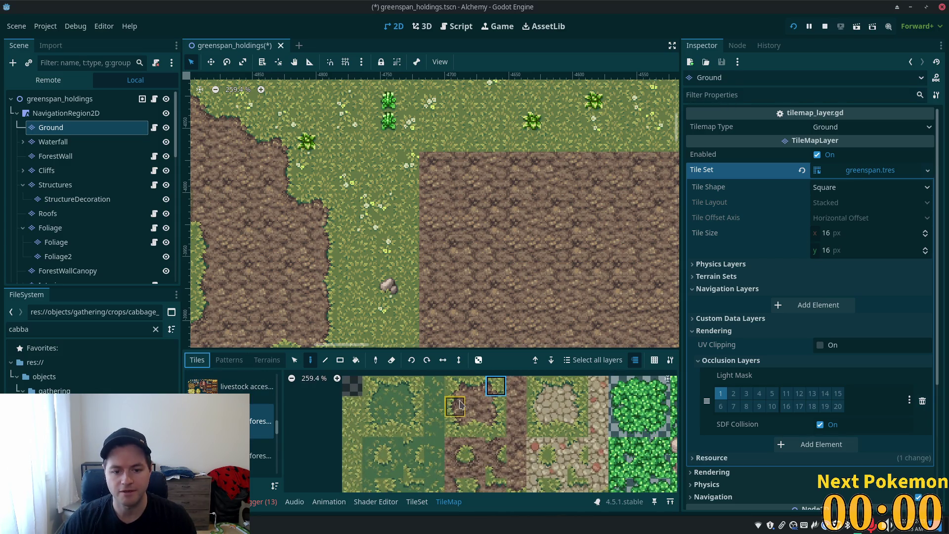
{"action": "left_click", "coordinate": [460, 406]}
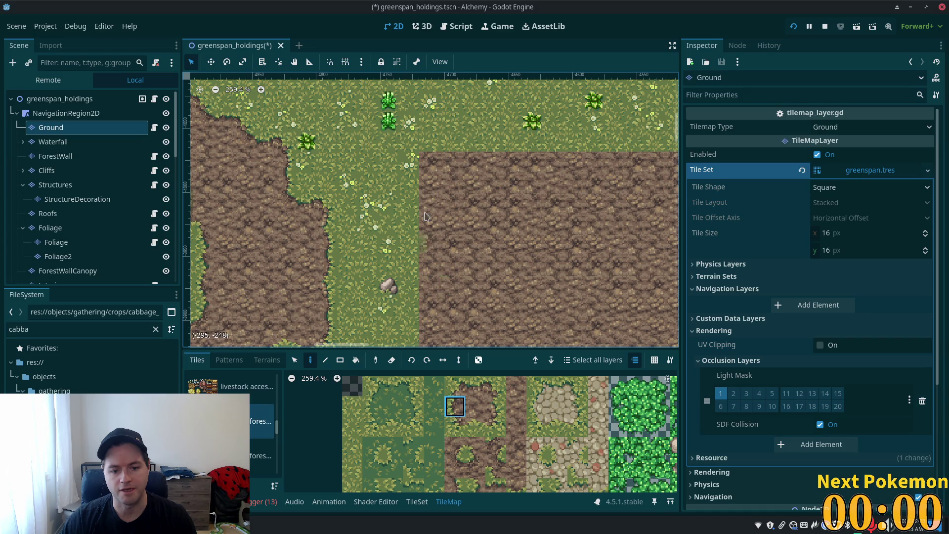
{"action": "left_click", "coordinate": [415, 186]}
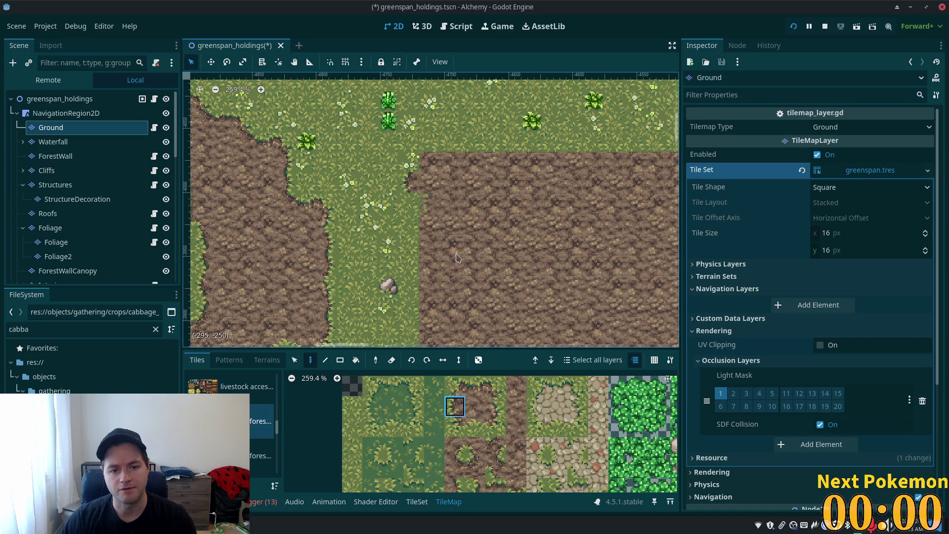
{"action": "left_click", "coordinate": [478, 488]}
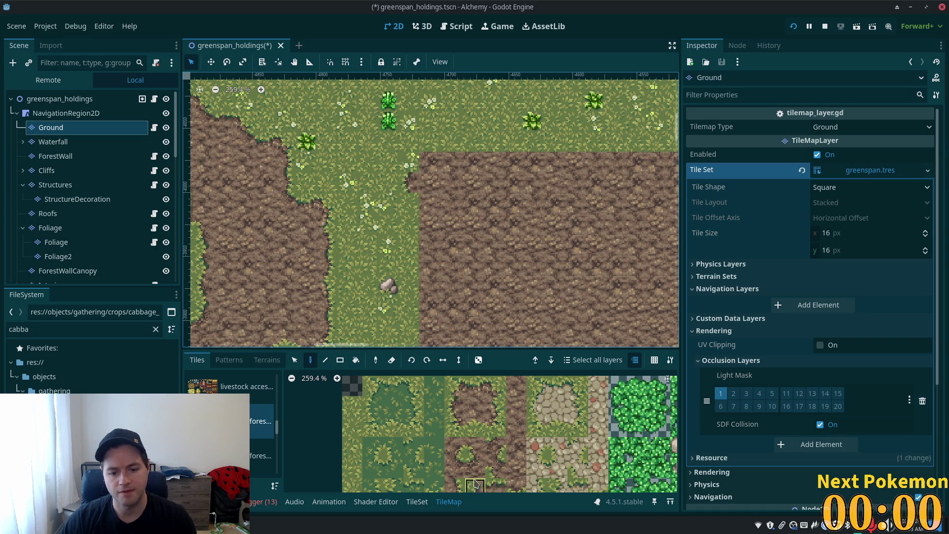
{"action": "scroll", "coordinate": [410, 205], "scroll_direction": "down", "scroll_amount": 2}
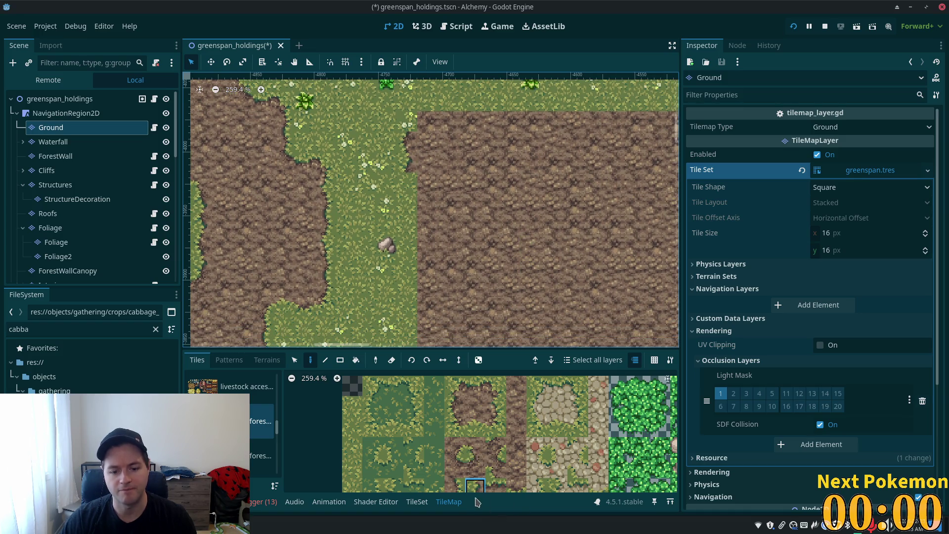
{"action": "left_click", "coordinate": [457, 408]}
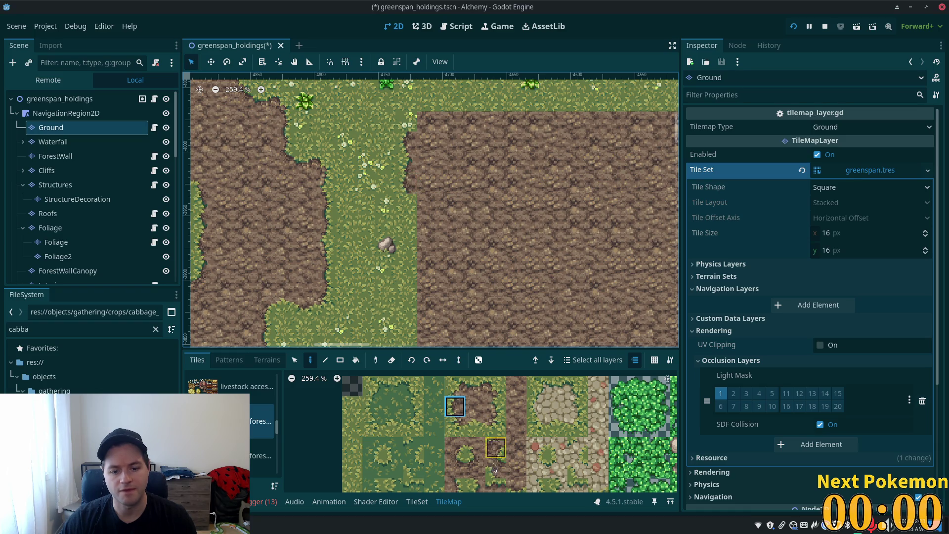
{"action": "left_click", "coordinate": [474, 488]}
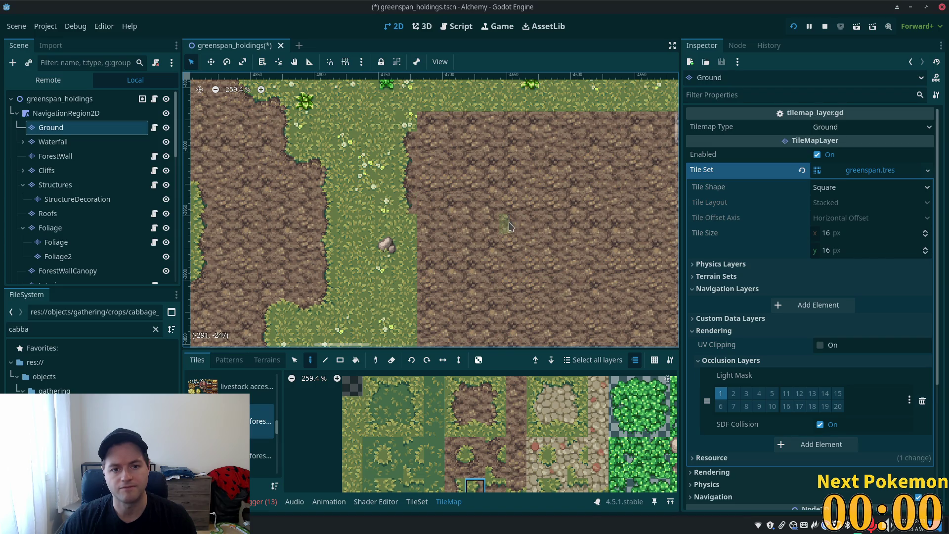
{"action": "scroll", "coordinate": [475, 238], "scroll_direction": "down", "scroll_amount": 2}
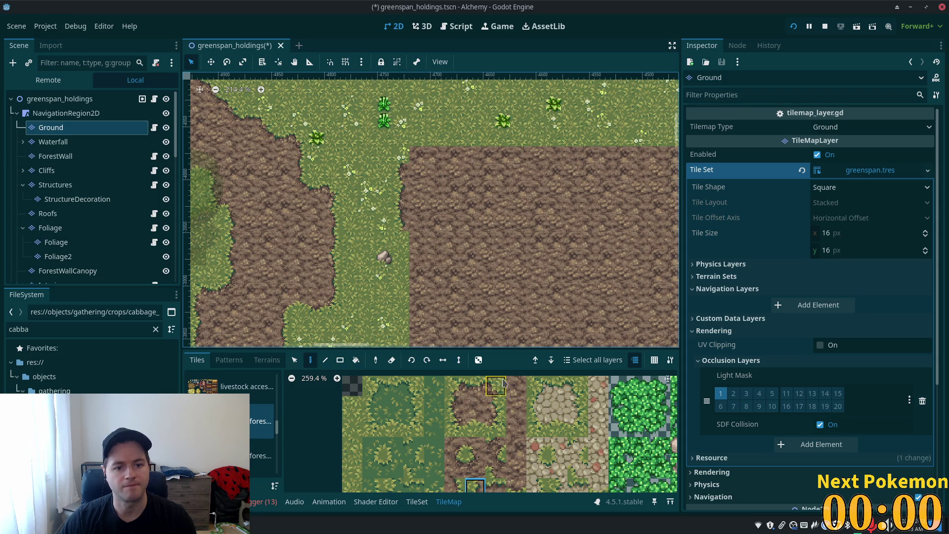
Select and delete the four-tile strip along the field's left edge
{"action": "left_click", "coordinate": [340, 360]}
{"action": "left_click", "coordinate": [294, 360]}
{"action": "left_click_drag", "start_coordinate": [402, 166], "coordinate": [405, 223]}
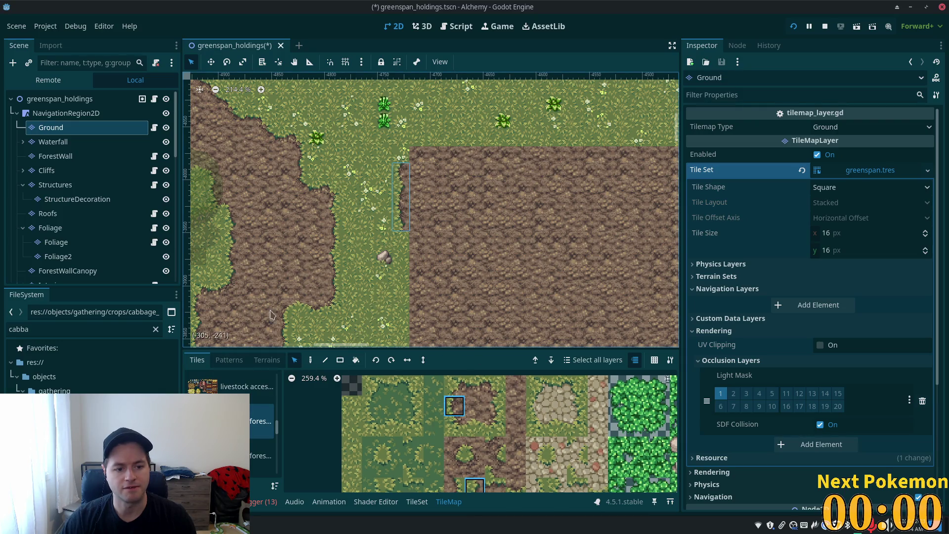
{"action": "key", "text": "Delete"}
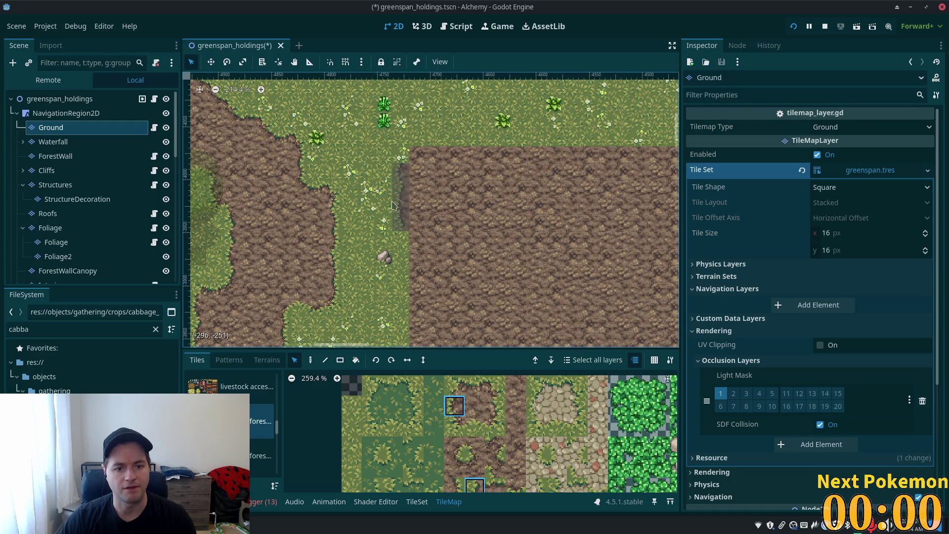
{"action": "left_click", "coordinate": [230, 361]}
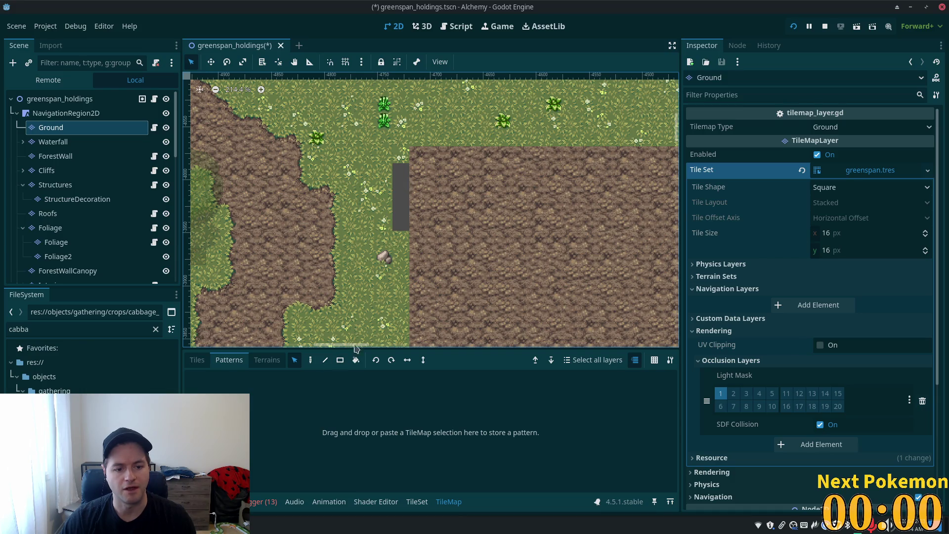